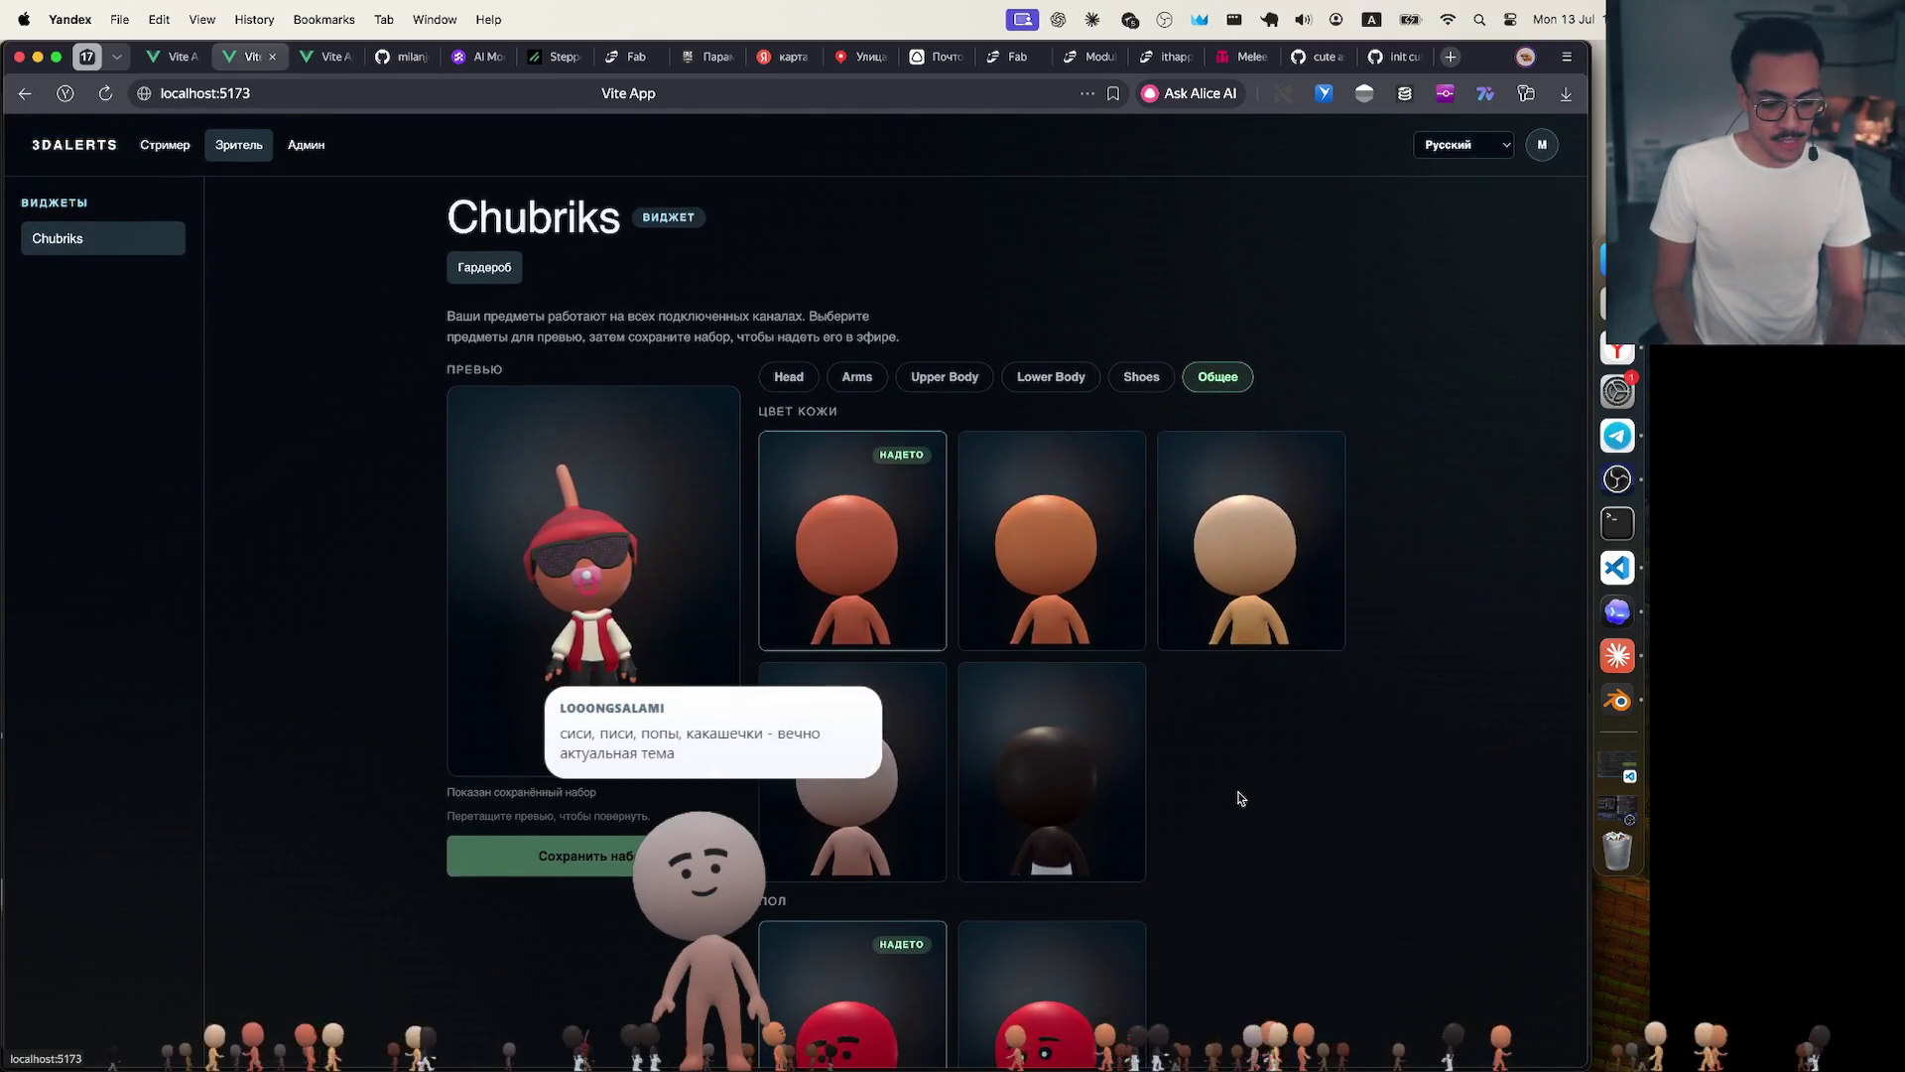
scroll(1237, 799, "down", 1)
Preview a skin colour and the female body on the avatar, reset both, and show the Head category.
left_click(1049, 476)
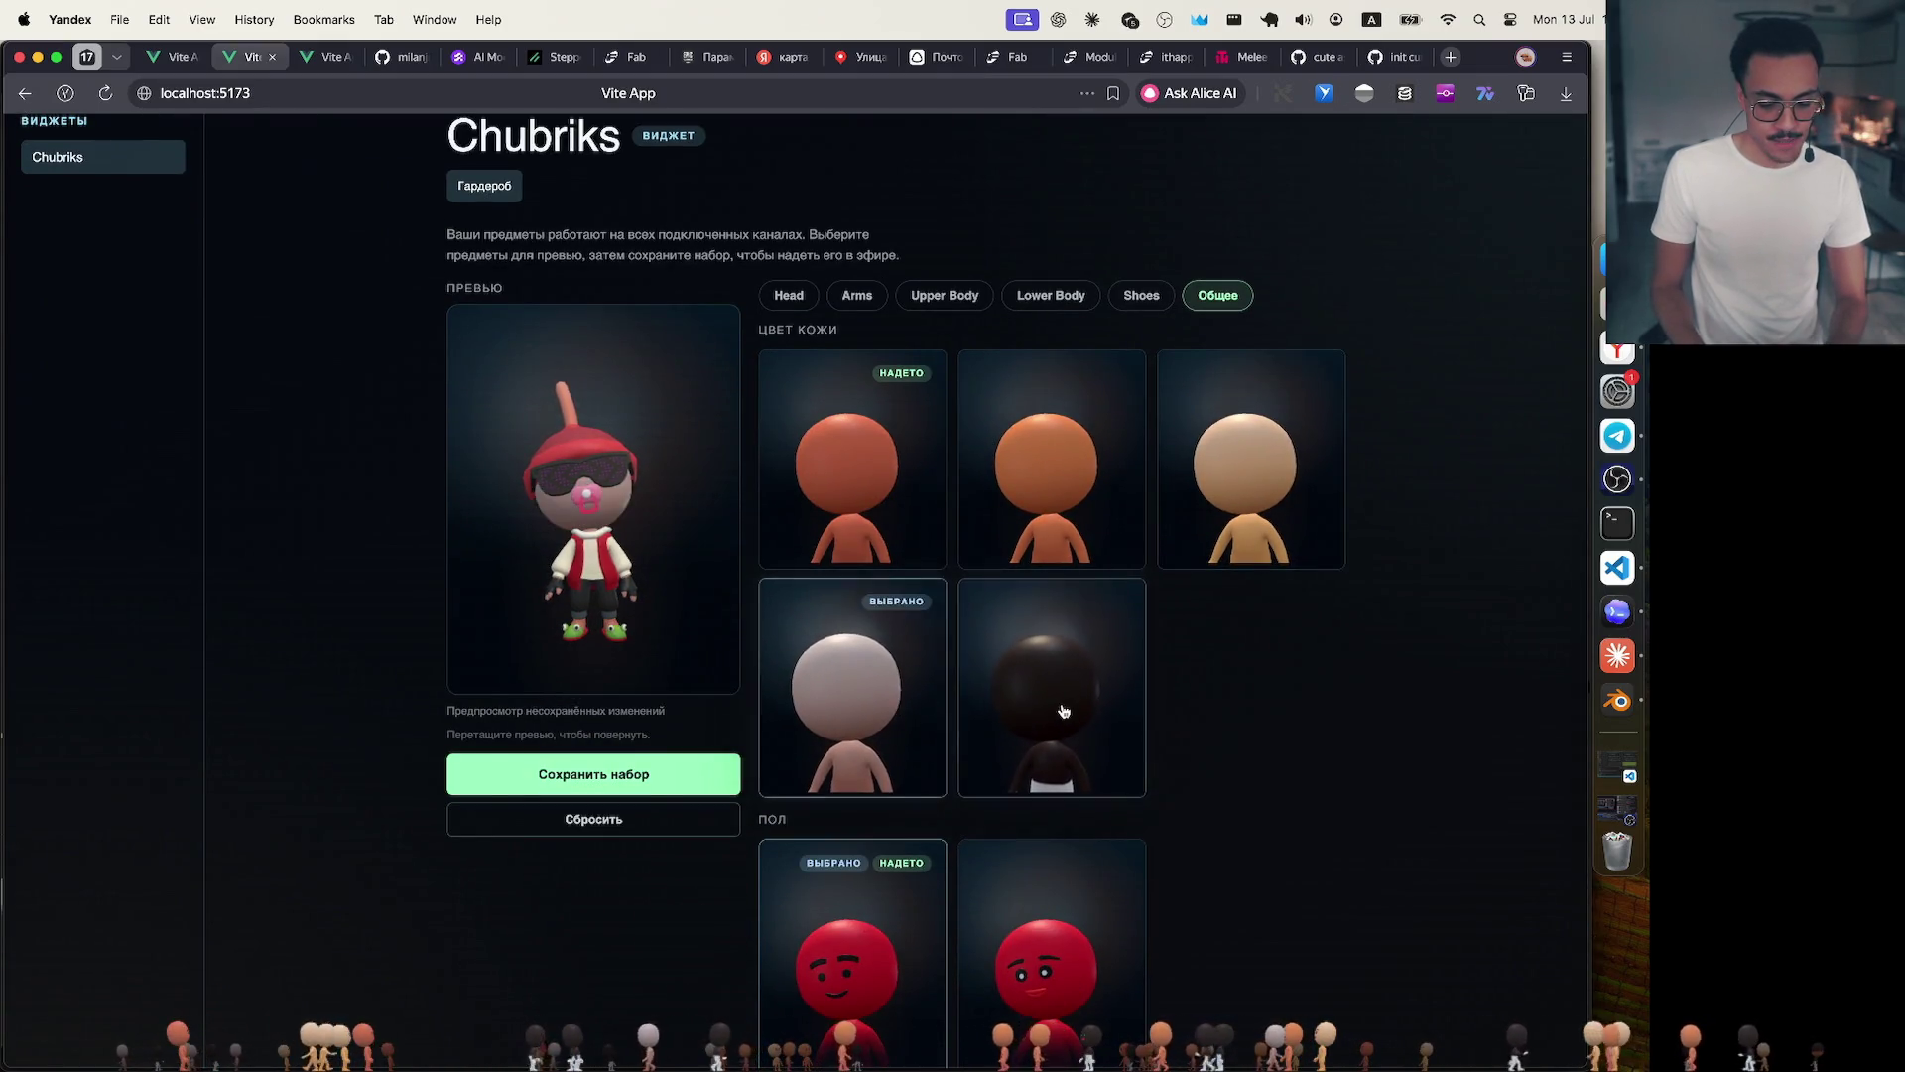
left_click(830, 515)
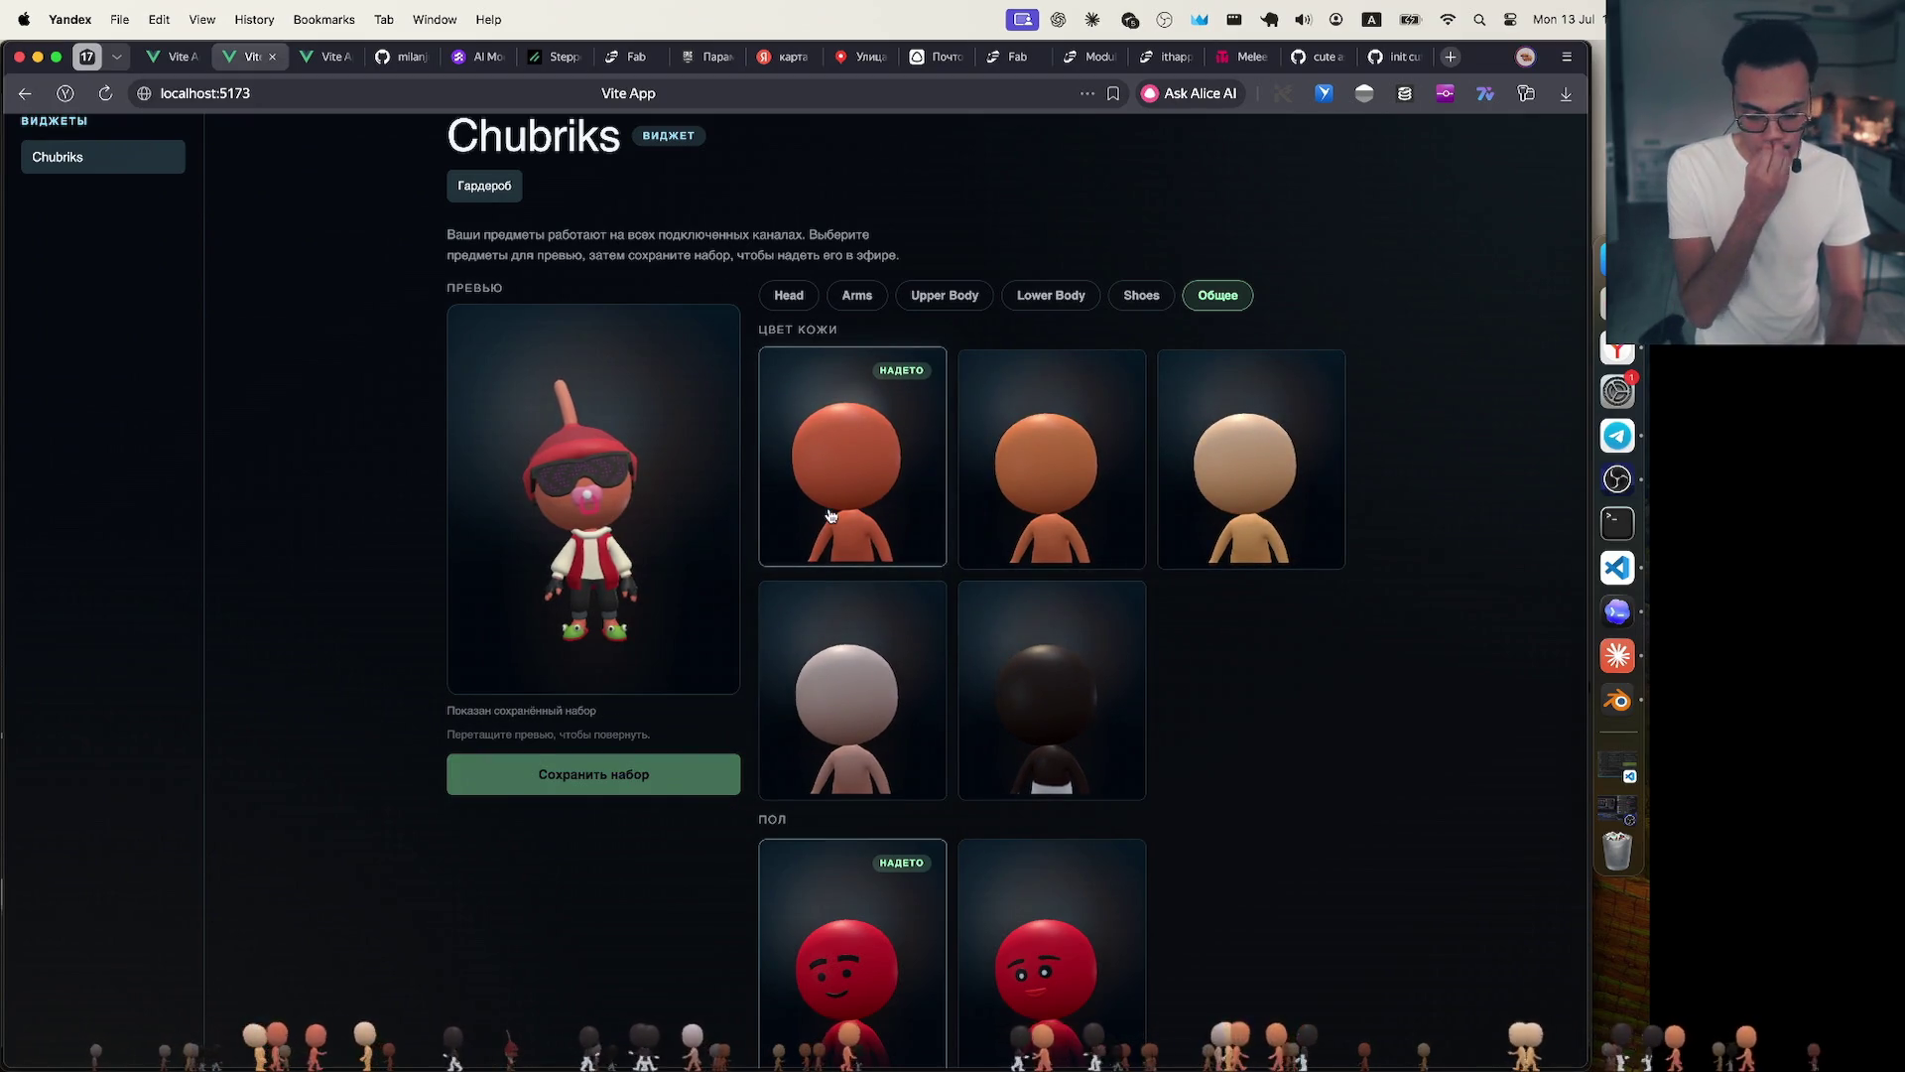
scroll(829, 516, "down", 1)
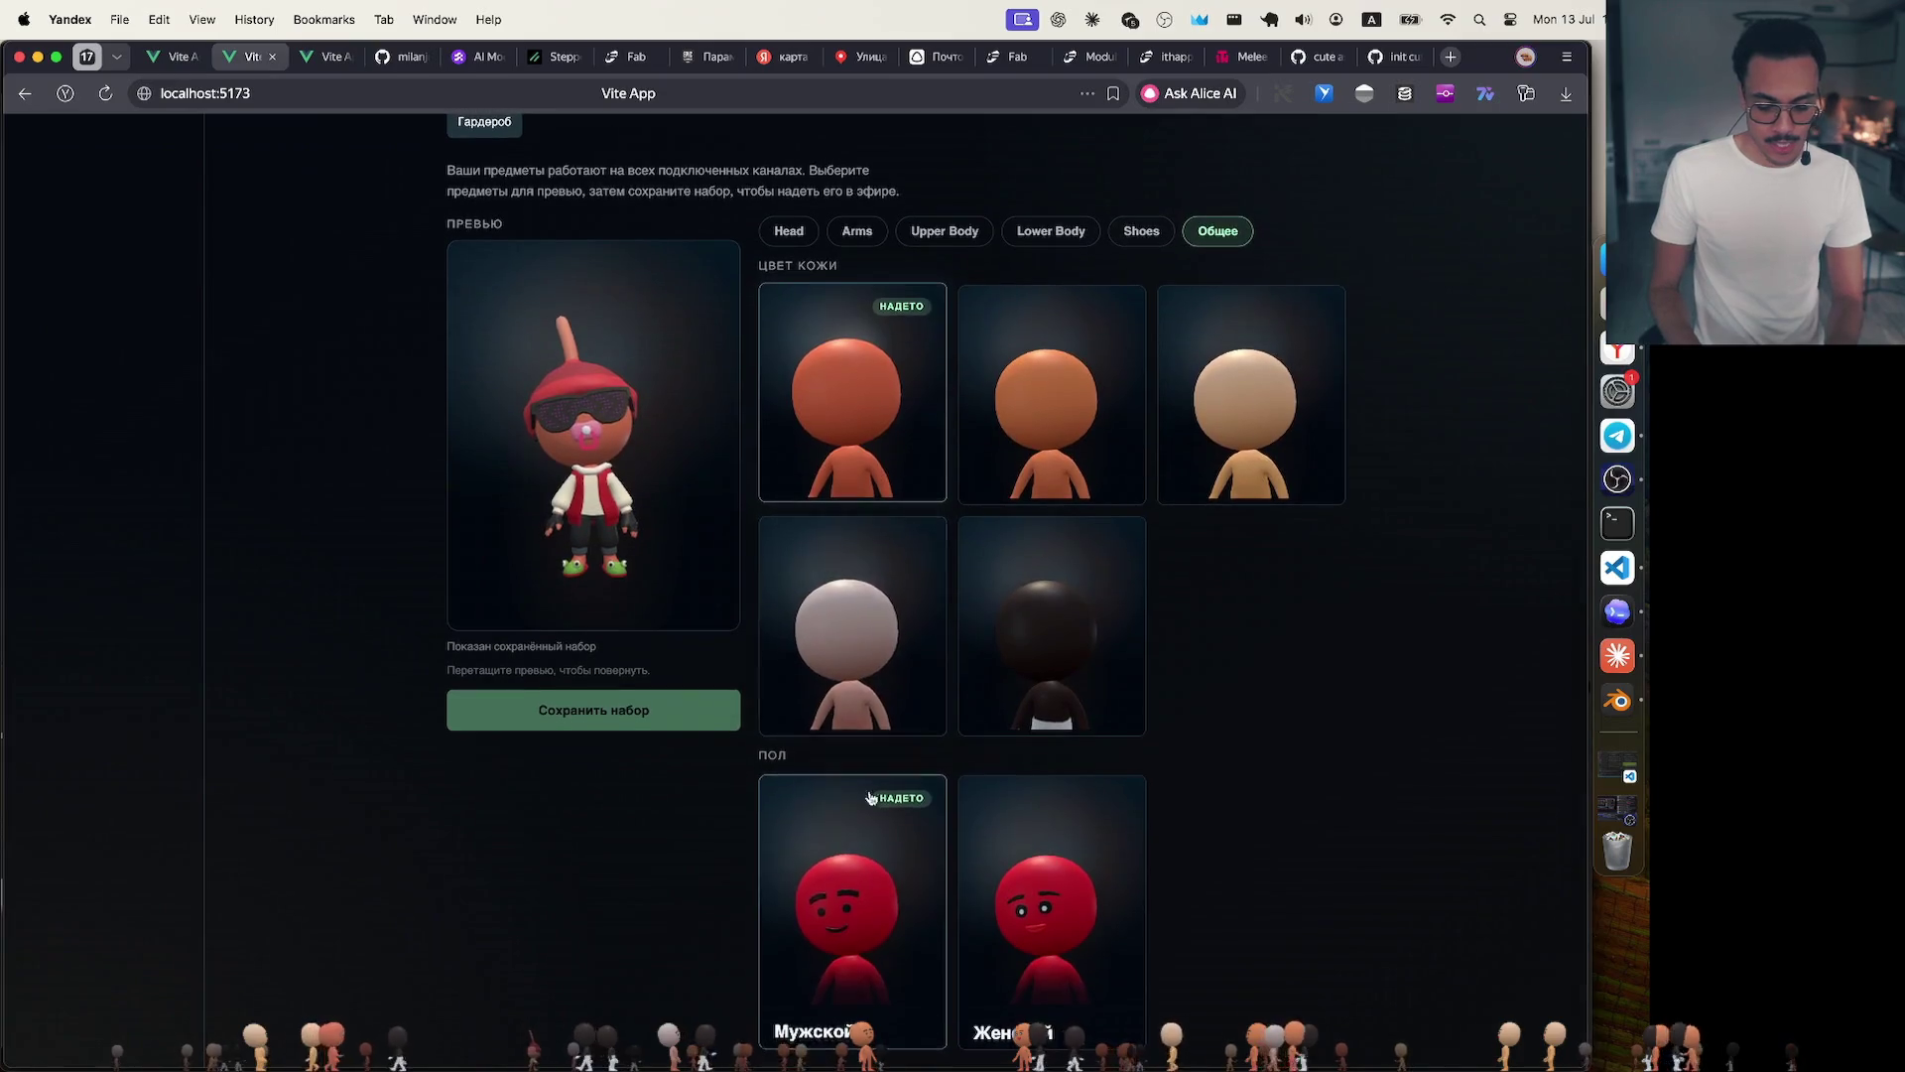
left_click(1041, 874)
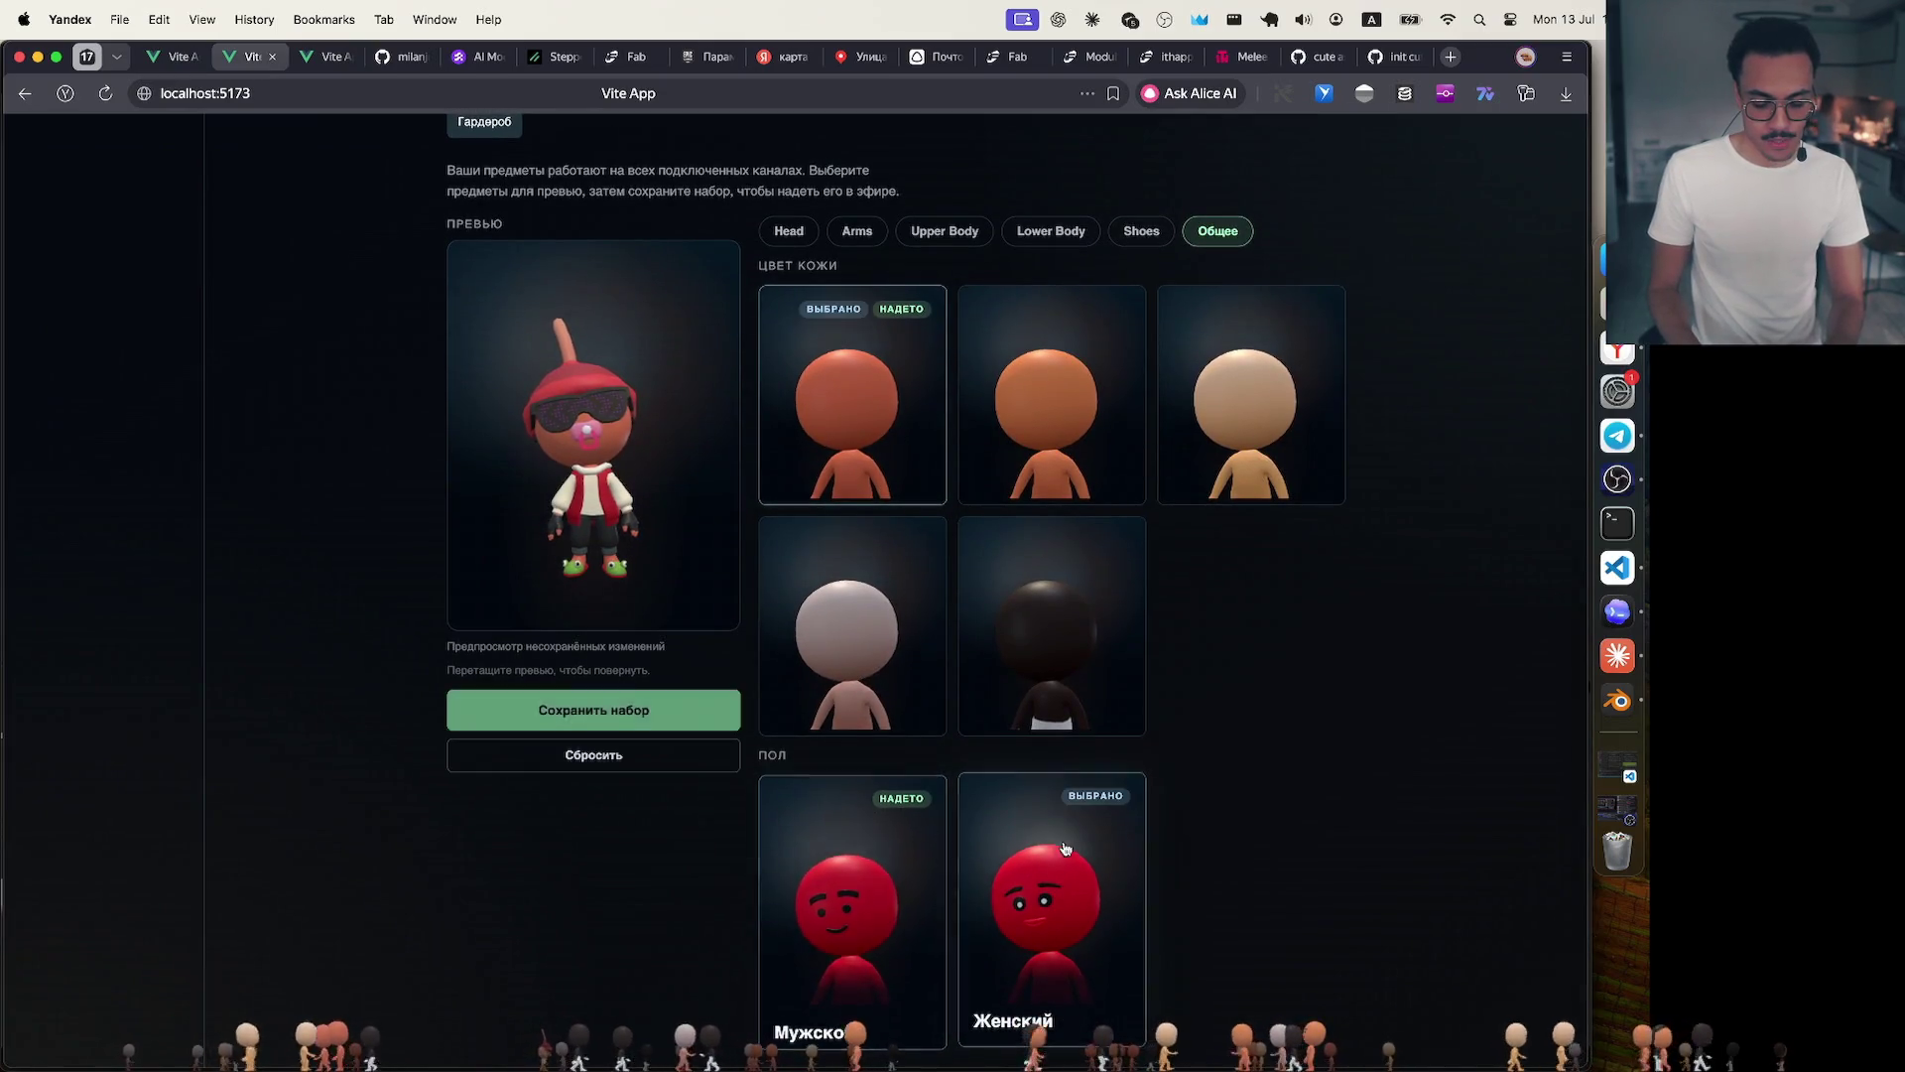
left_click(861, 878)
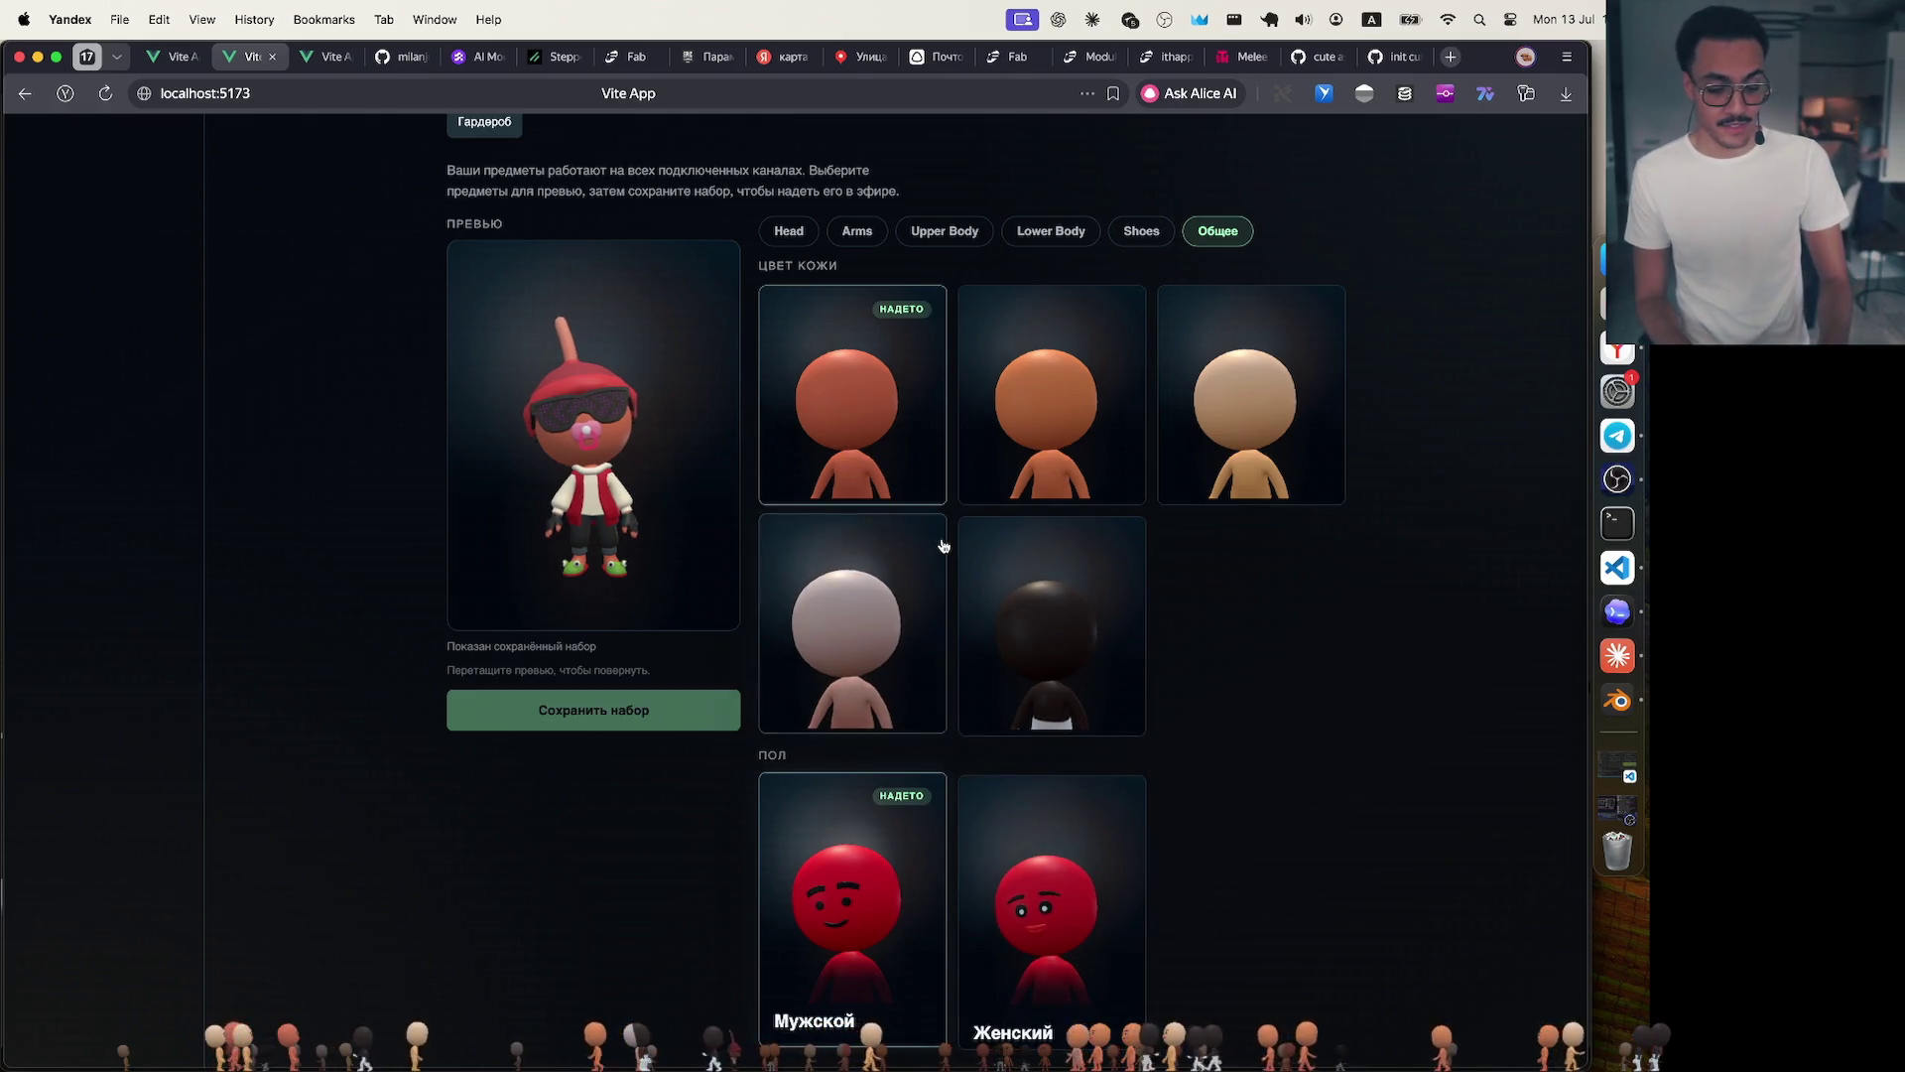
left_click(791, 231)
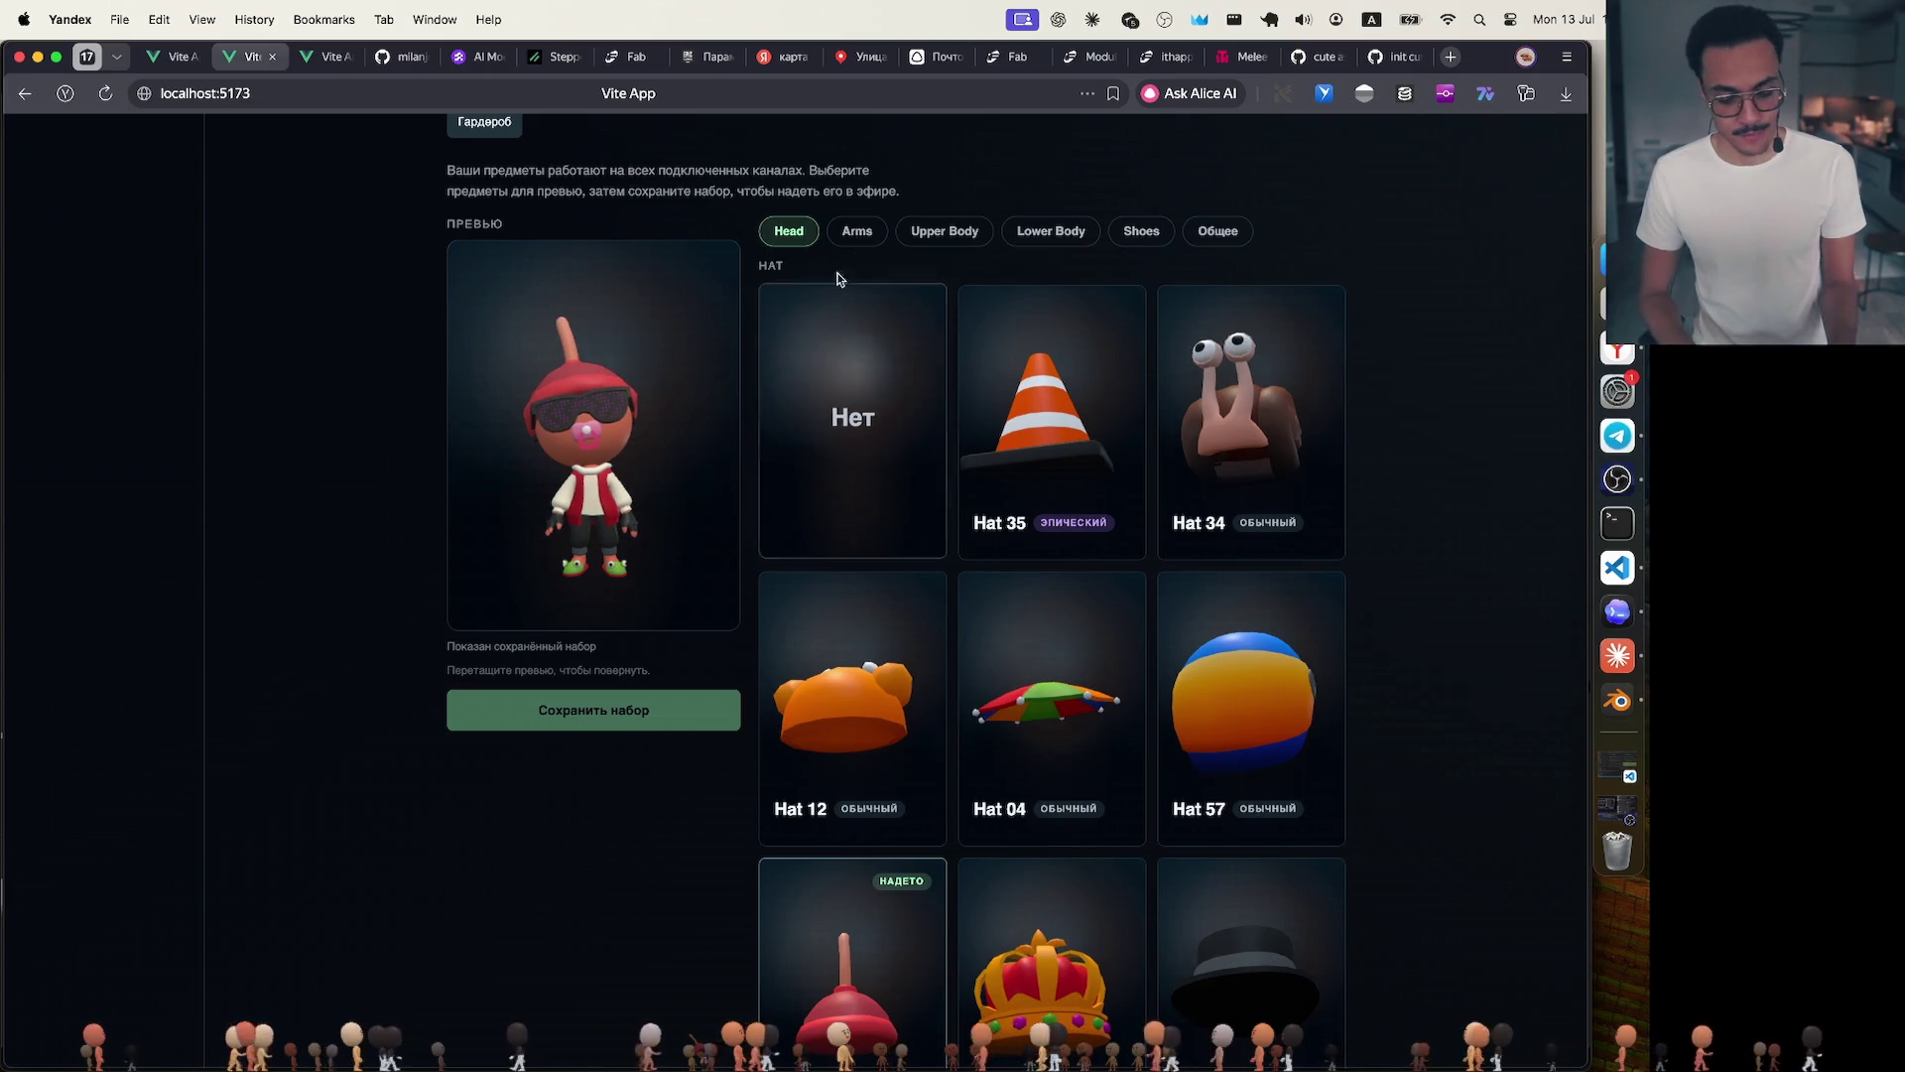
scroll(1085, 651, "down", 3)
scroll(1085, 651, "down", 3)
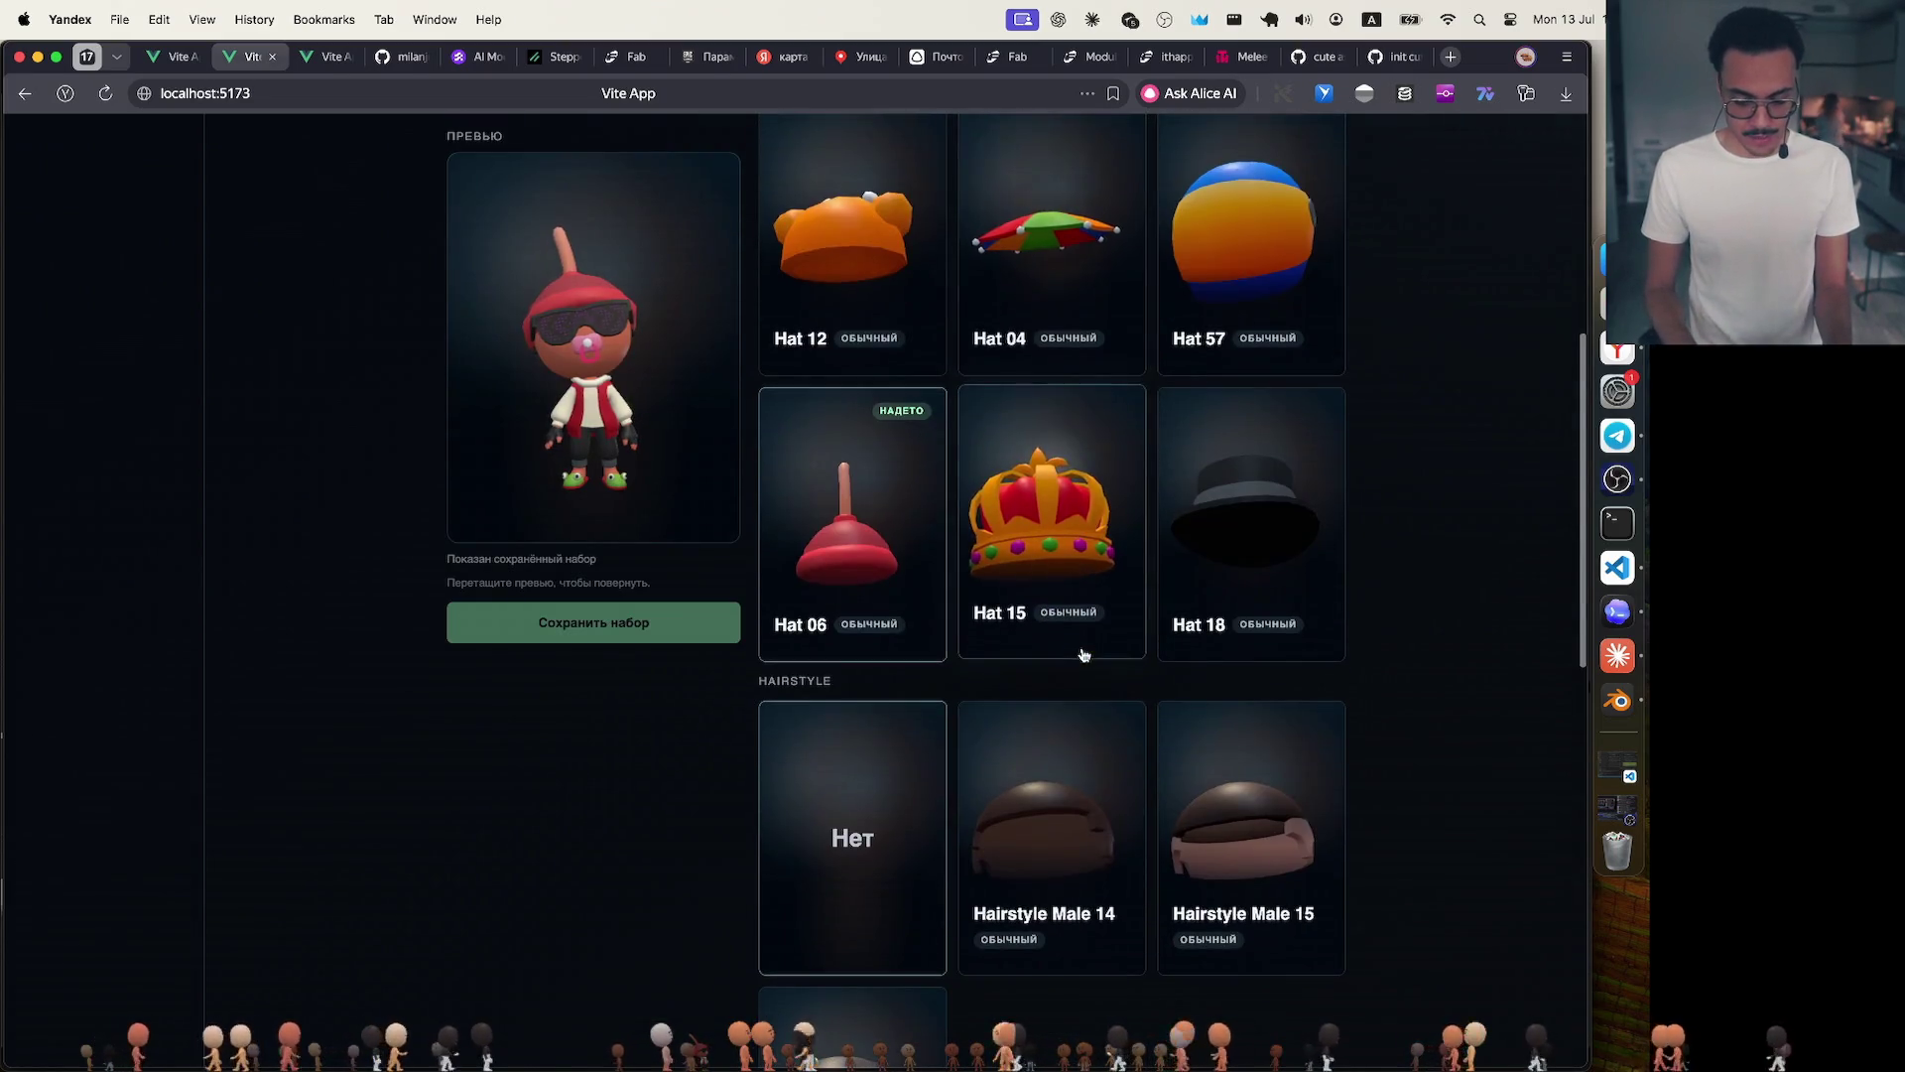
scroll(1082, 653, "down", 4)
scroll(1057, 696, "down", 4)
scroll(1054, 704, "down", 4)
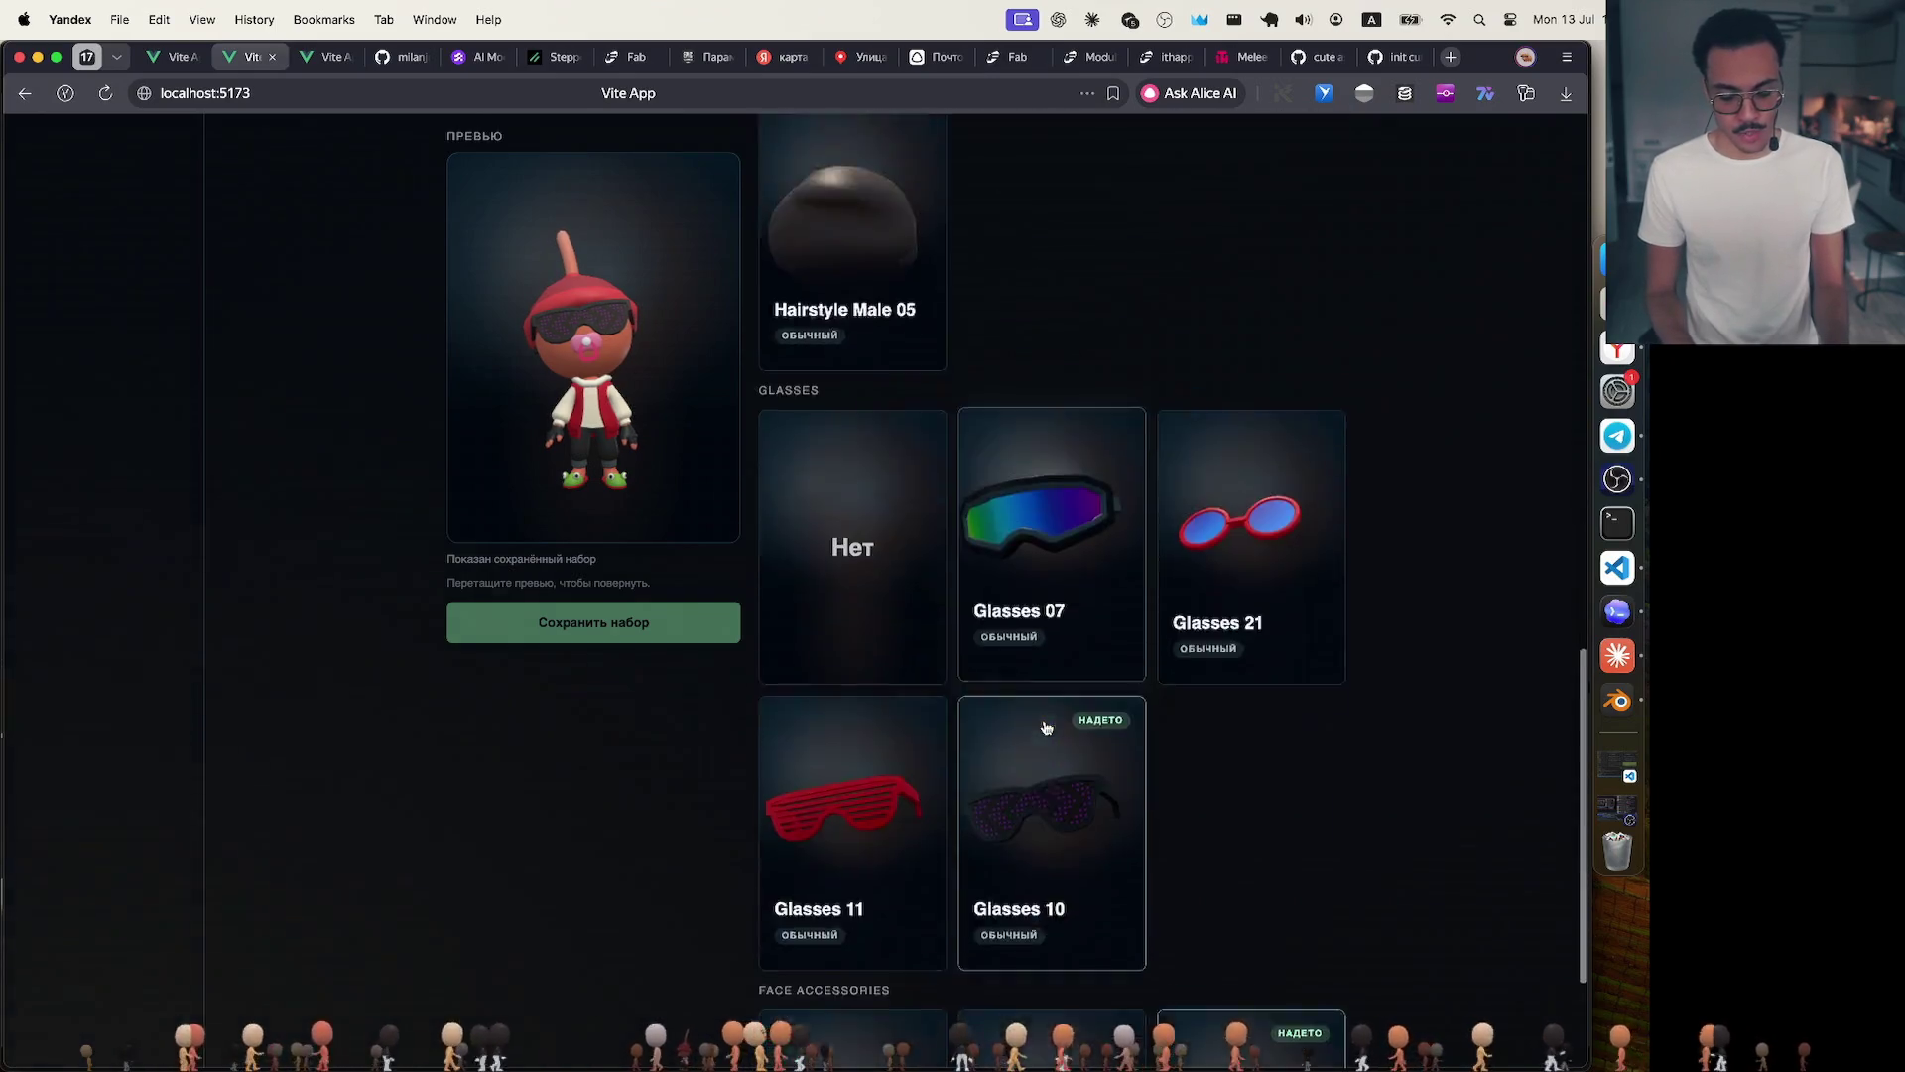
scroll(1048, 718, "down", 2)
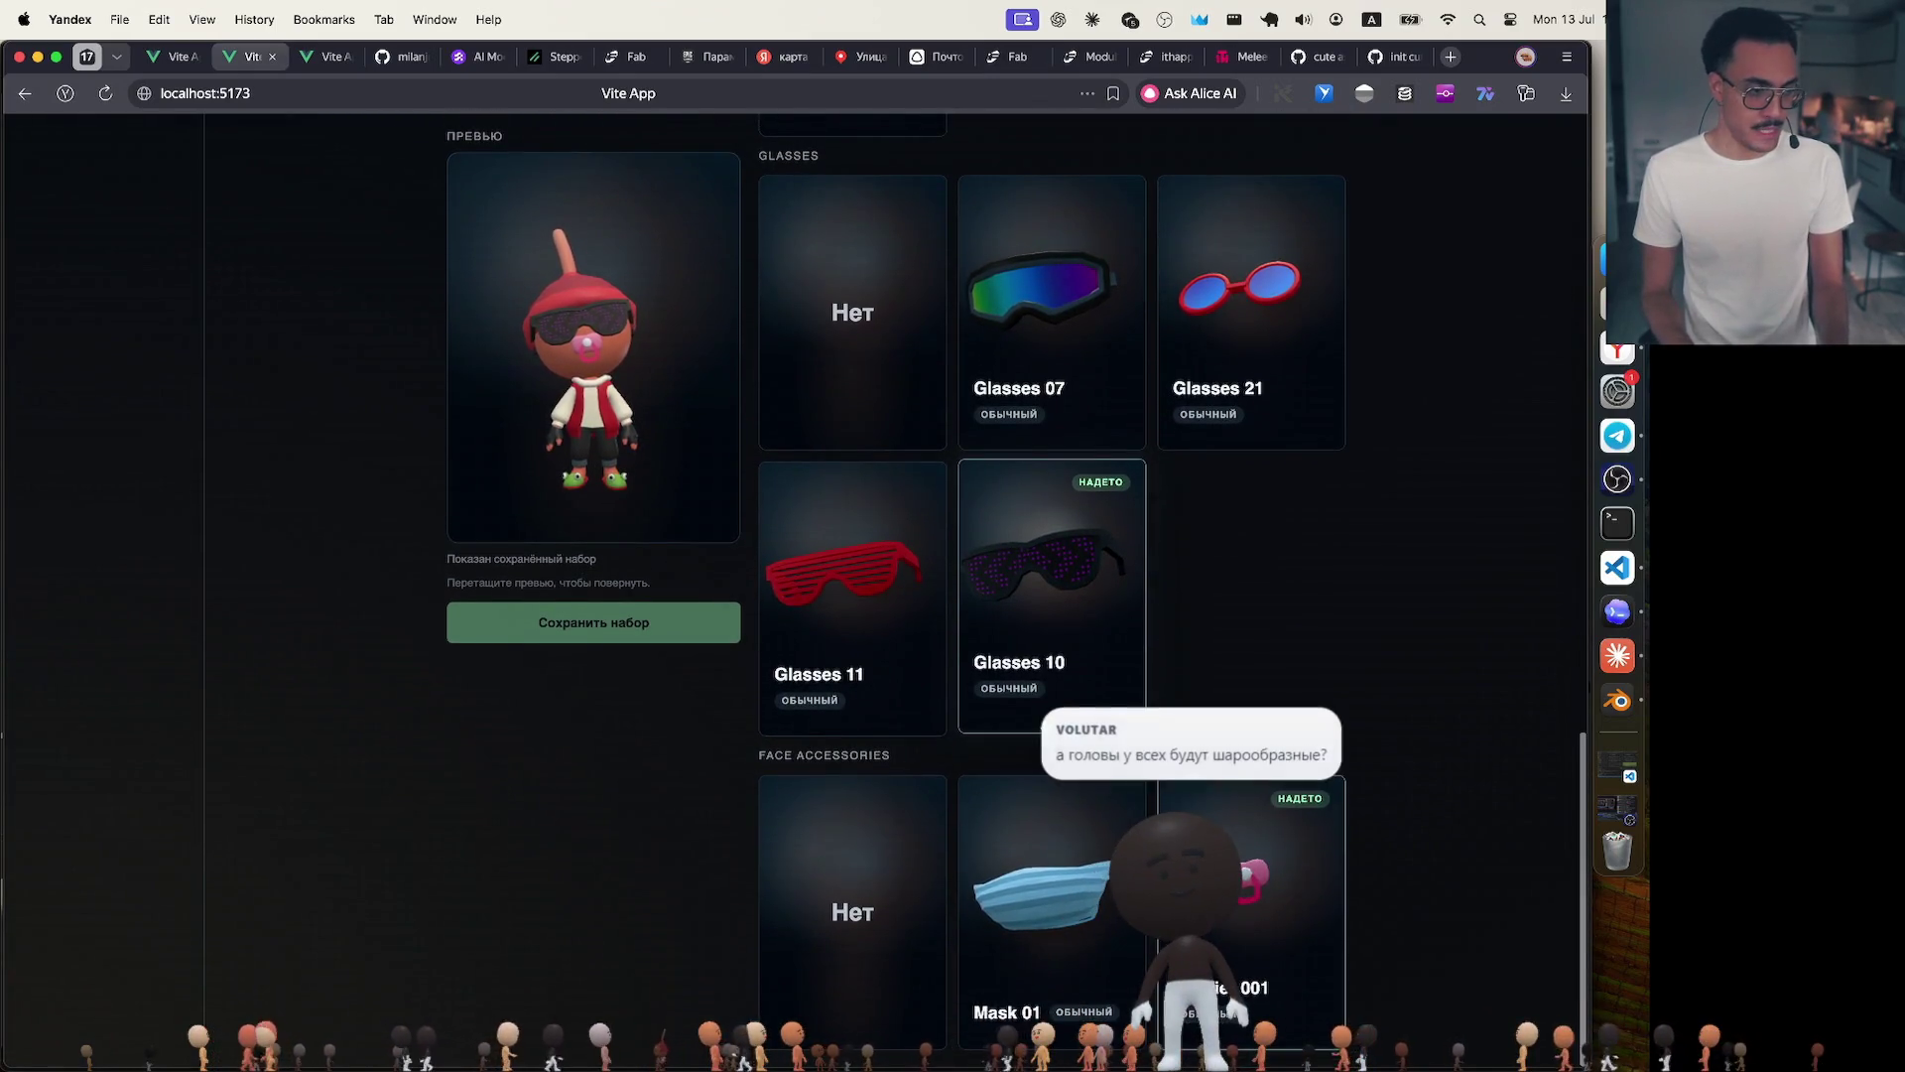
scroll(1048, 718, "up", 10)
scroll(1048, 718, "up", 4)
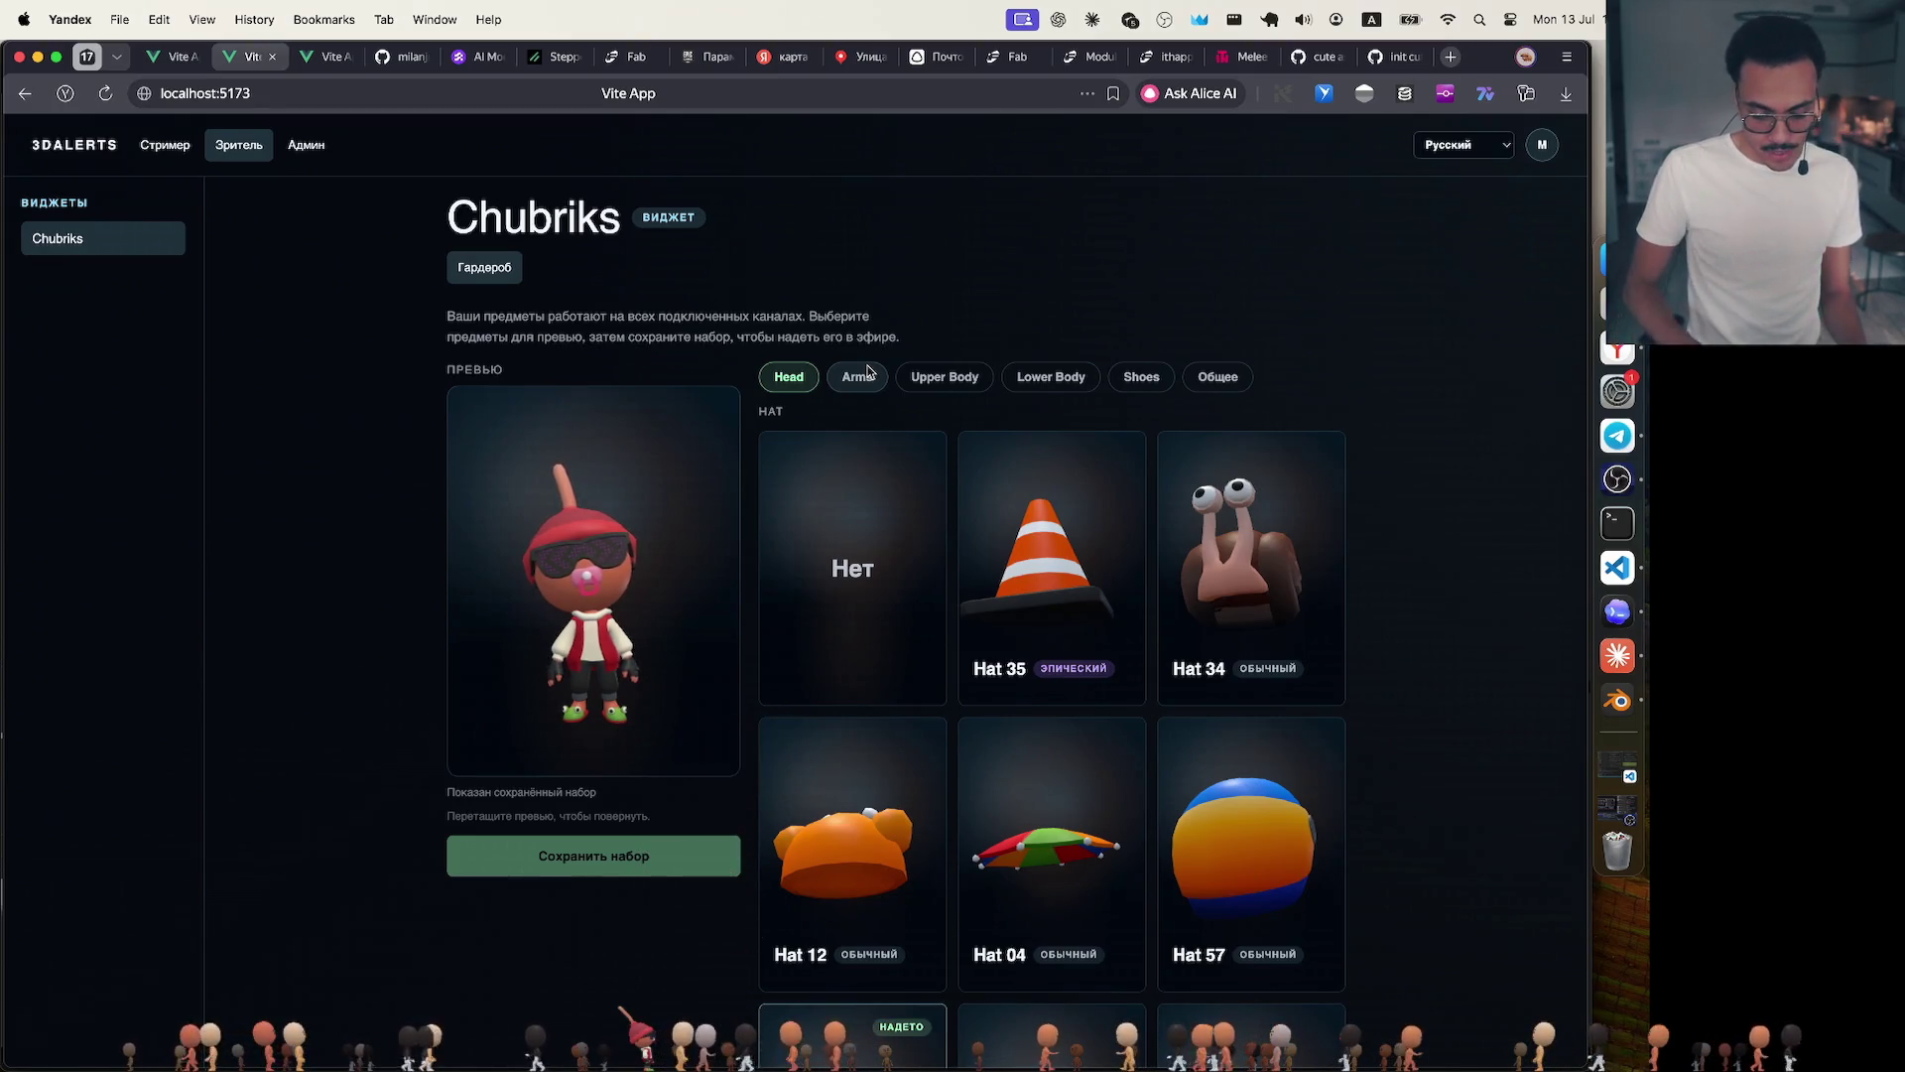
Check worn items in Arms, Upper Body, Lower Body and Shoes, then switch to the channel storefront page.
left_click(857, 376)
left_click(944, 376)
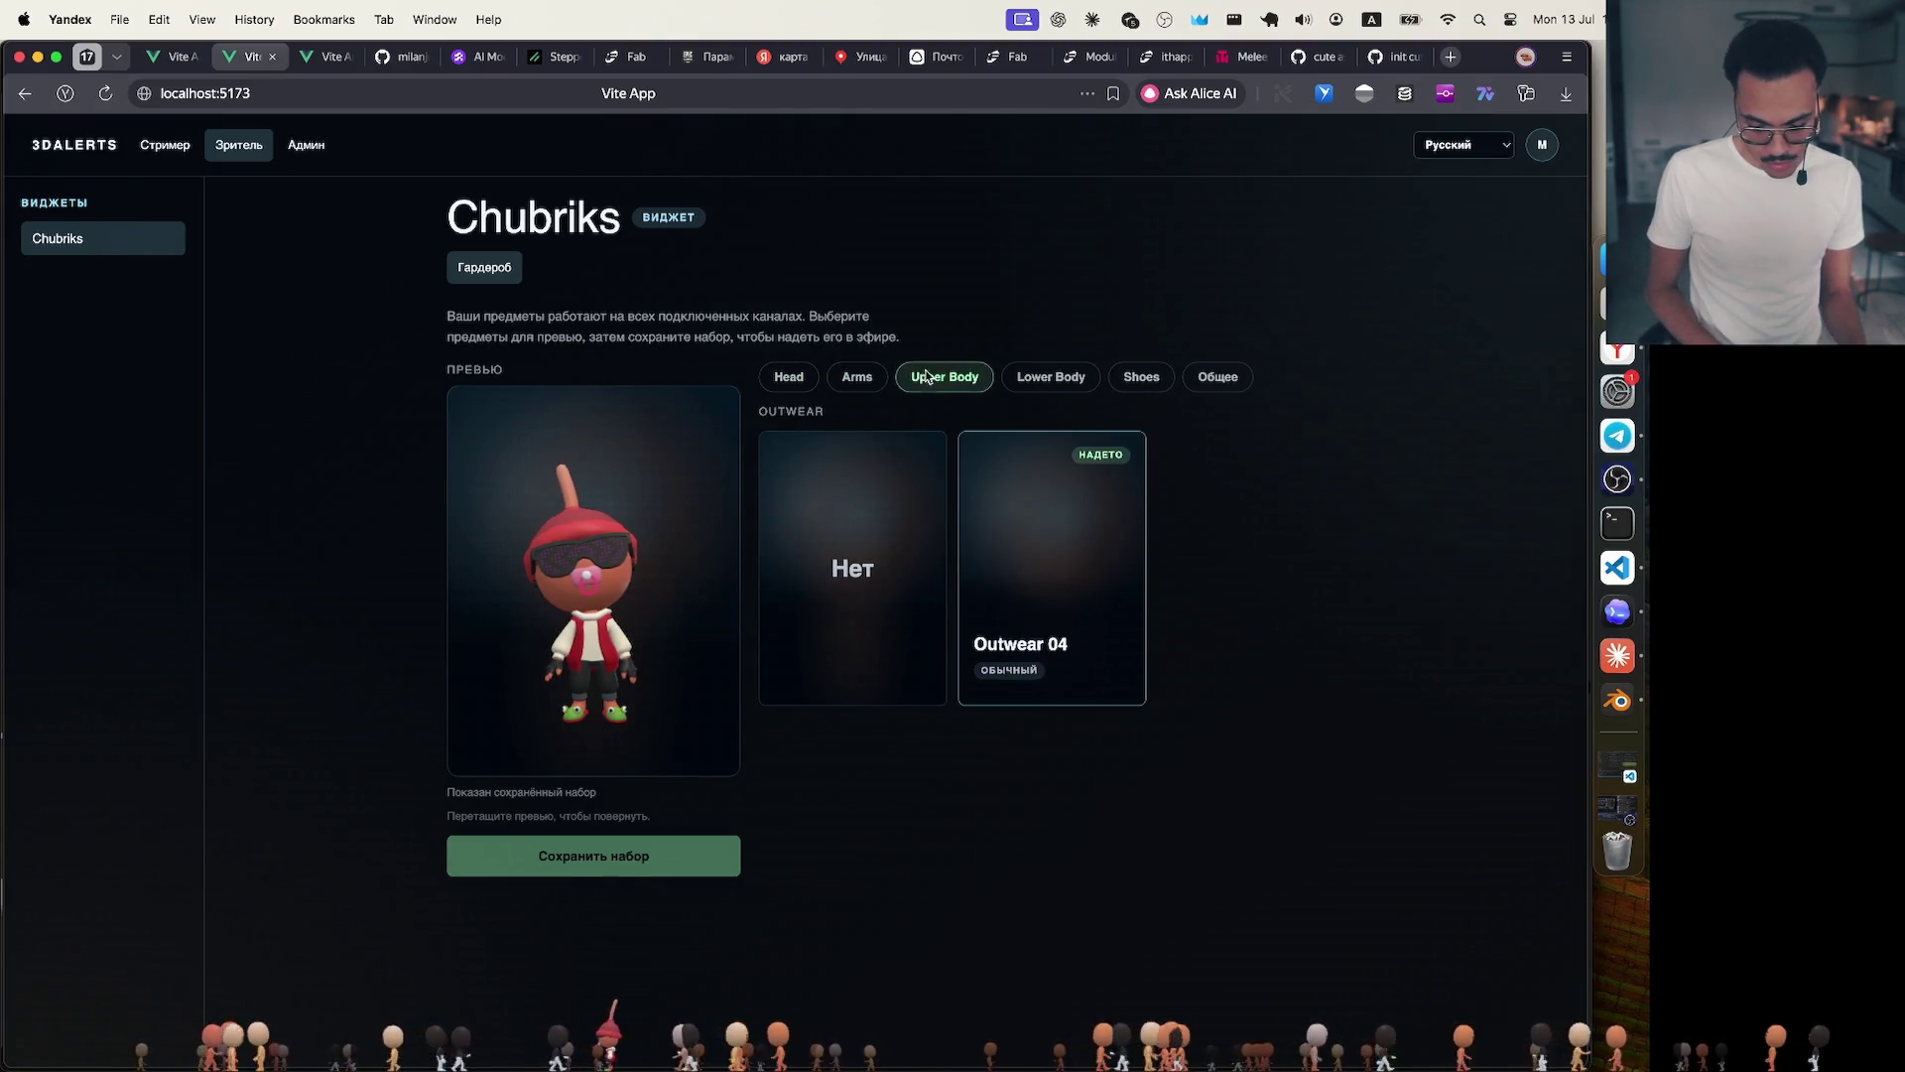
left_click(1048, 376)
left_click(1141, 377)
left_click(857, 376)
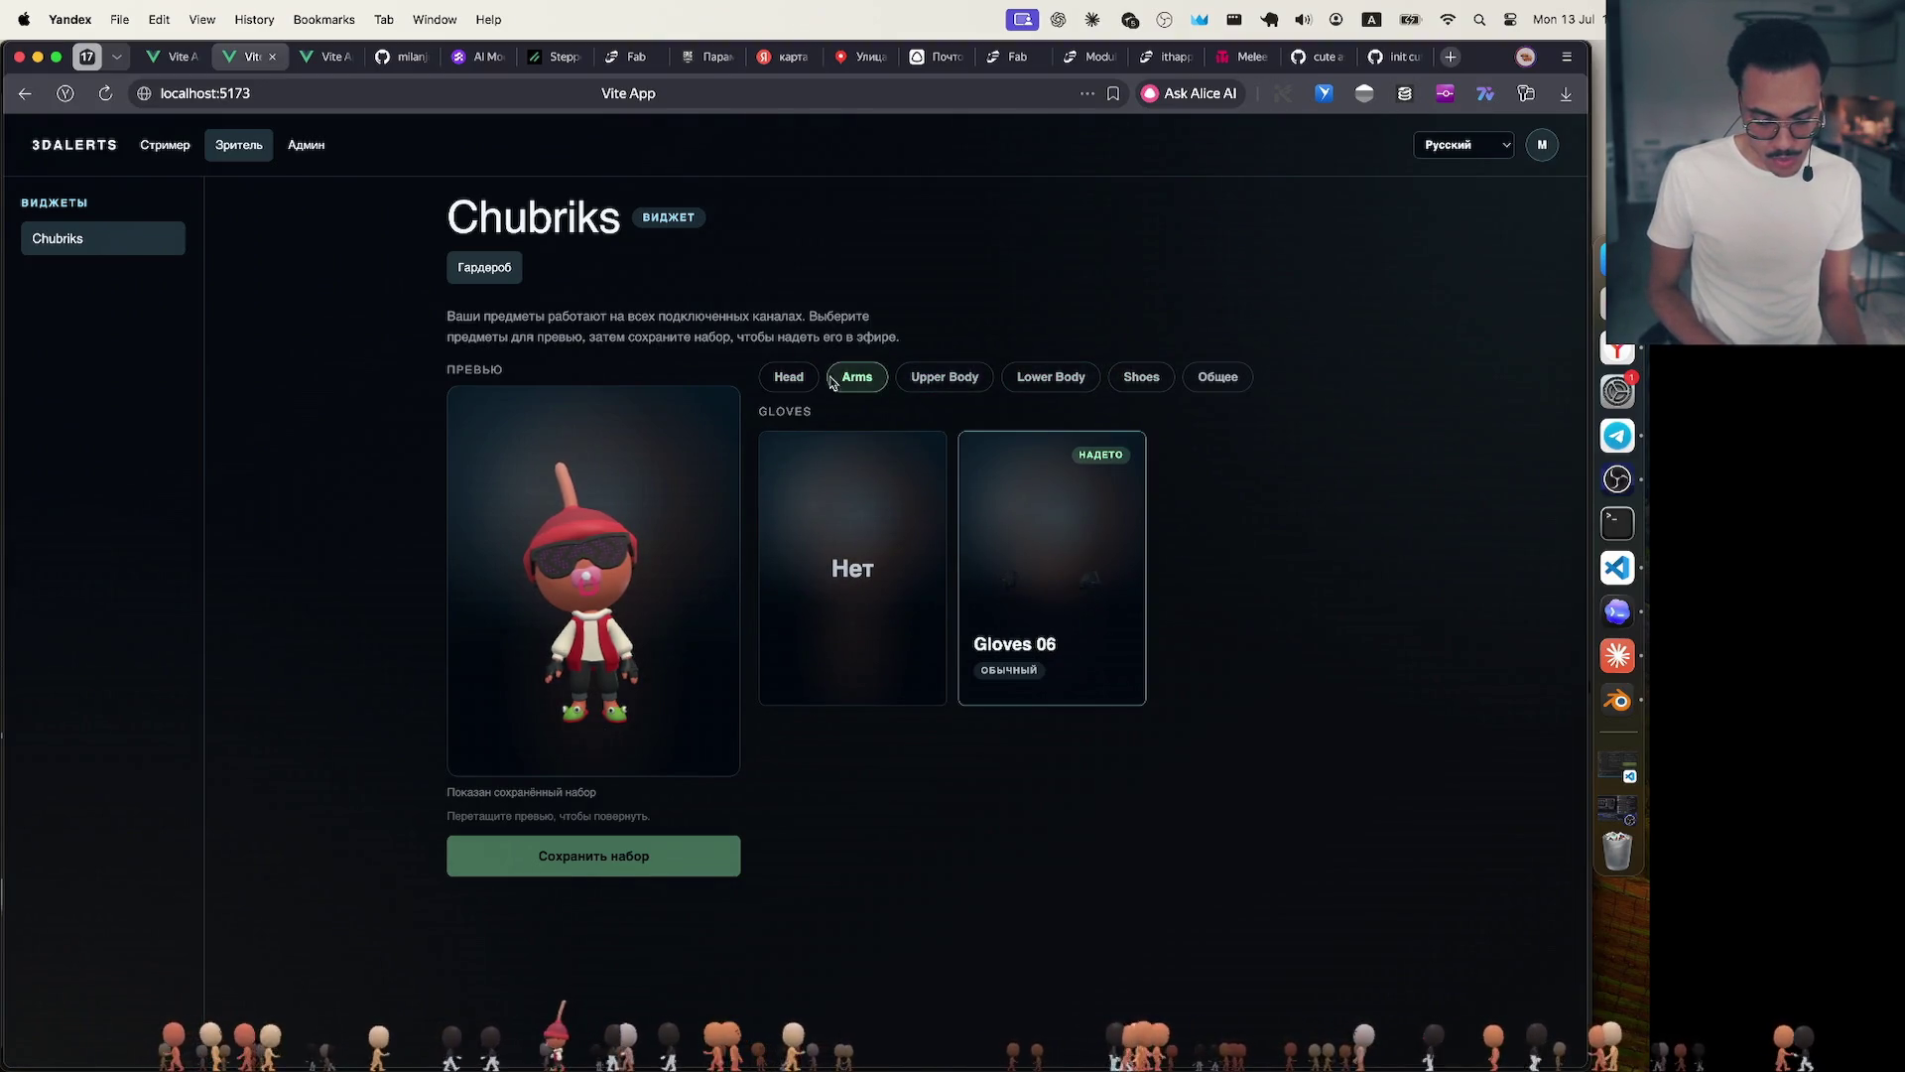
left_click(790, 377)
left_click(328, 58)
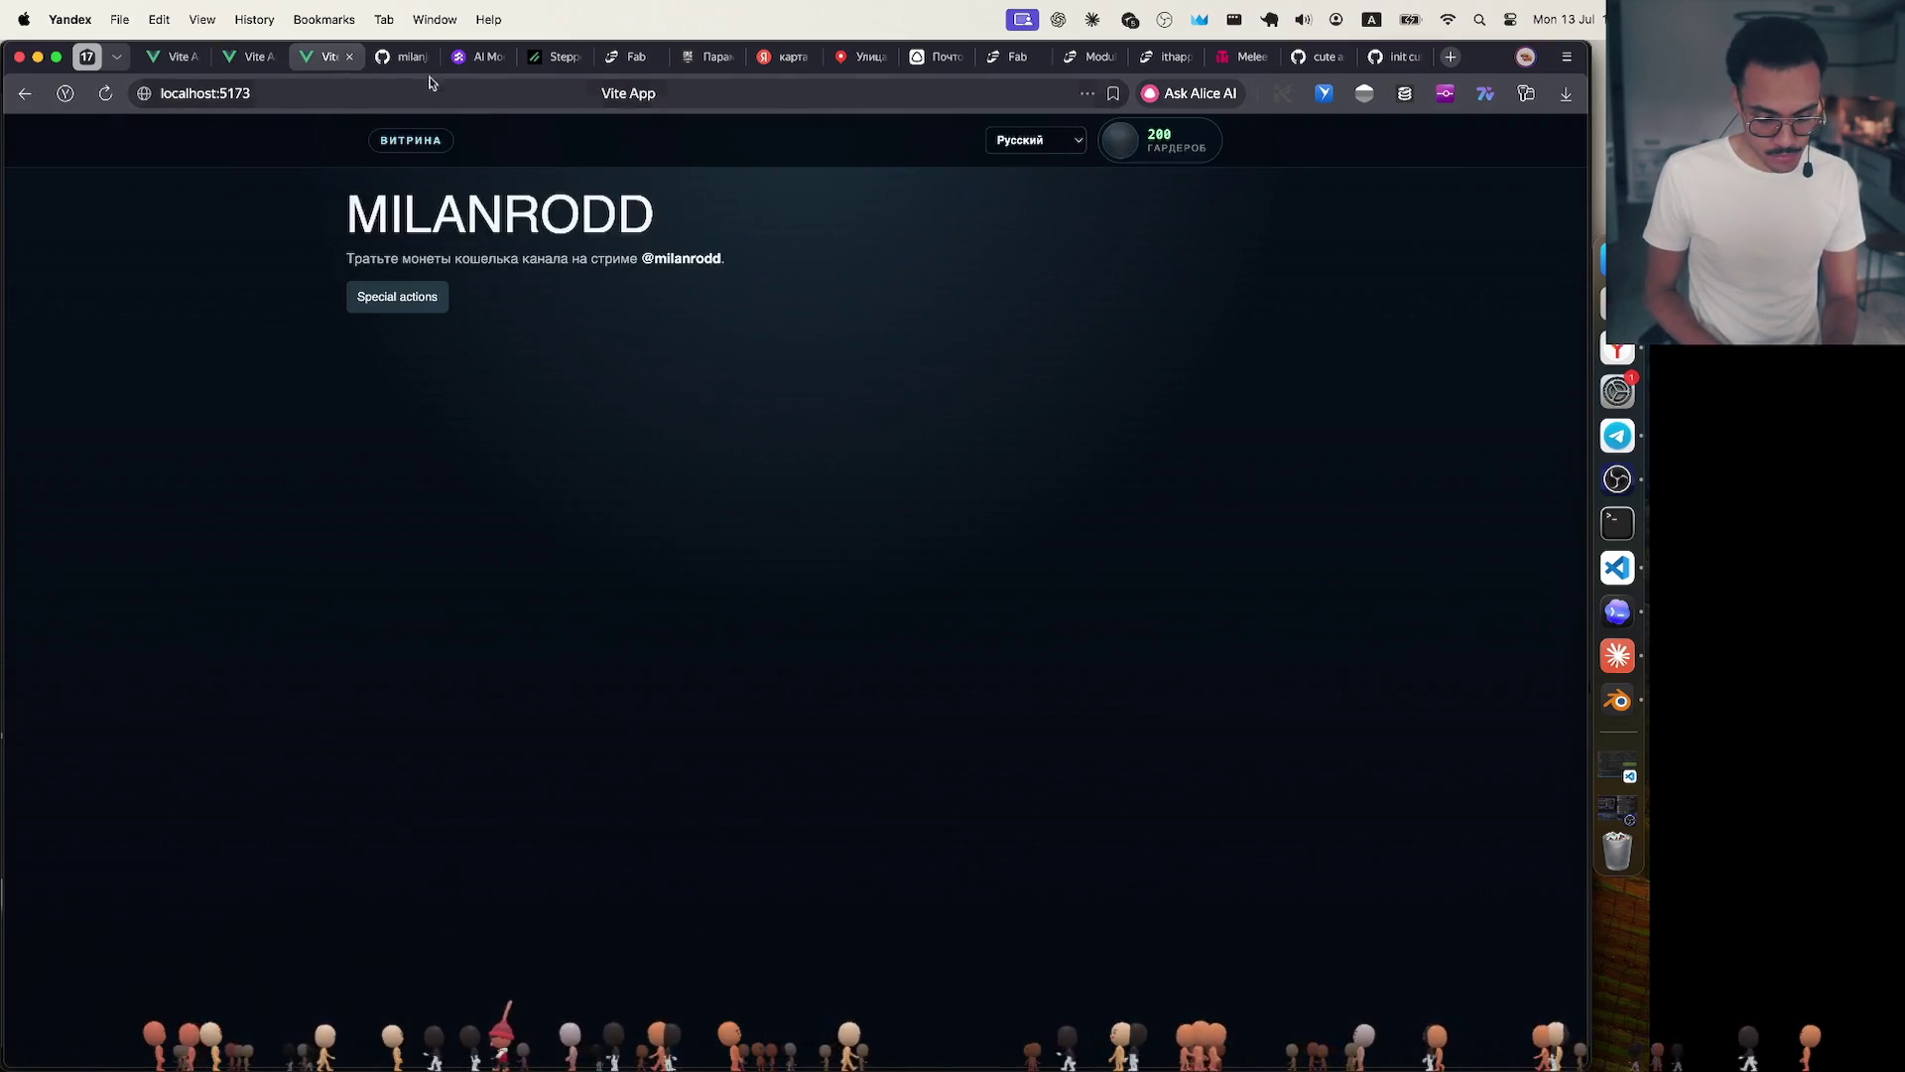
Enter the storefront wardrobe (Гардероб) showing the wallet balance and purchasable head items.
left_click(1147, 144)
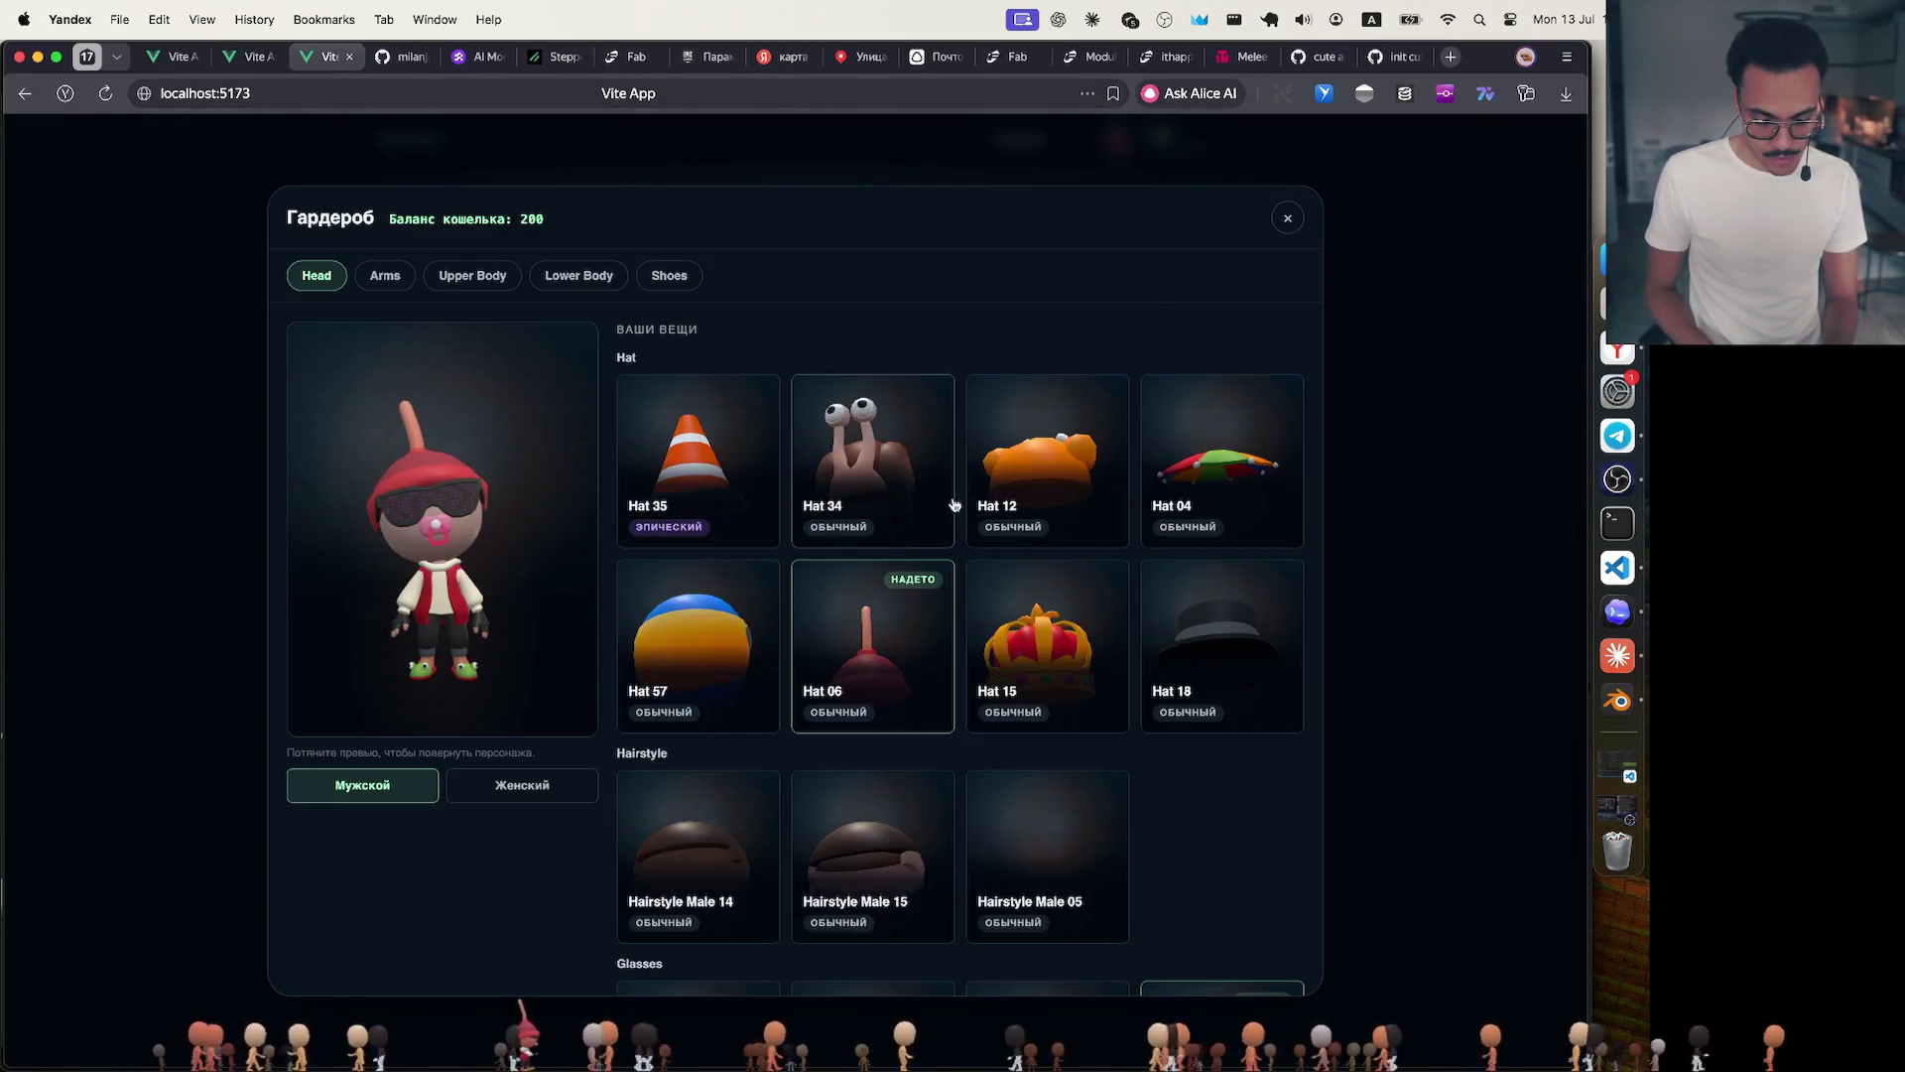
scroll(982, 508, "down", 5)
scroll(983, 508, "down", 5)
scroll(983, 507, "down", 3)
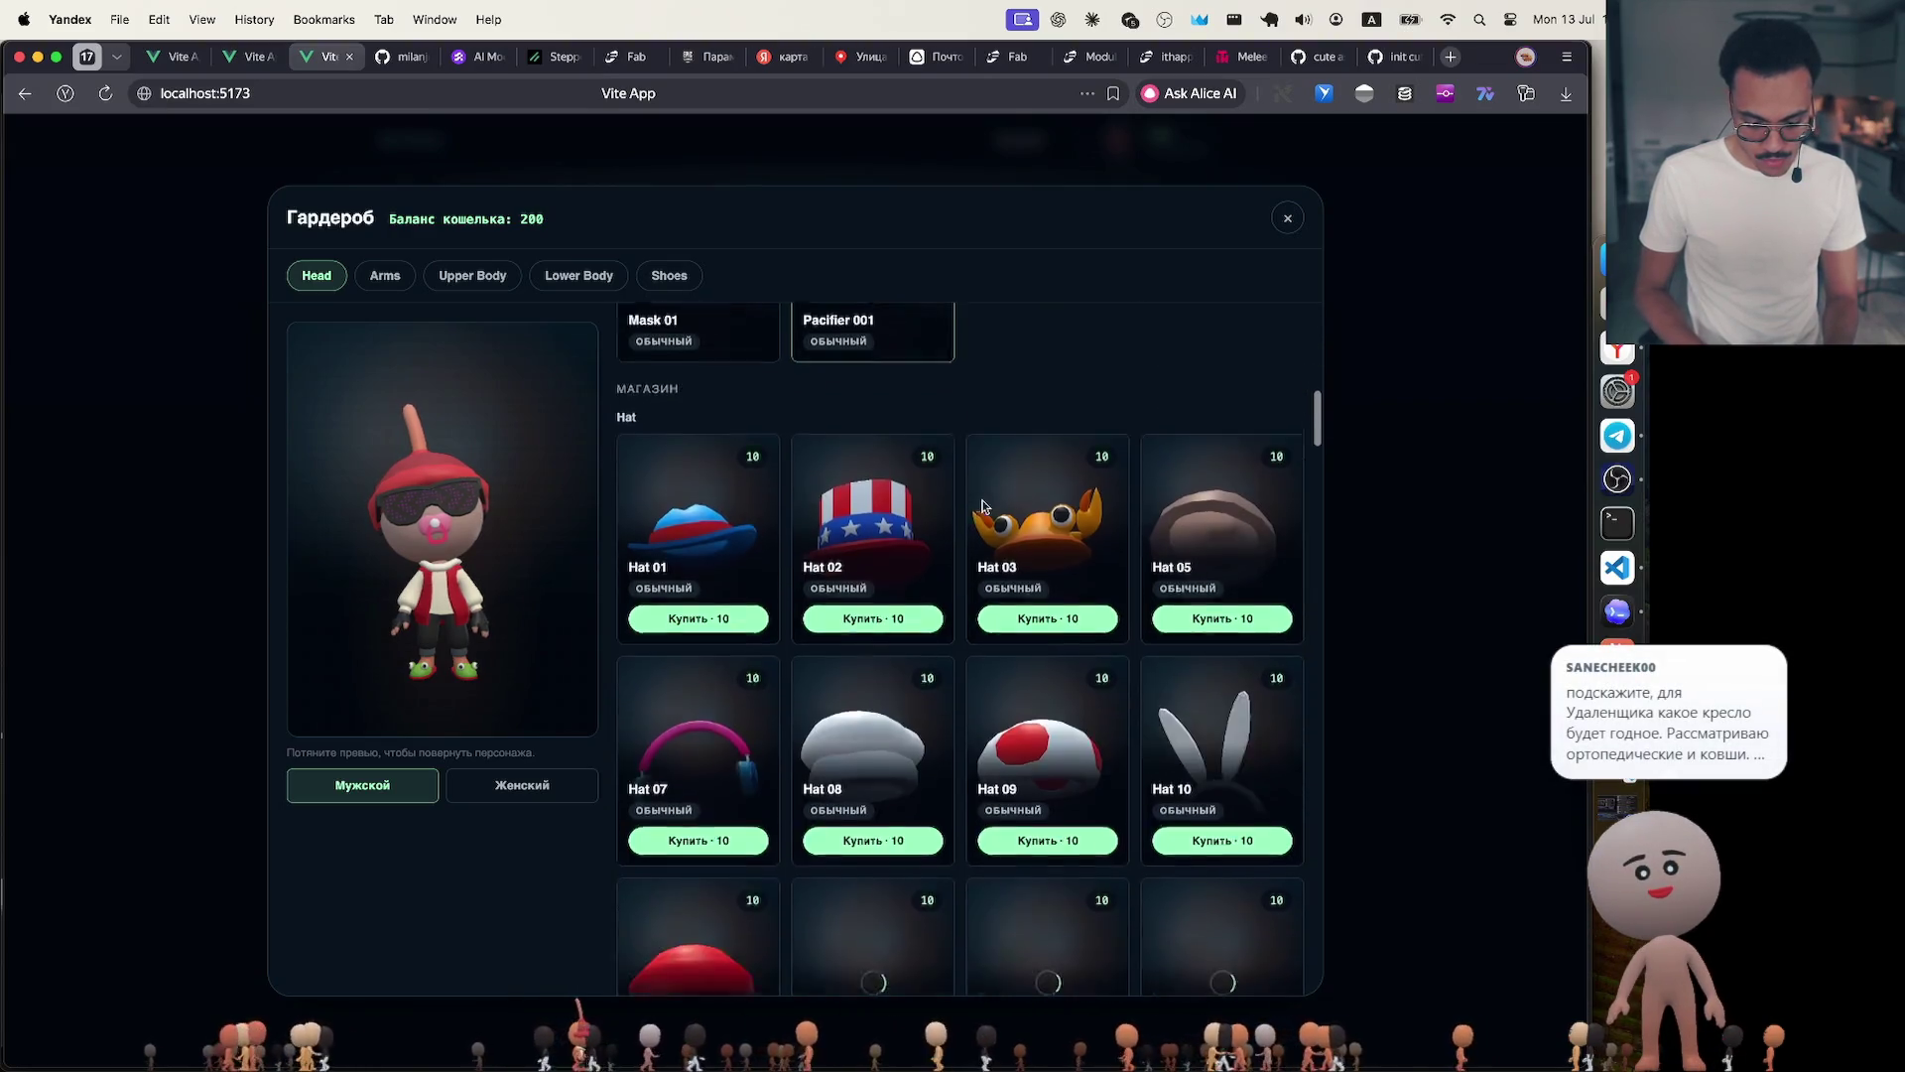
scroll(983, 508, "down", 3)
scroll(983, 508, "down", 5)
scroll(982, 507, "down", 2)
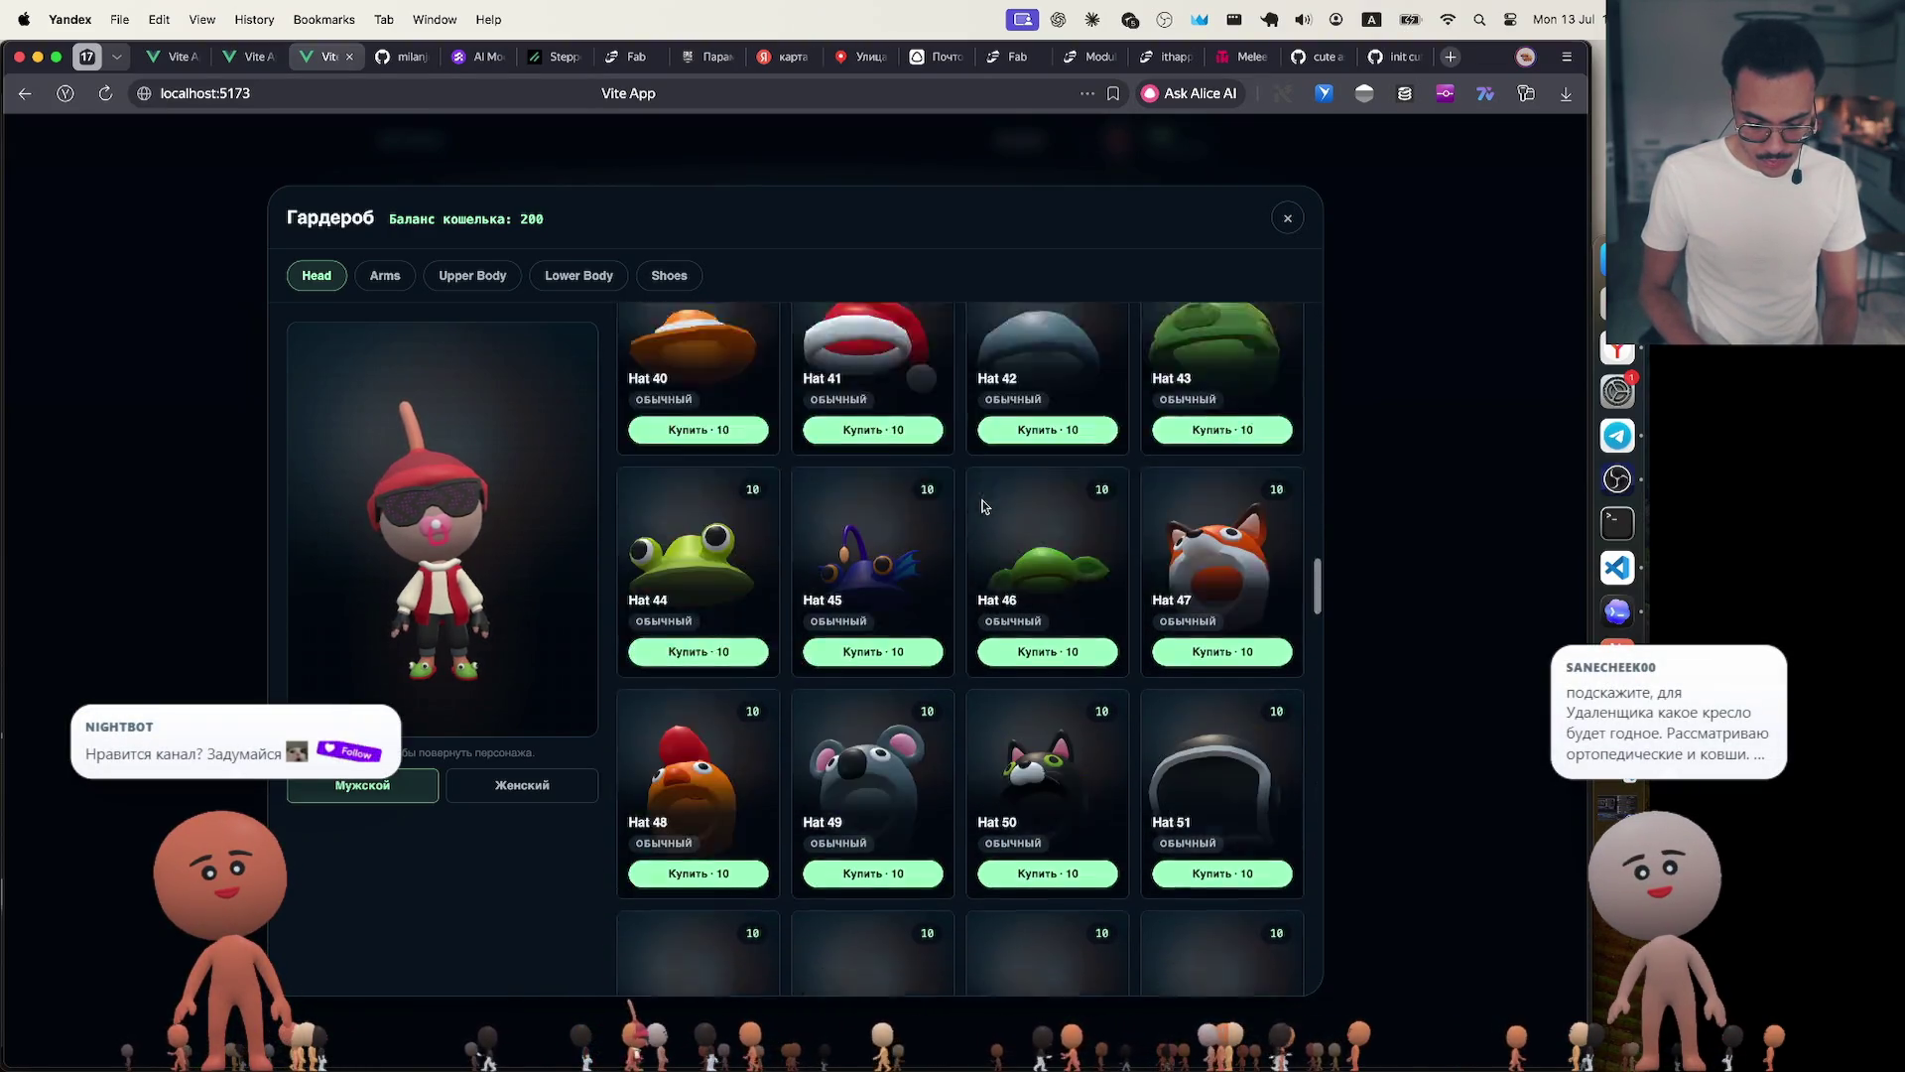
scroll(982, 507, "down", 3)
scroll(982, 508, "down", 3)
scroll(982, 508, "down", 3)
scroll(982, 508, "down", 3)
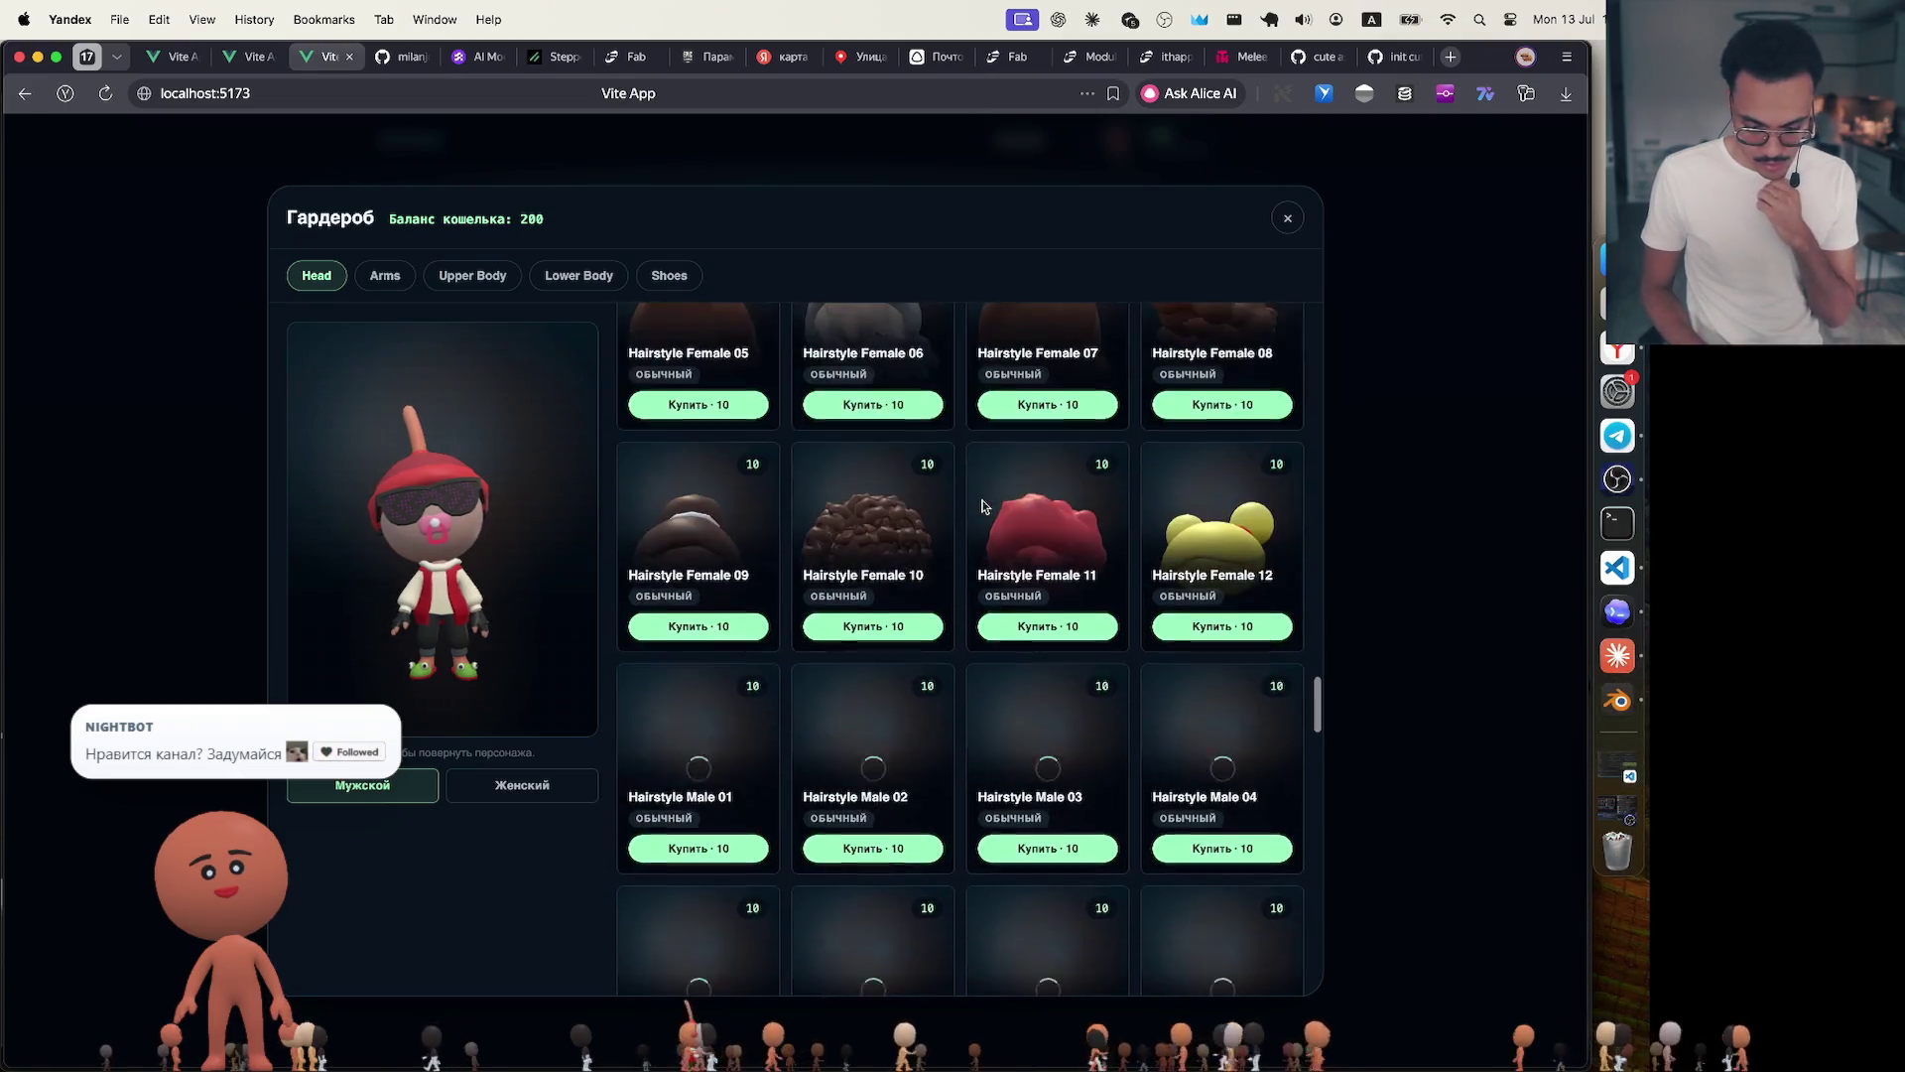
scroll(982, 508, "down", 3)
scroll(983, 507, "down", 3)
scroll(982, 508, "down", 5)
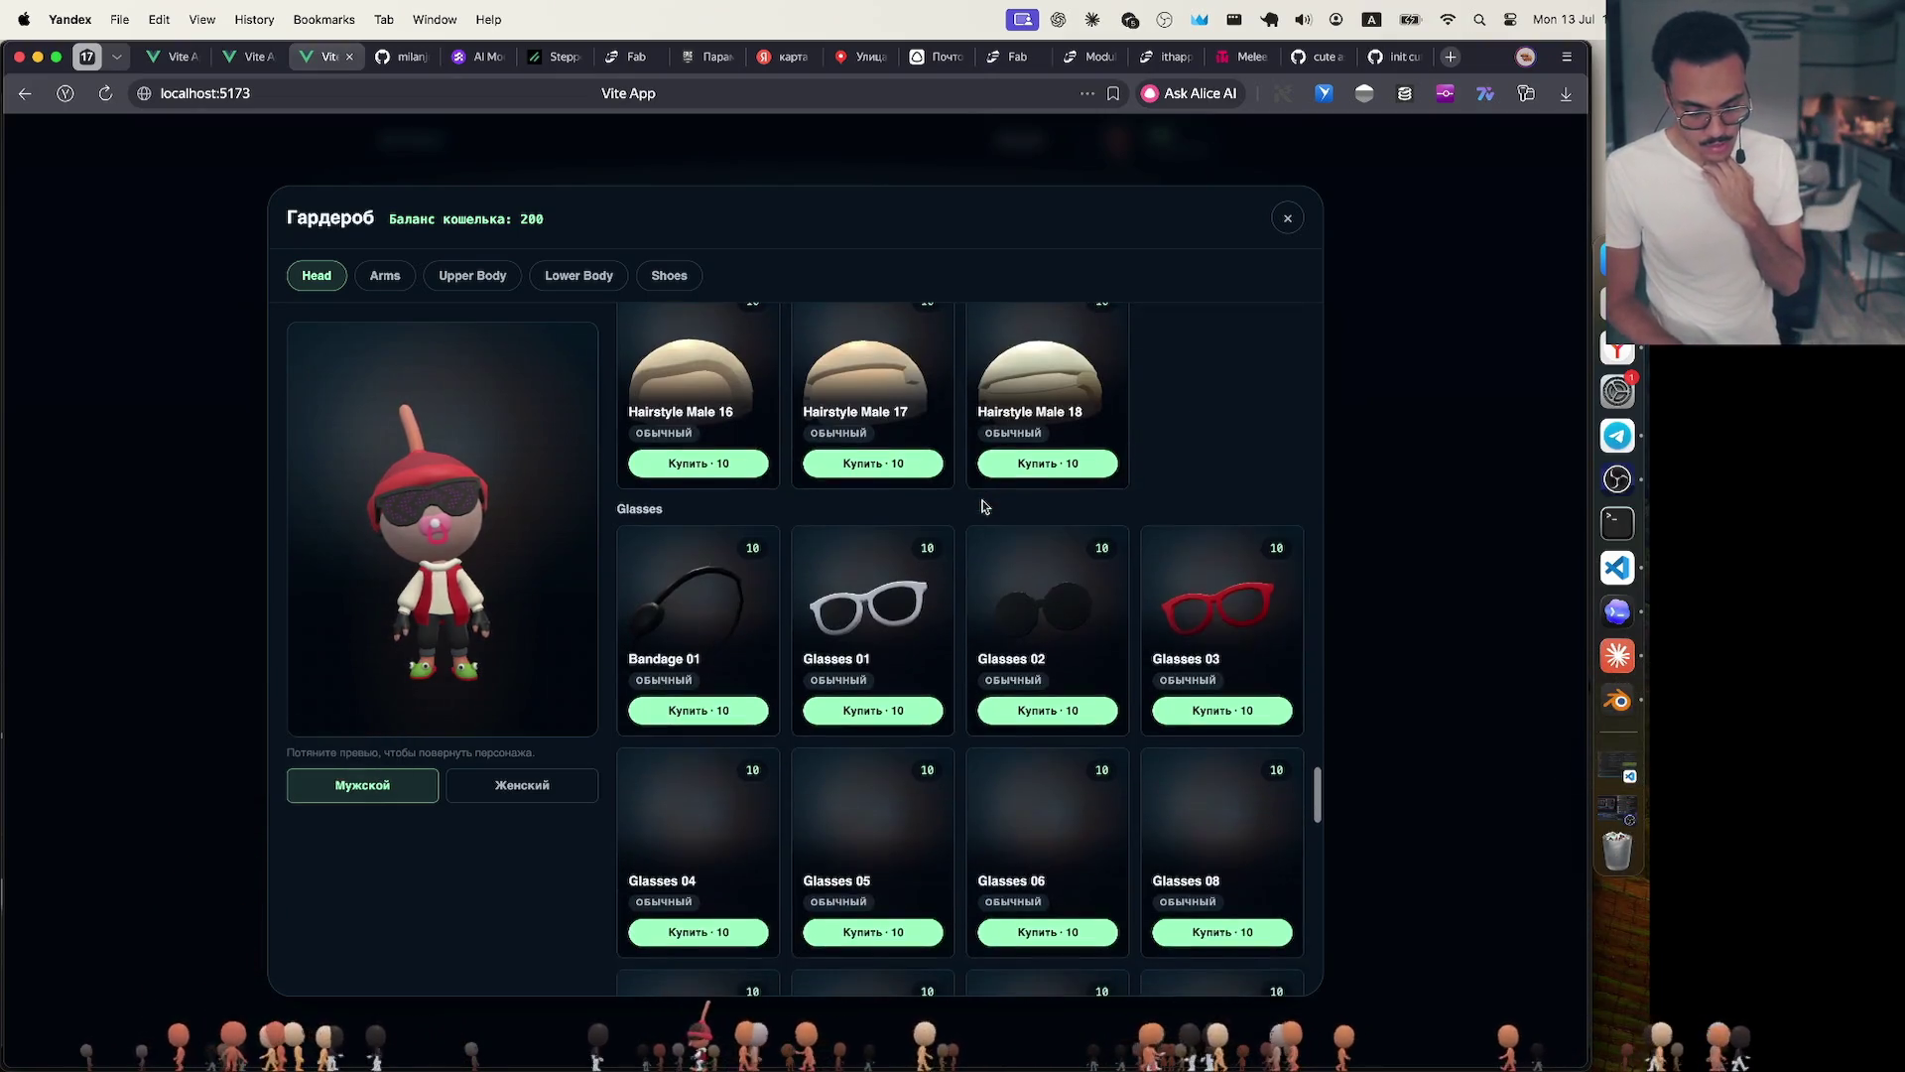
scroll(983, 508, "down", 3)
scroll(982, 508, "down", 1)
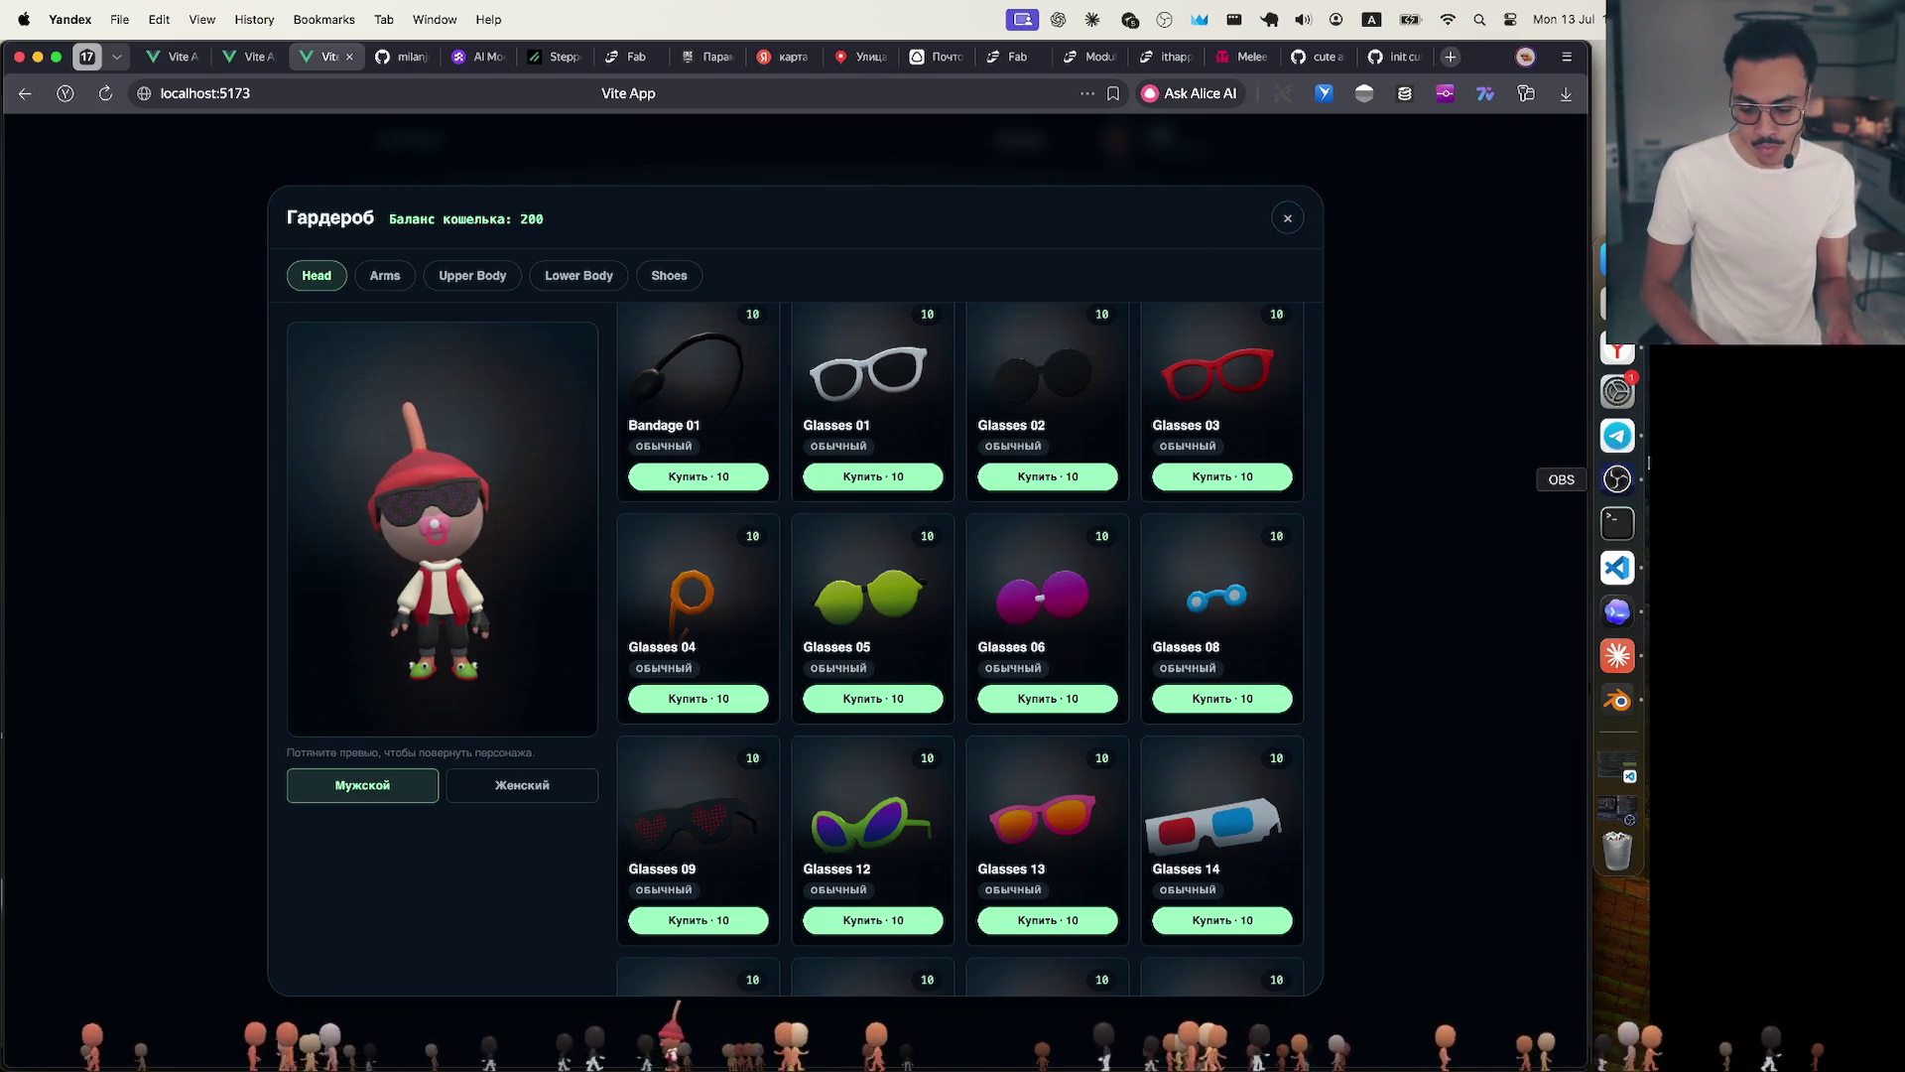
Bring Blender's Cute_Characters file forward, then show all open windows in Mission Control.
left_click(1620, 701)
scroll(464, 552, "down", 3)
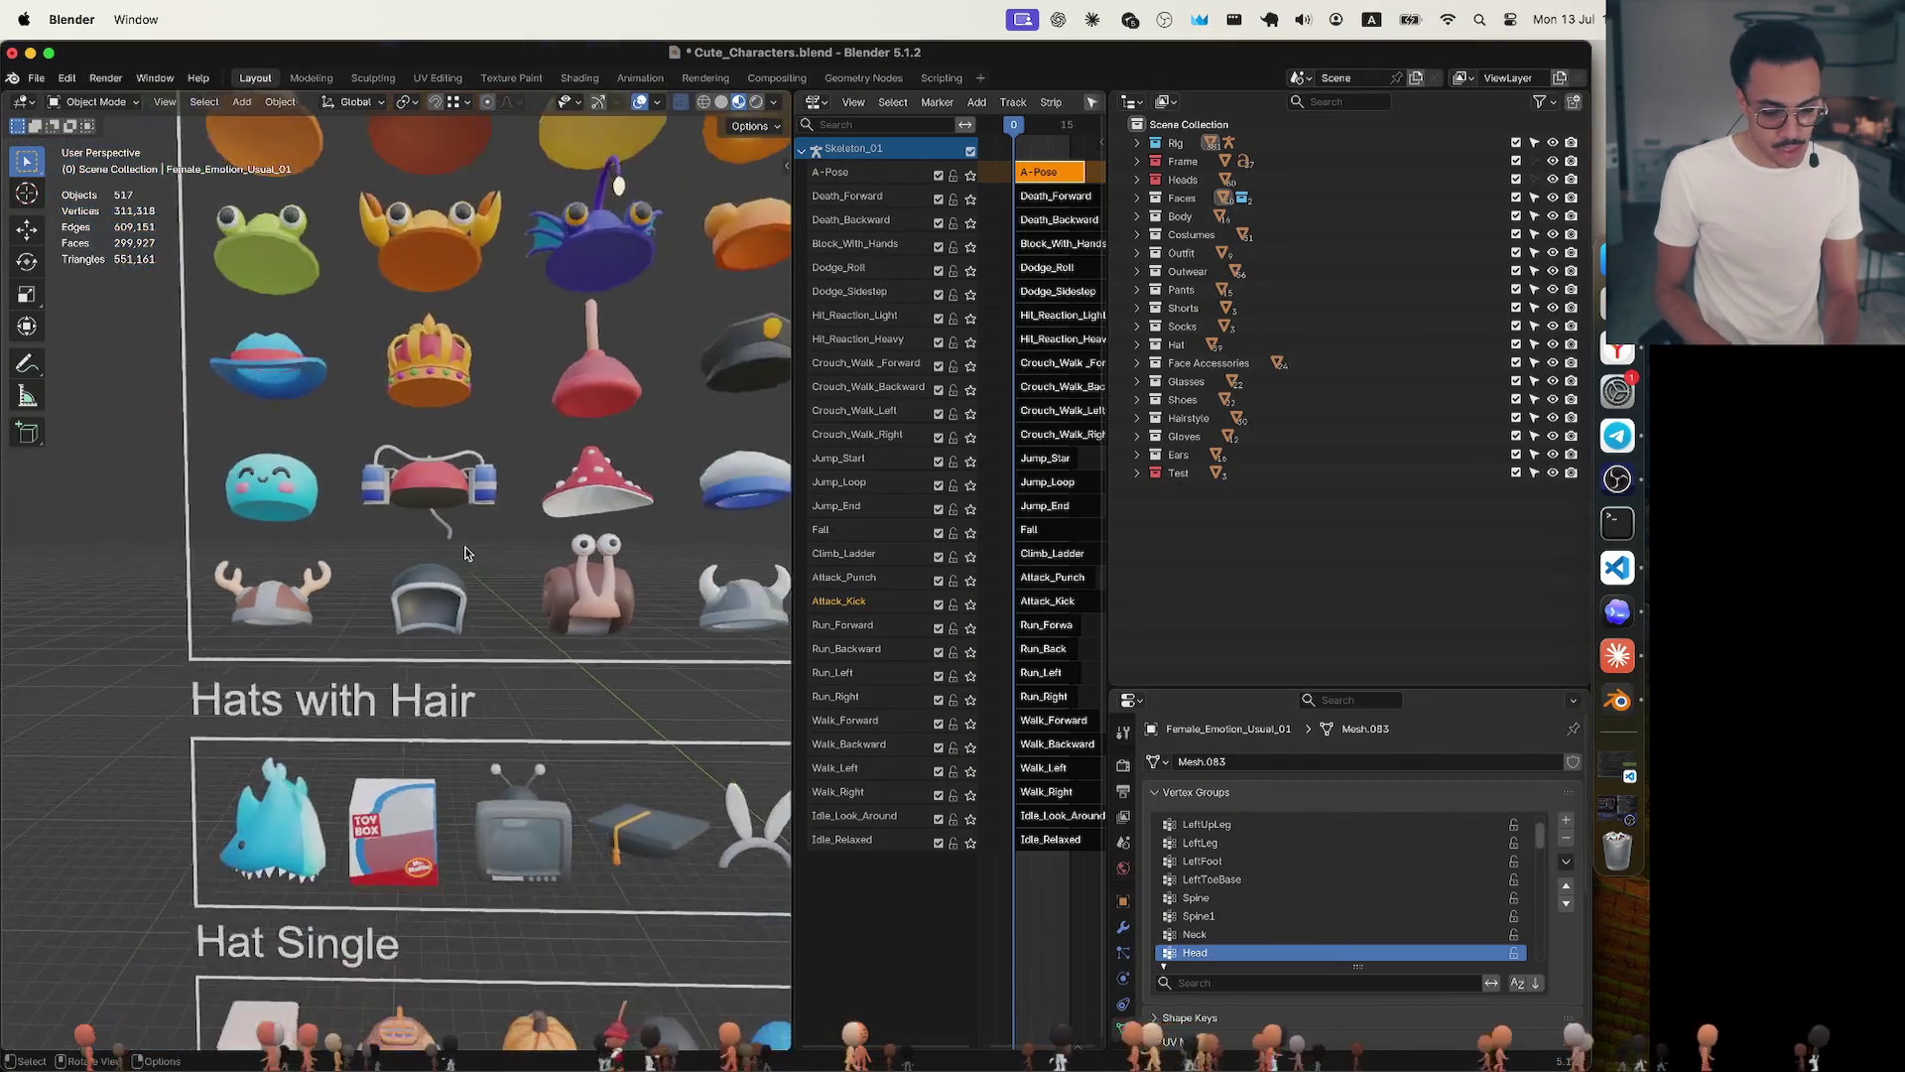
scroll(464, 552, "down", 2)
scroll(465, 552, "down", 1)
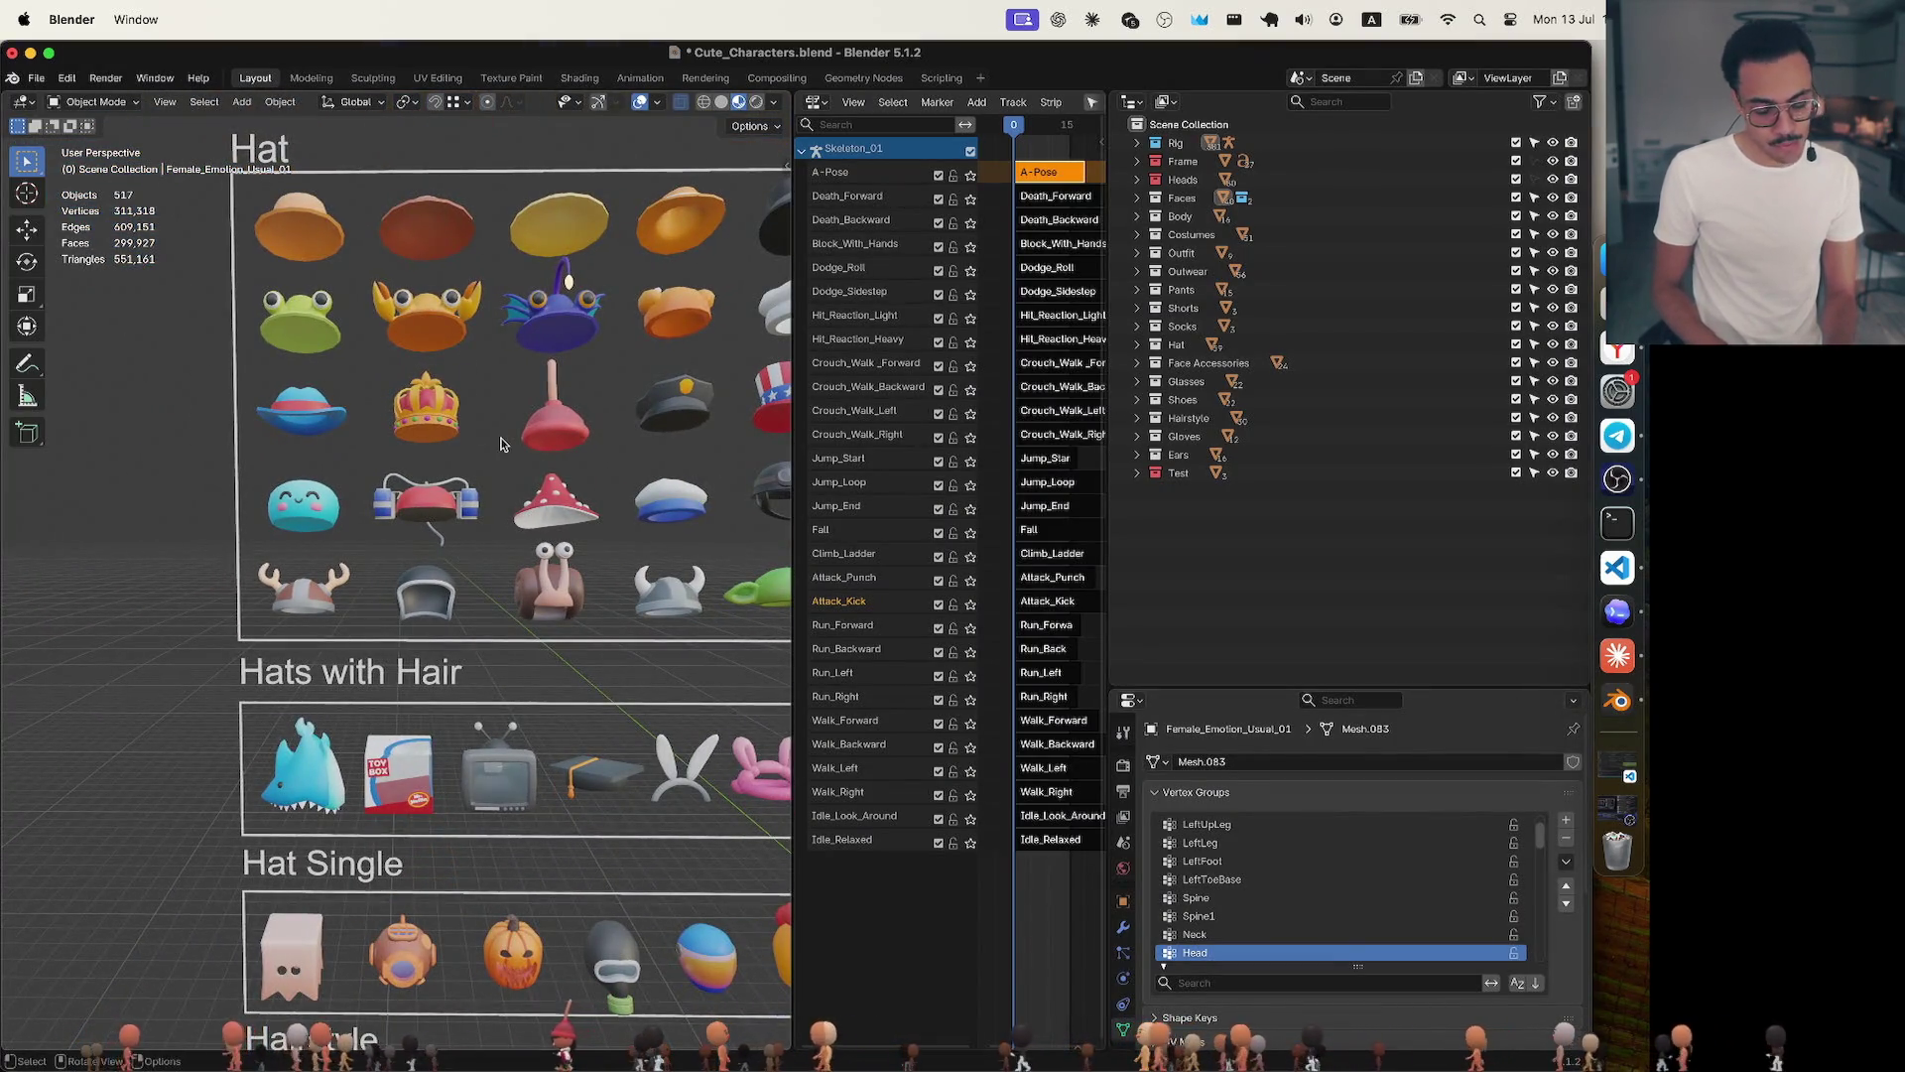
scroll(500, 444, "right", 3, "shift")
scroll(501, 445, "right", 2, "shift")
scroll(458, 422, "down", 3)
scroll(457, 424, "down", 3)
scroll(457, 424, "down", 3)
scroll(459, 432, "down", 1)
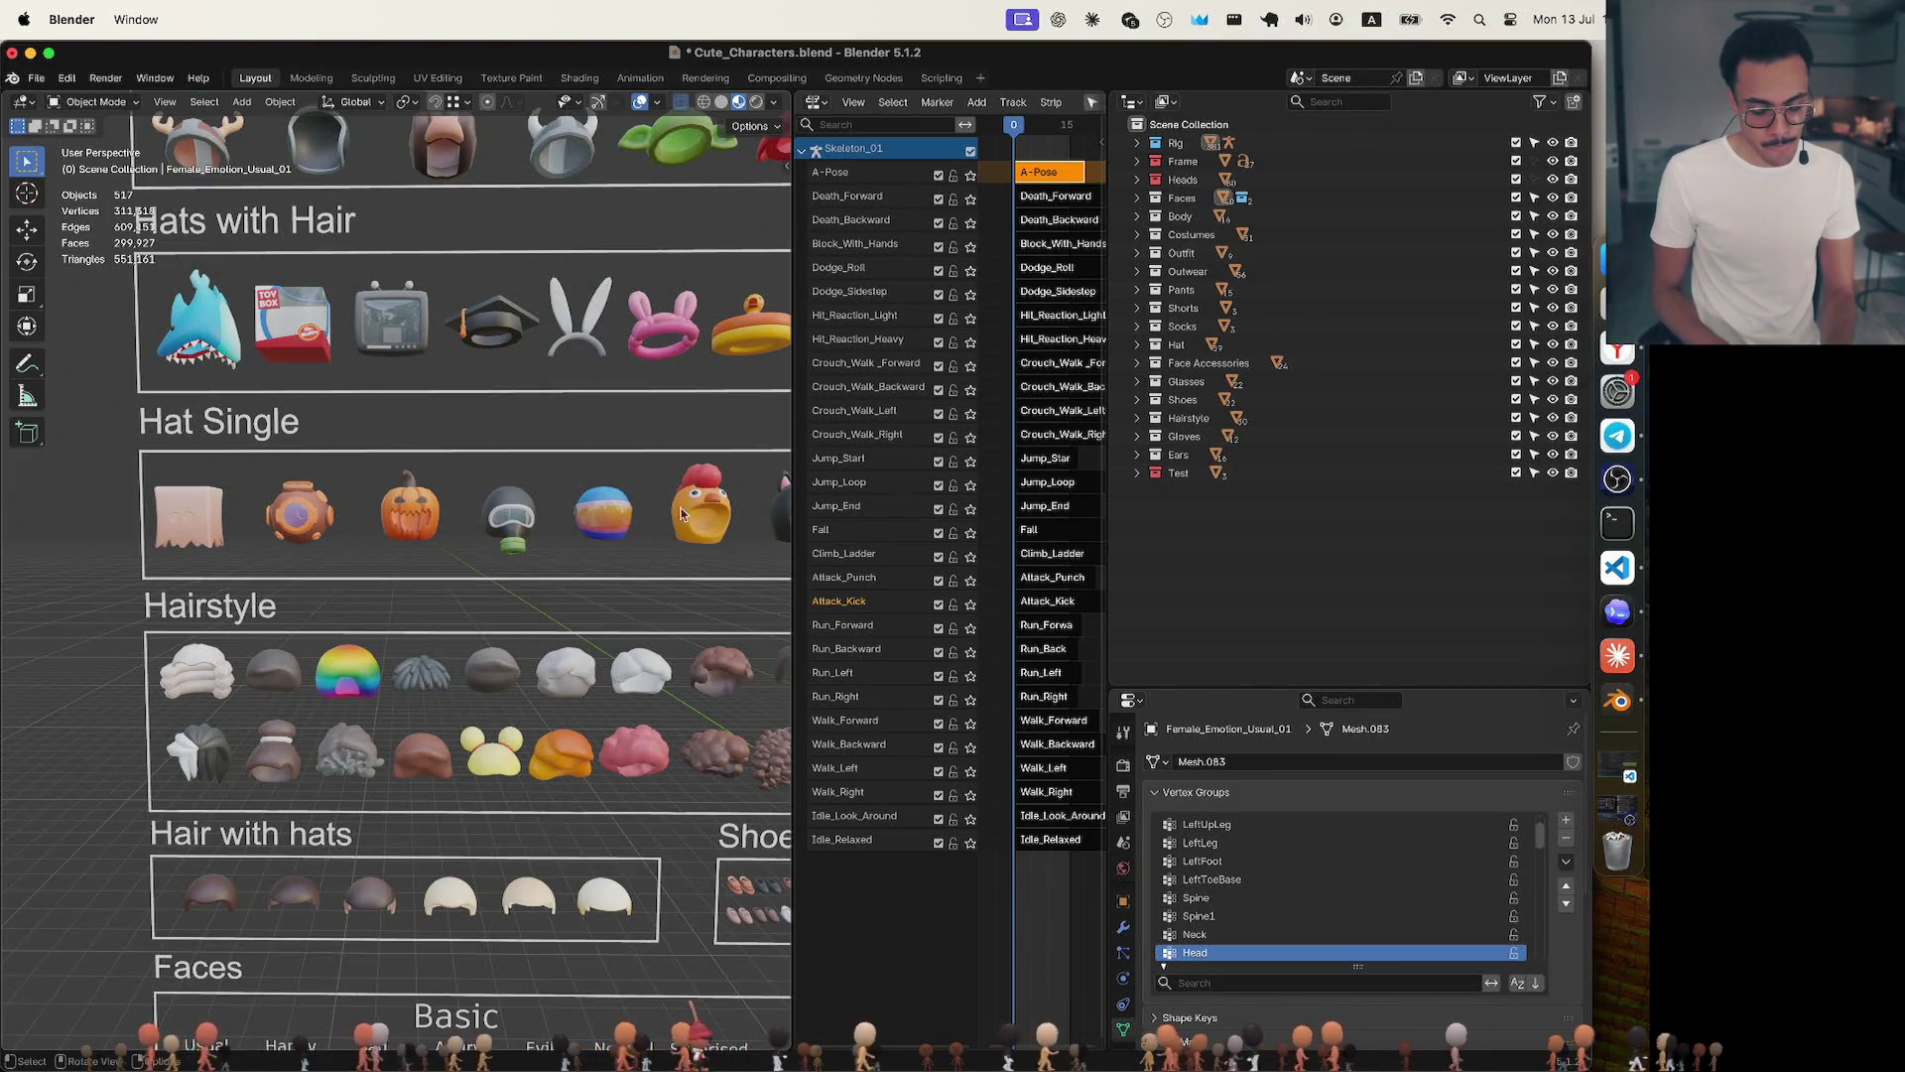
scroll(682, 512, "right", 2, "shift")
scroll(640, 500, "right", 2, "shift")
scroll(595, 491, "right", 2, "shift")
scroll(558, 479, "right", 2, "shift")
scroll(559, 479, "left", 2, "shift")
scroll(559, 478, "up", 2)
scroll(558, 478, "up", 1)
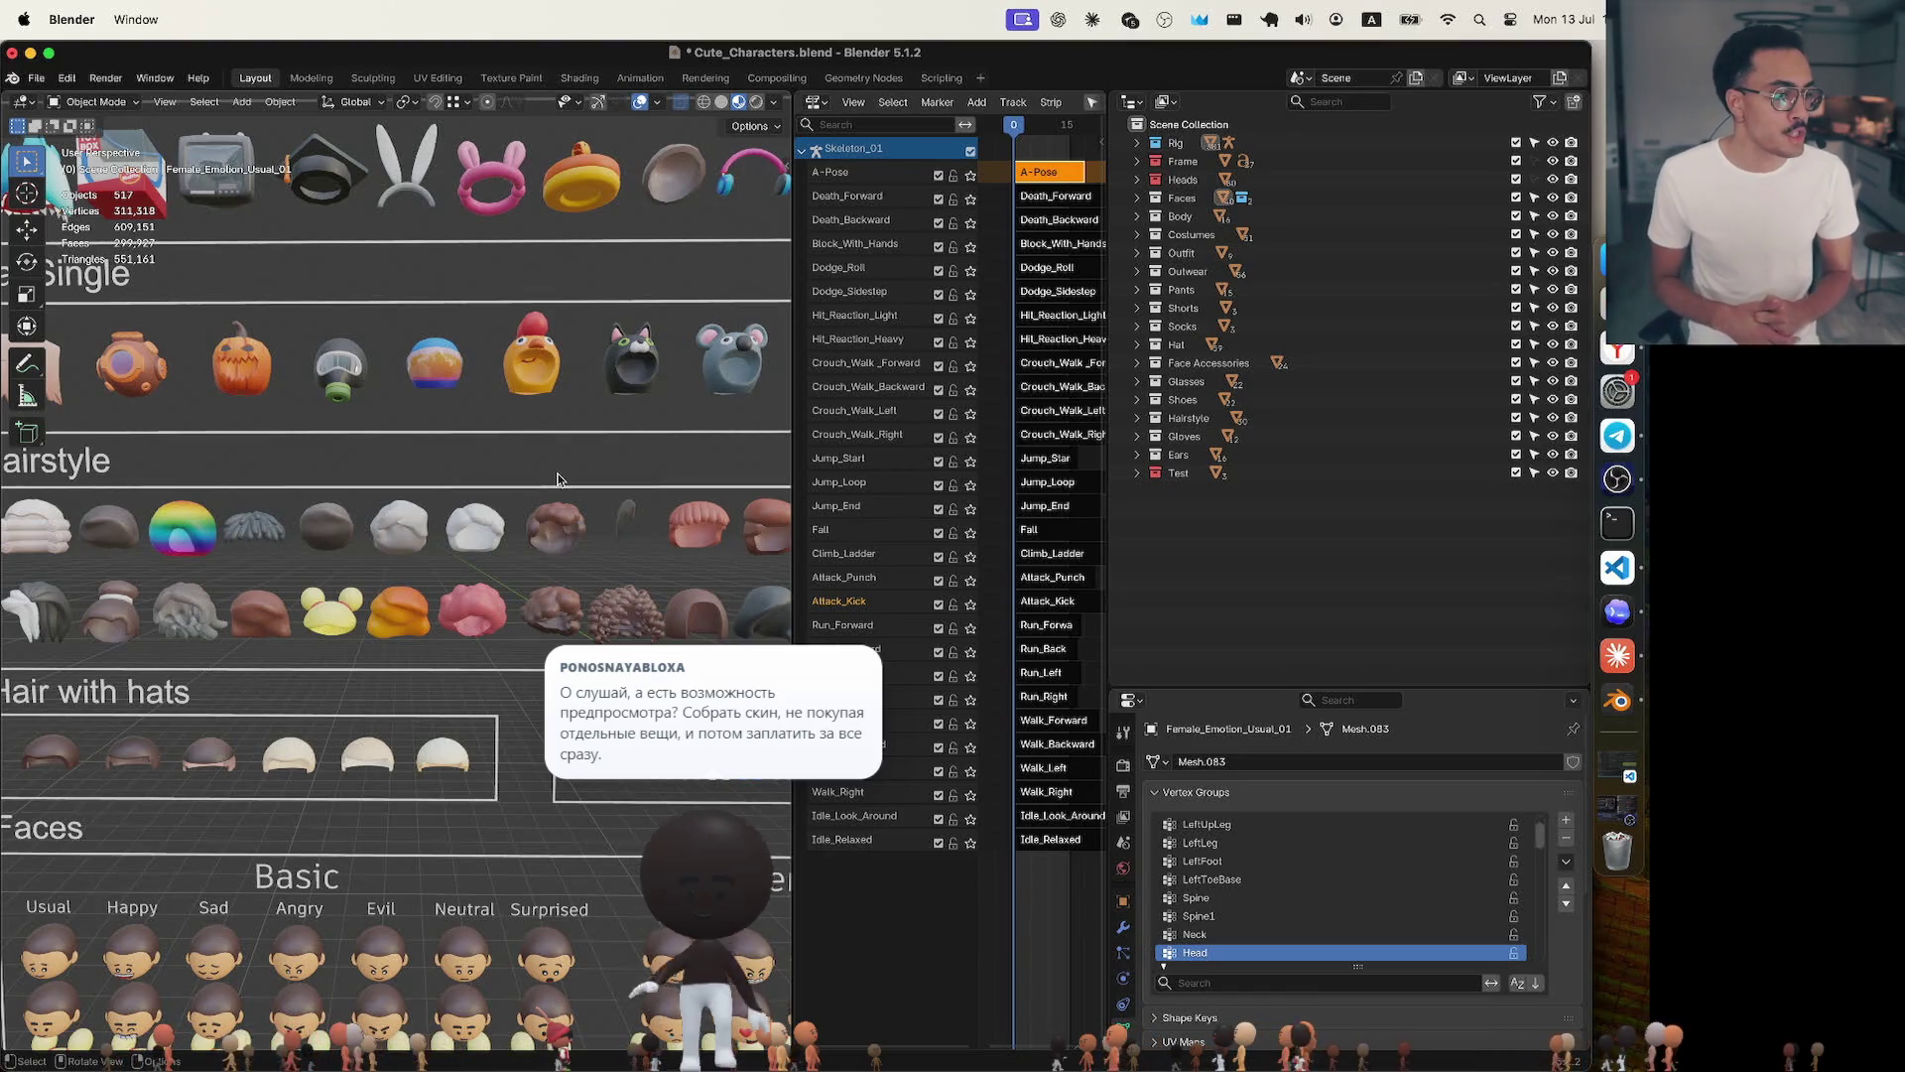
key("ctrl+Up")
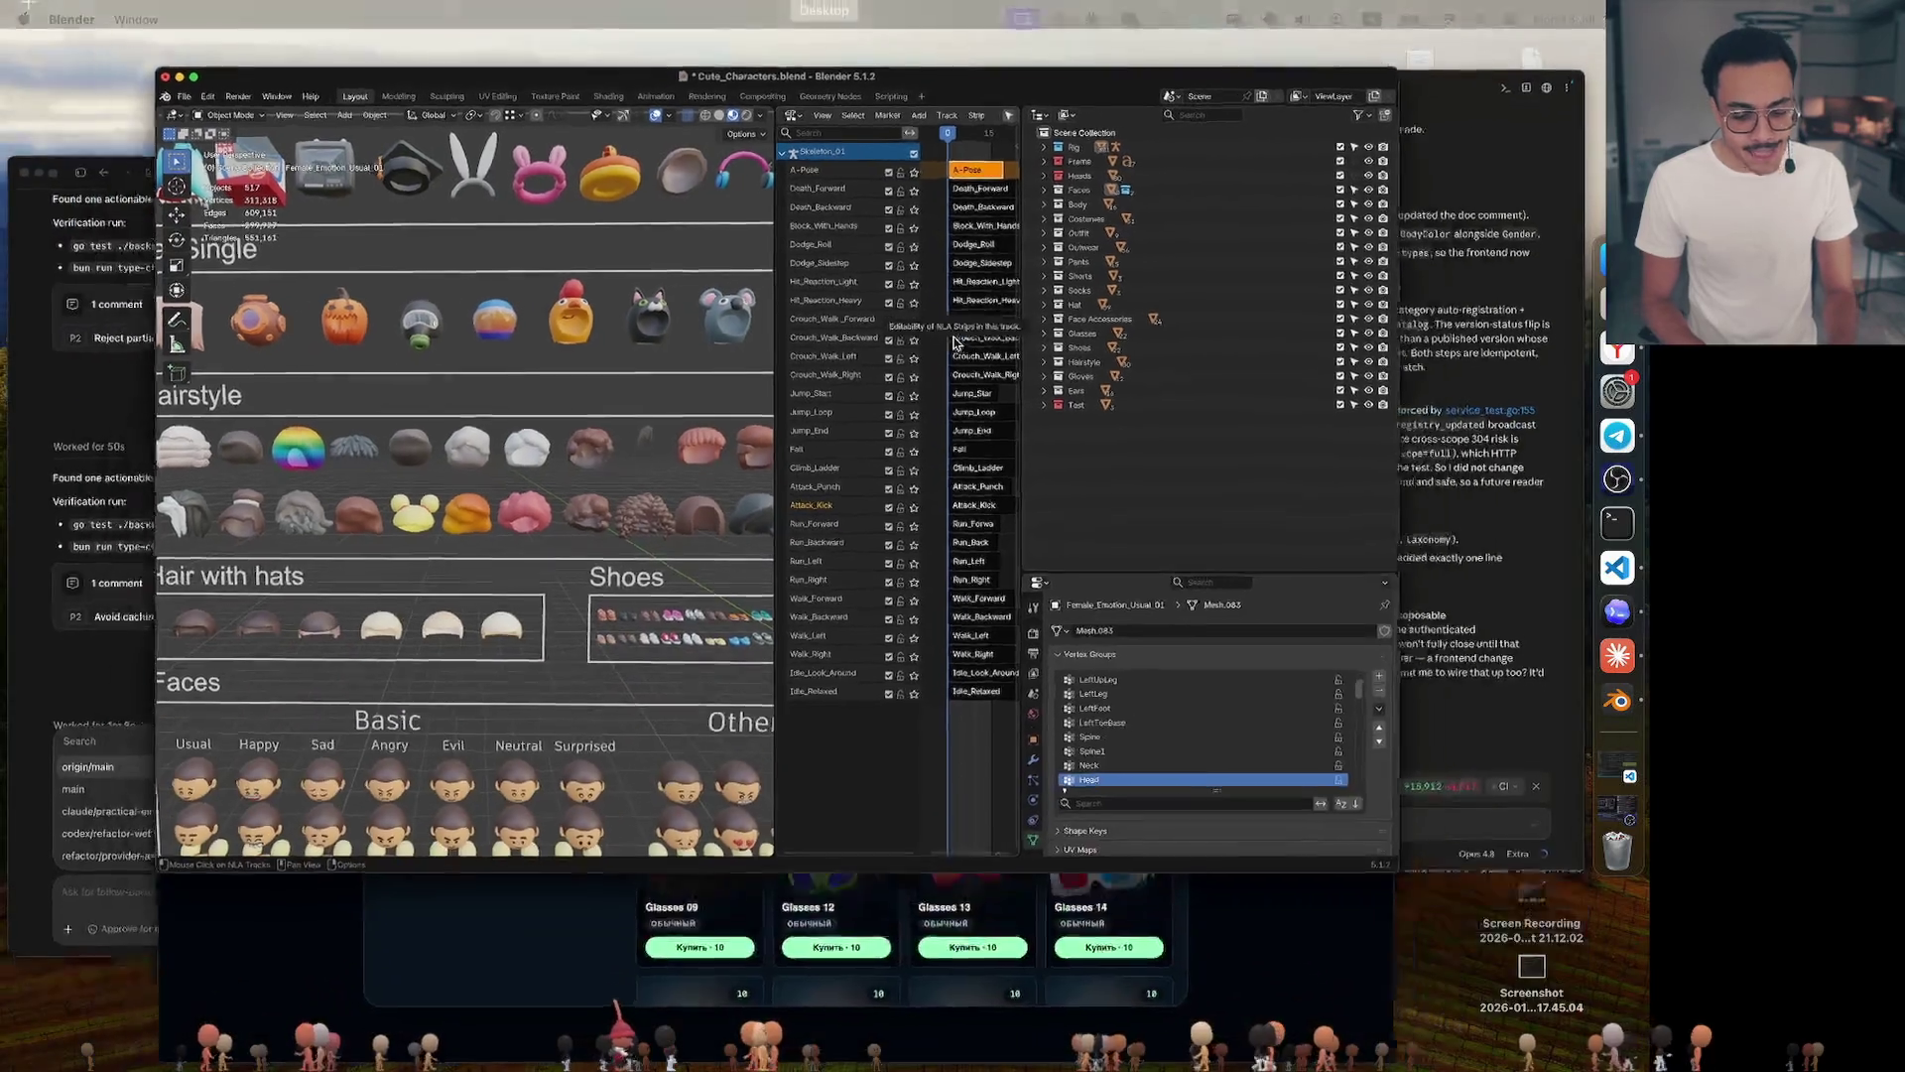
Bring the wardrobe browser window back to the front from Mission Control.
left_click(706, 580)
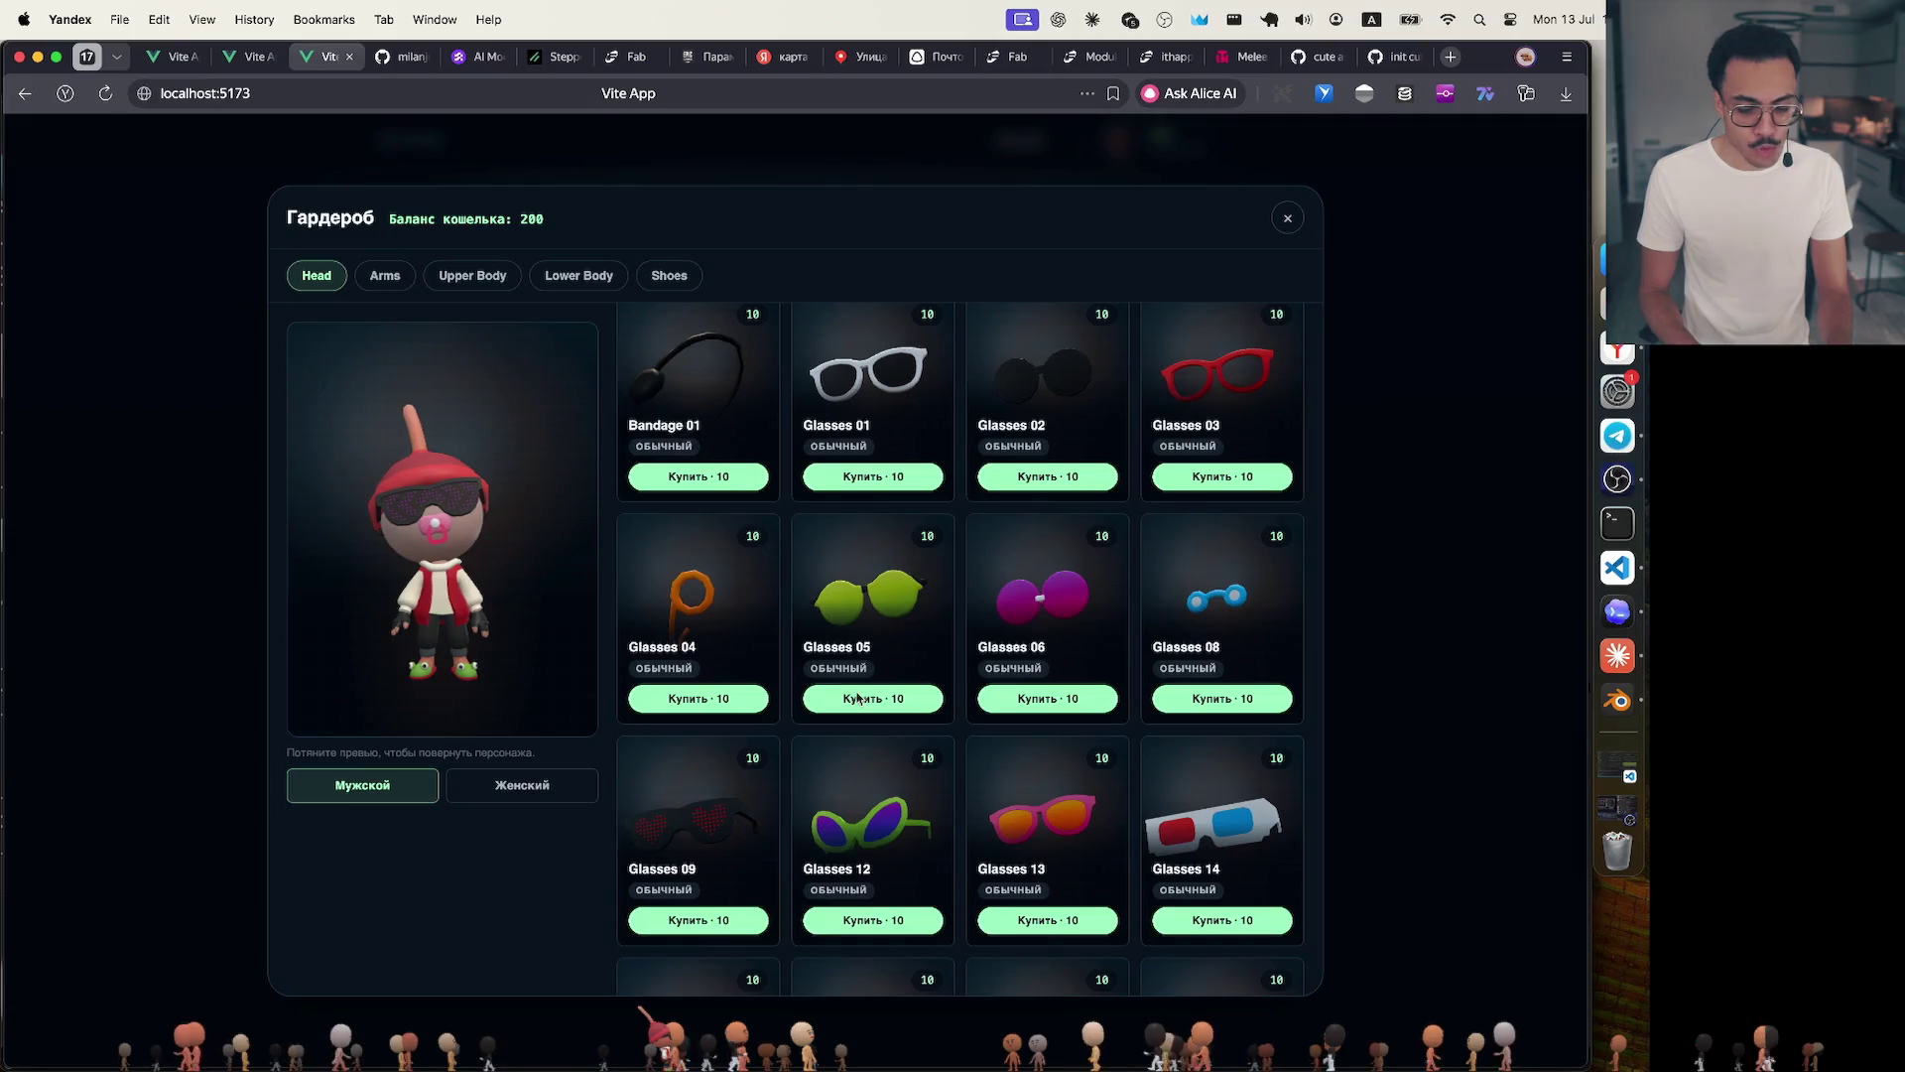
scroll(857, 697, "up", 5)
scroll(858, 697, "up", 5)
scroll(859, 696, "up", 5)
scroll(857, 697, "up", 5)
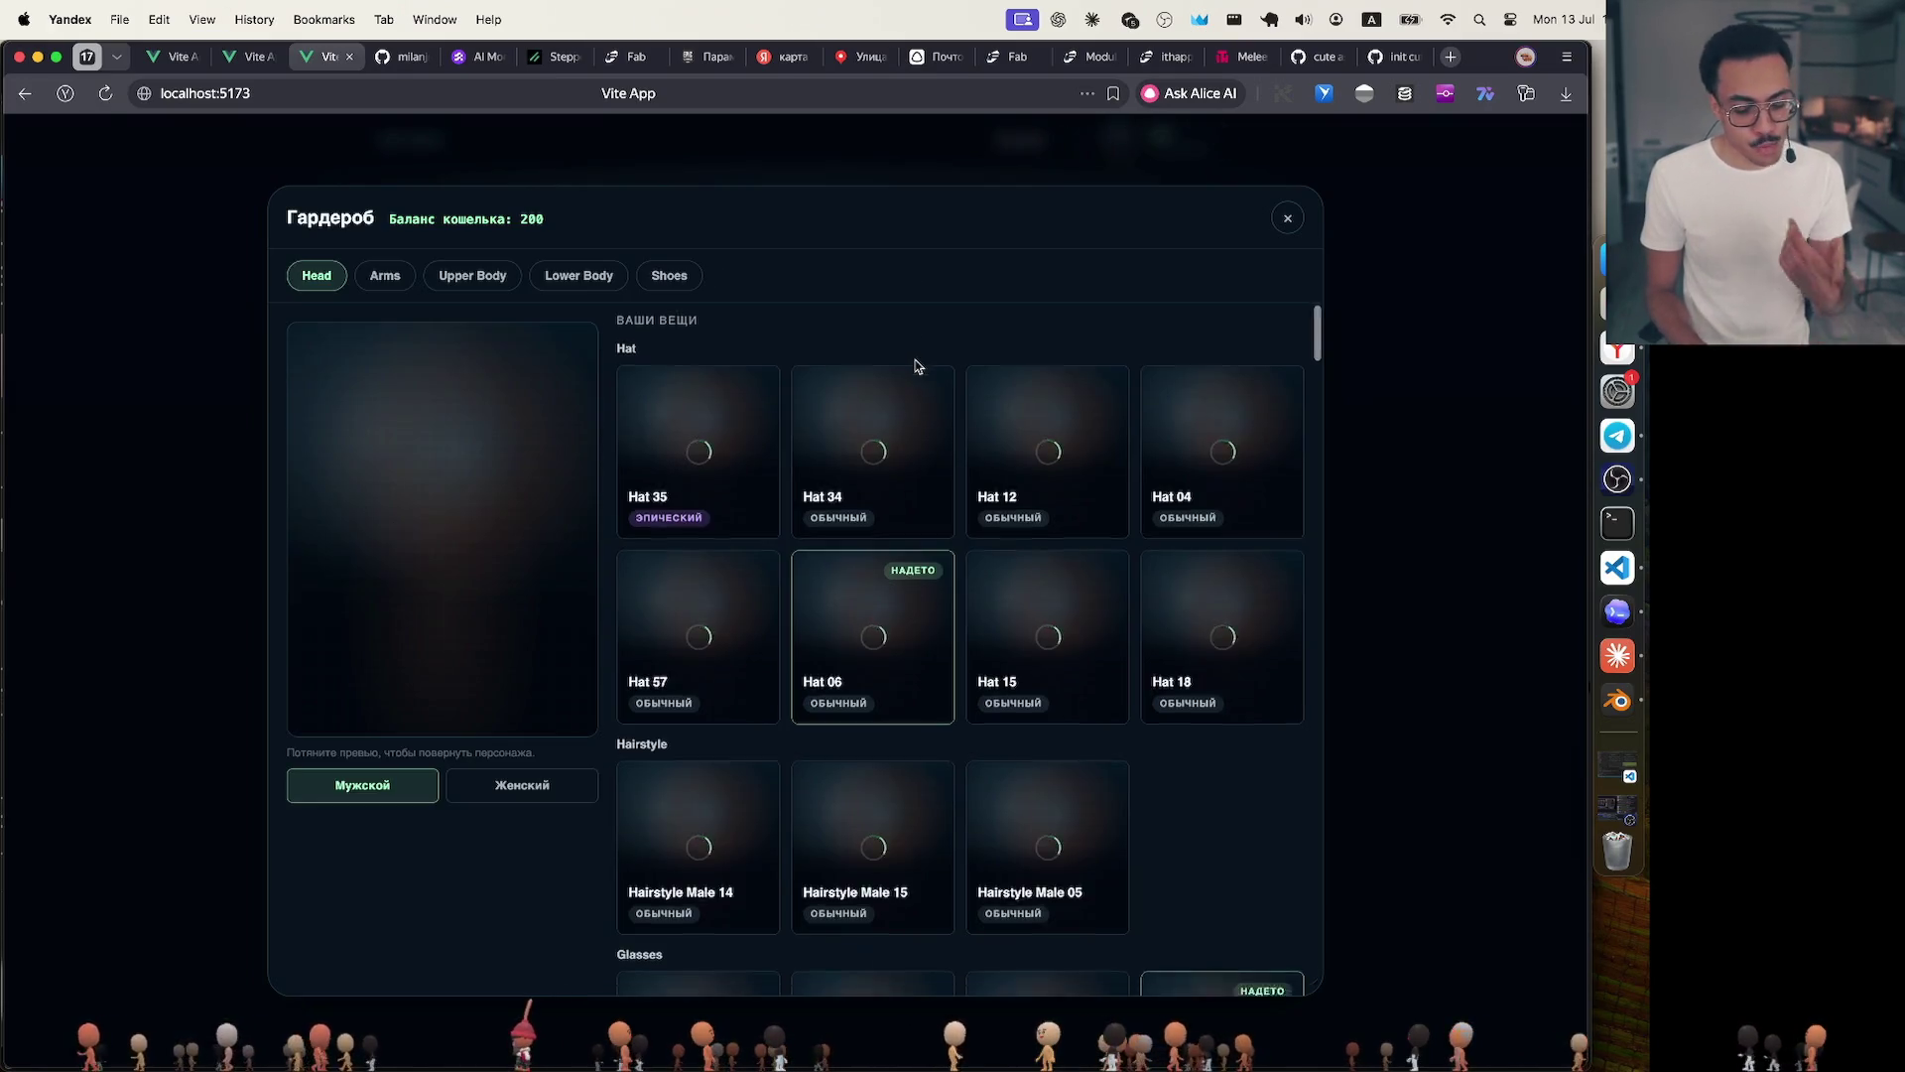
scroll(915, 366, "down", 3)
scroll(916, 366, "down", 4)
scroll(916, 366, "down", 3)
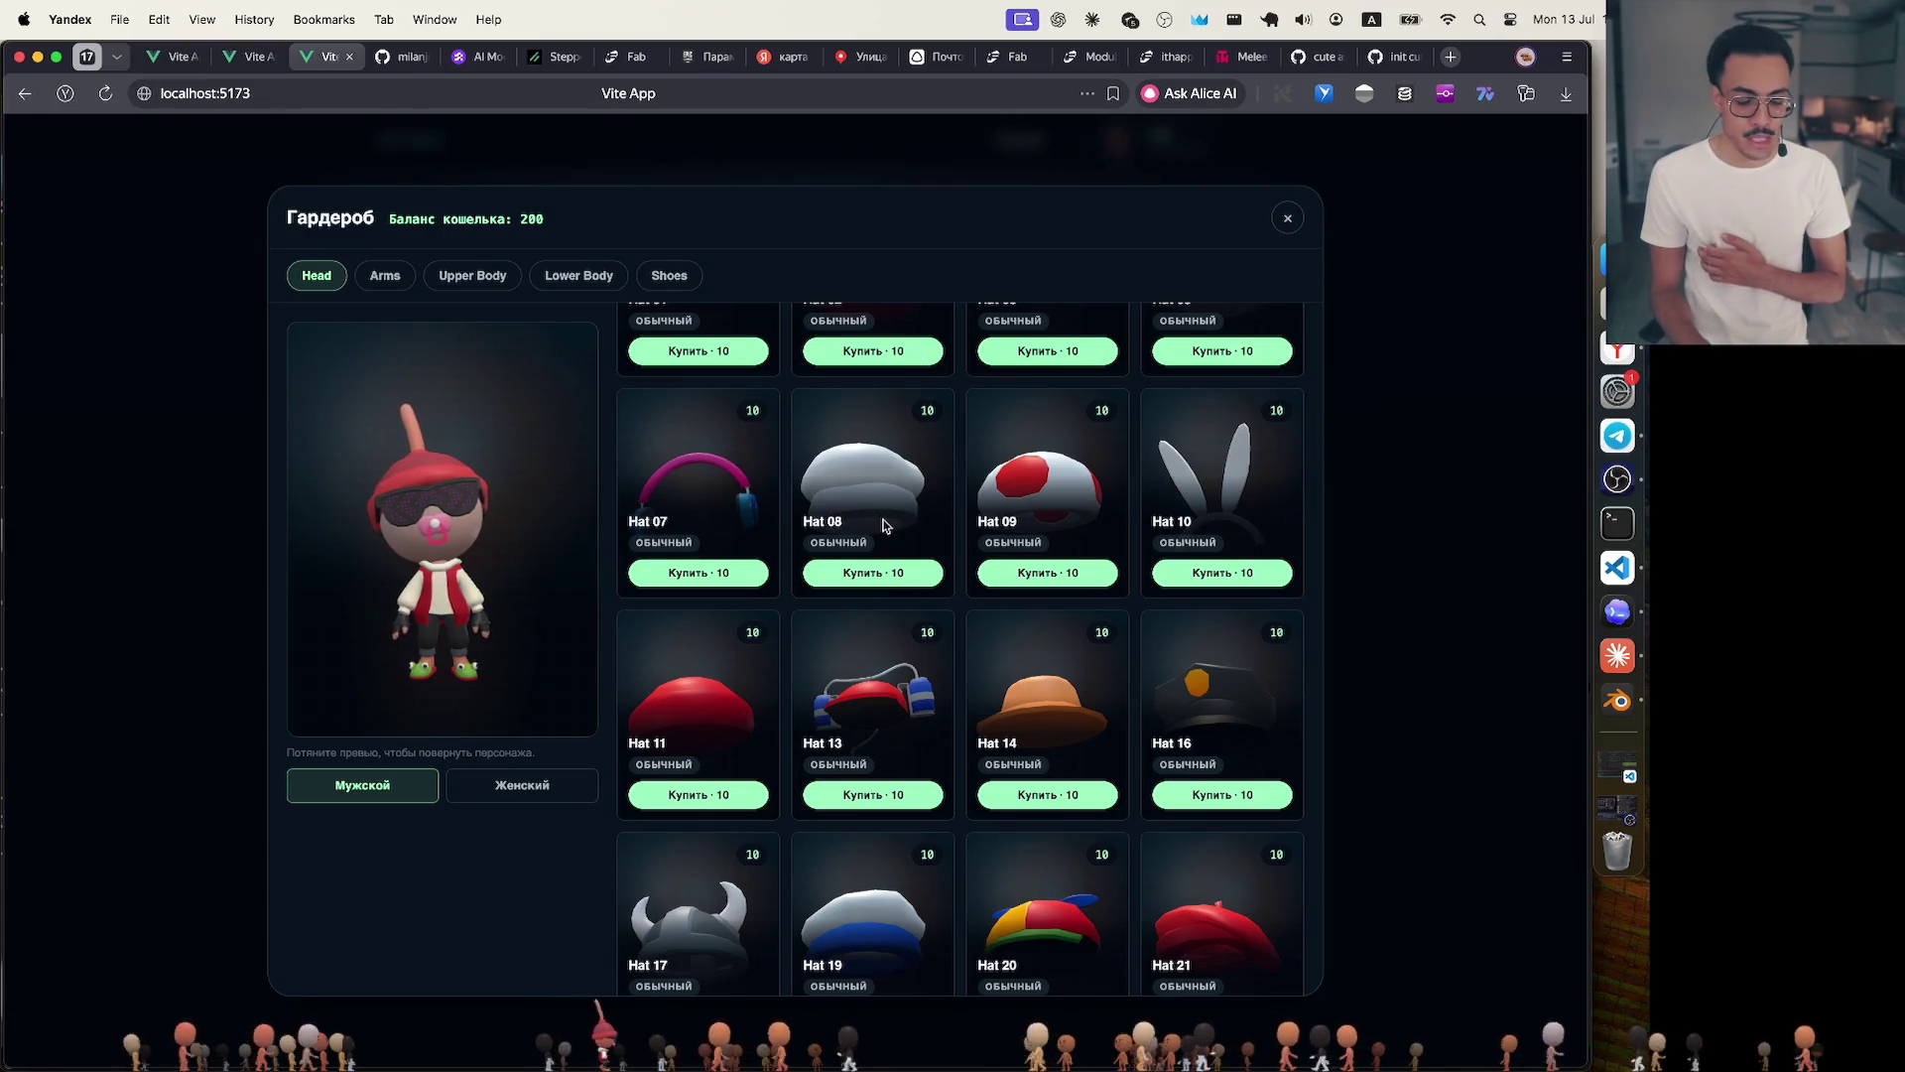
scroll(882, 524, "down", 1)
scroll(883, 524, "down", 3)
scroll(882, 525, "down", 3)
scroll(882, 524, "down", 3)
scroll(883, 524, "down", 5)
scroll(882, 524, "down", 6)
scroll(883, 525, "down", 3)
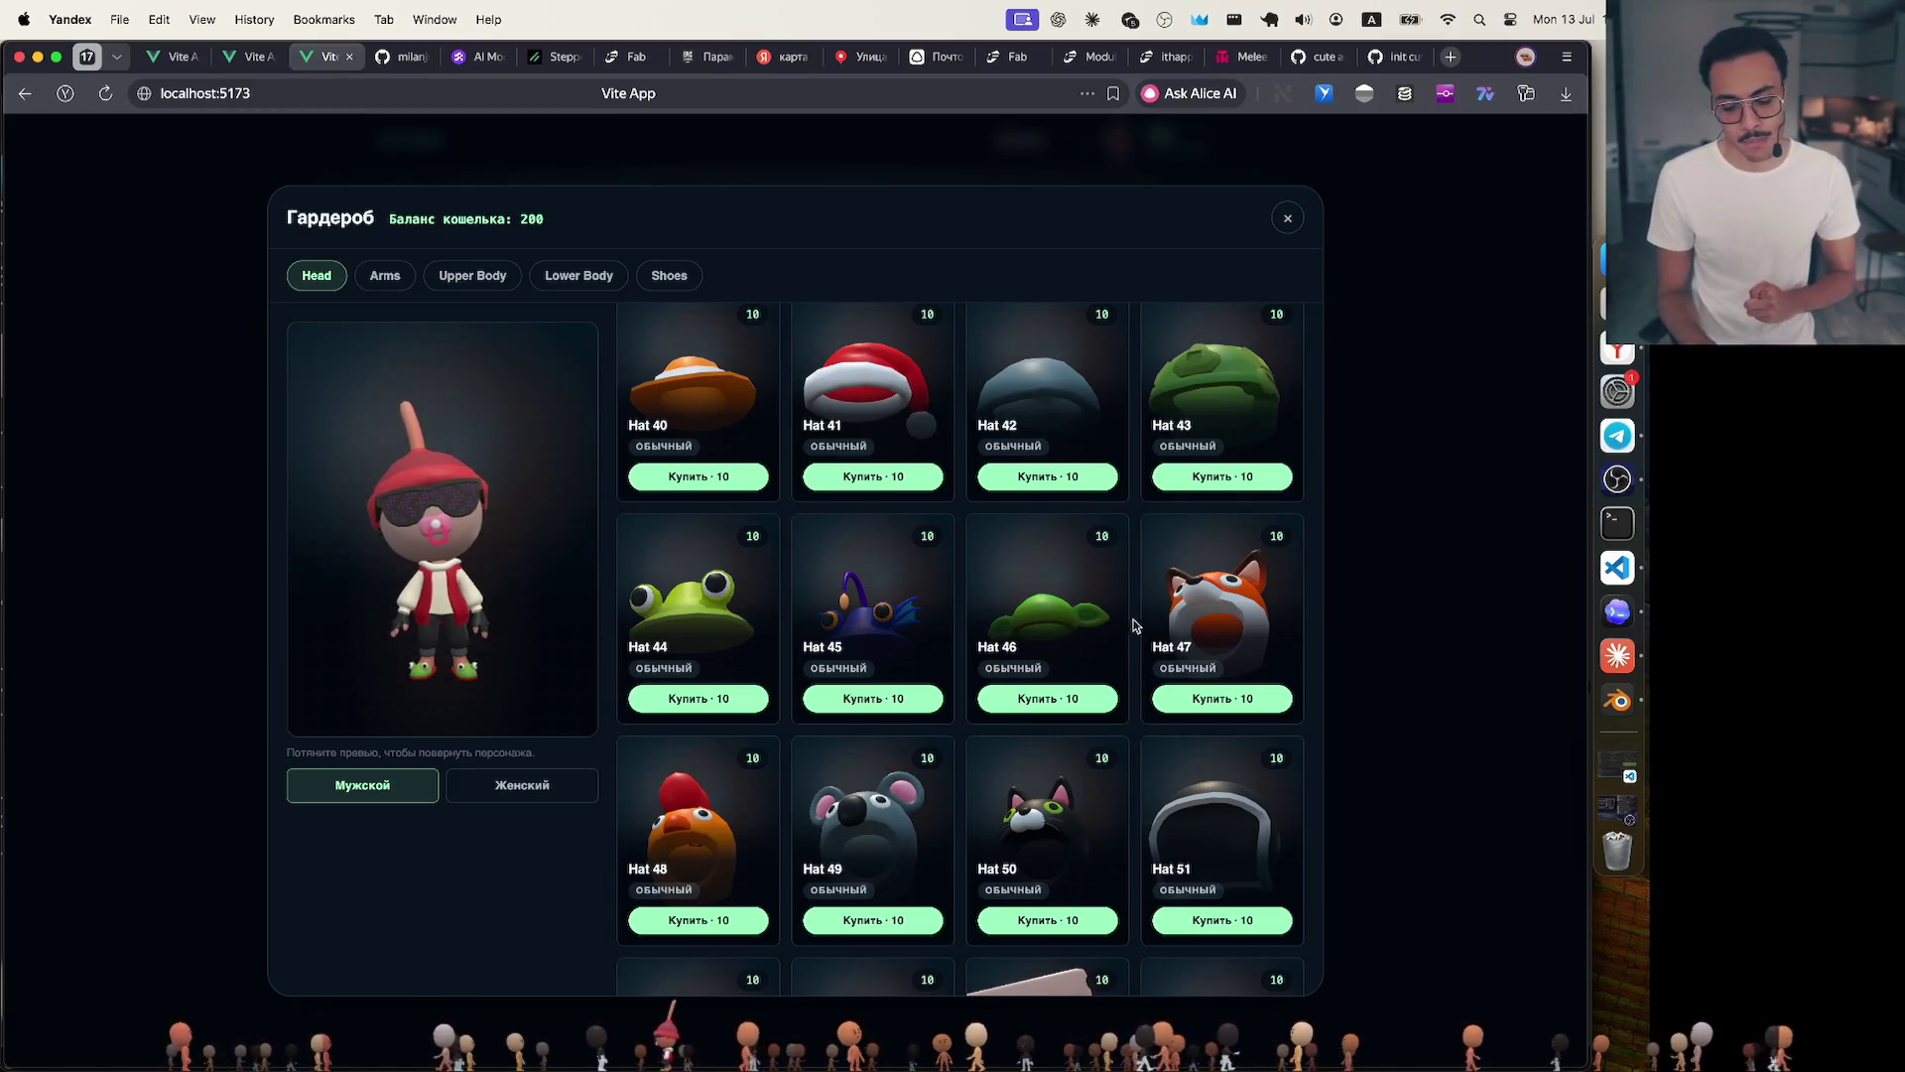
scroll(1097, 679, "down", 2)
scroll(1094, 677, "down", 2)
scroll(1094, 677, "down", 3)
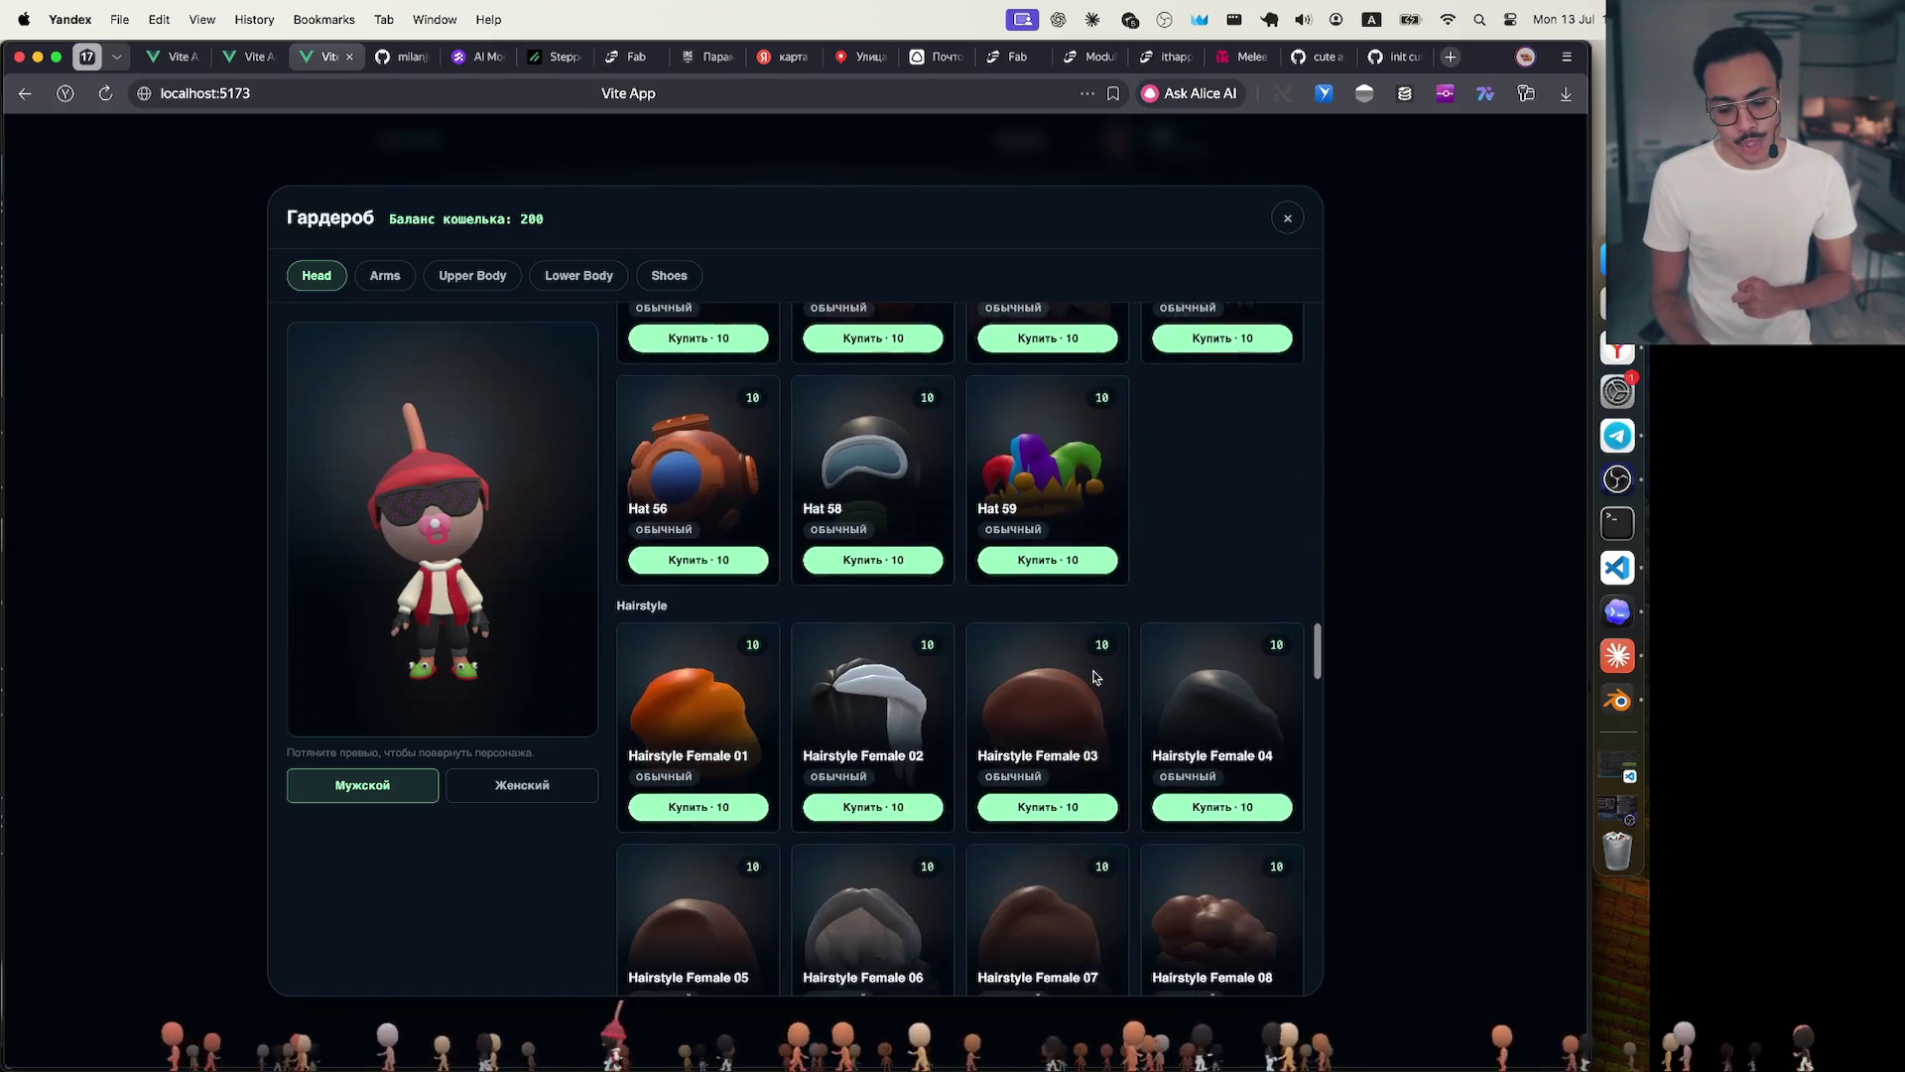
scroll(1095, 678, "down", 2)
scroll(1094, 677, "down", 3)
scroll(1094, 678, "down", 3)
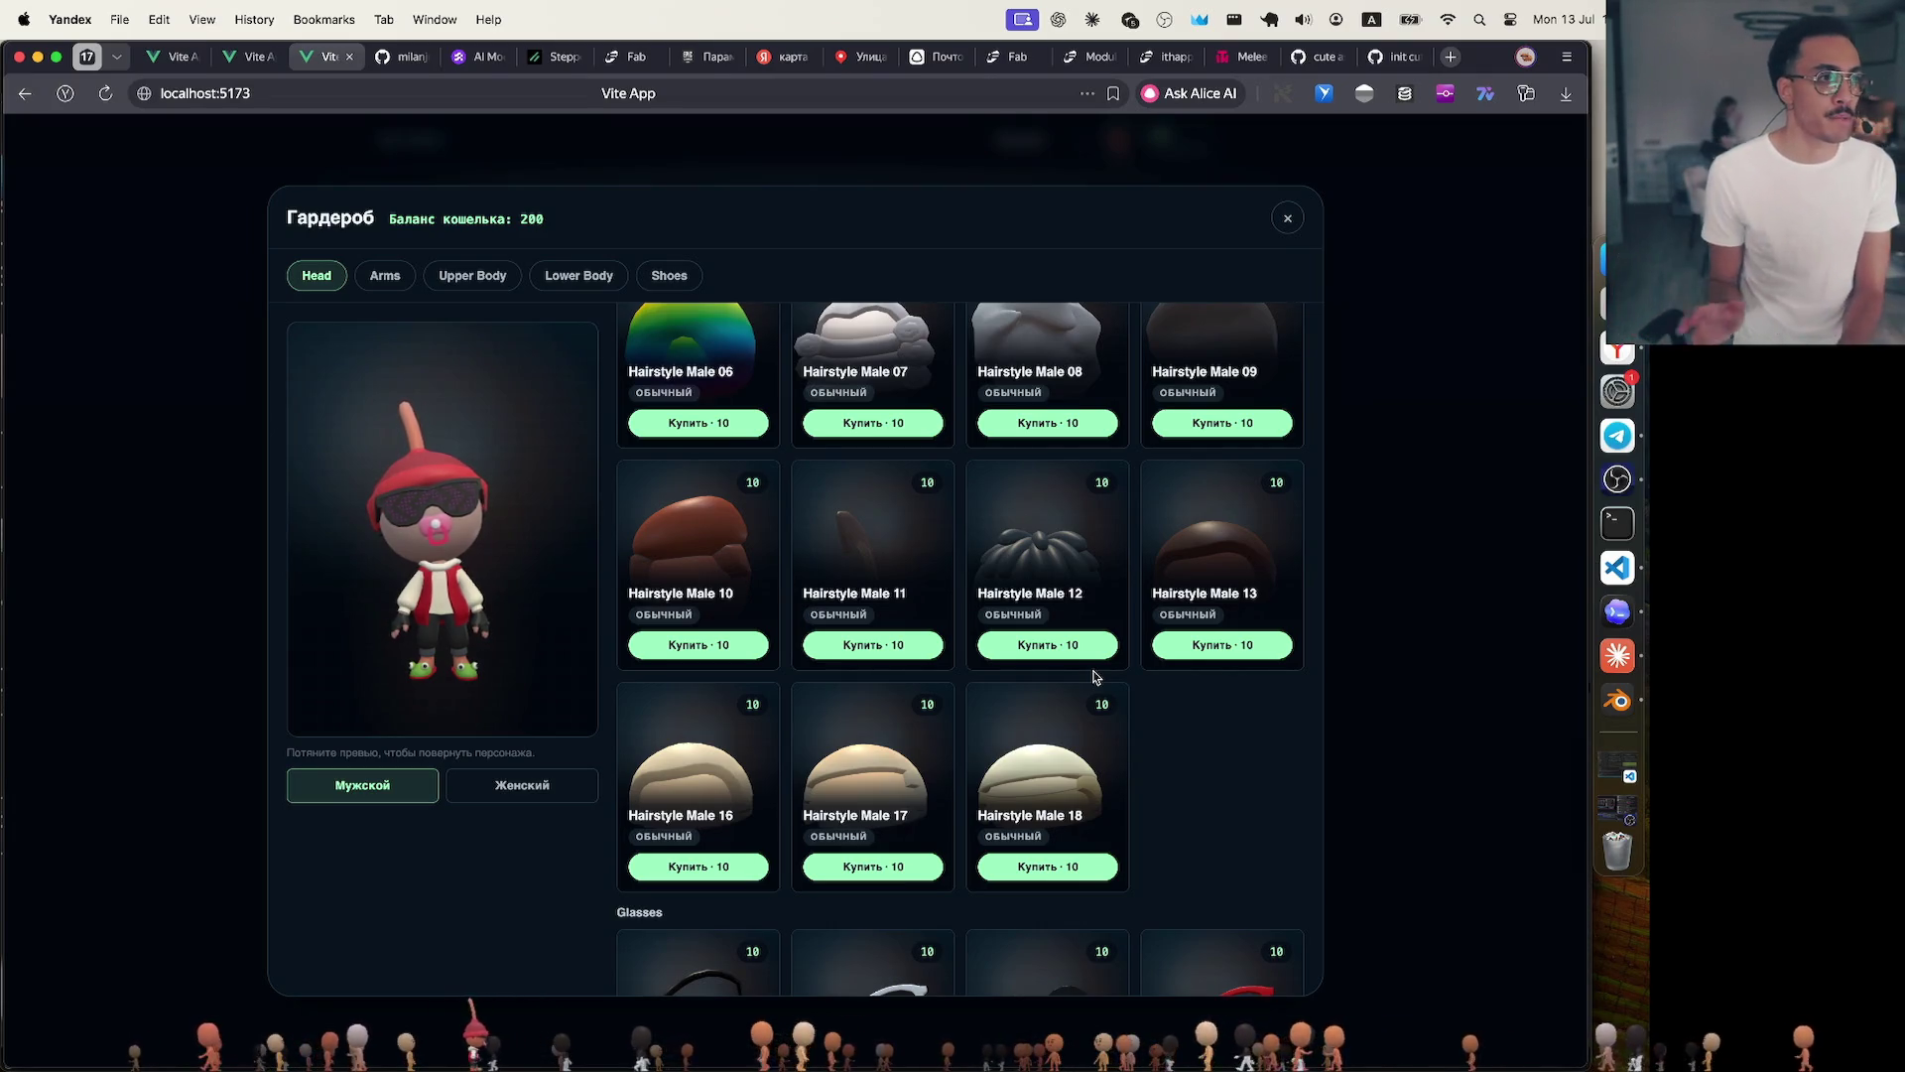
scroll(1094, 678, "down", 2)
scroll(1094, 677, "down", 3)
scroll(1095, 678, "down", 2)
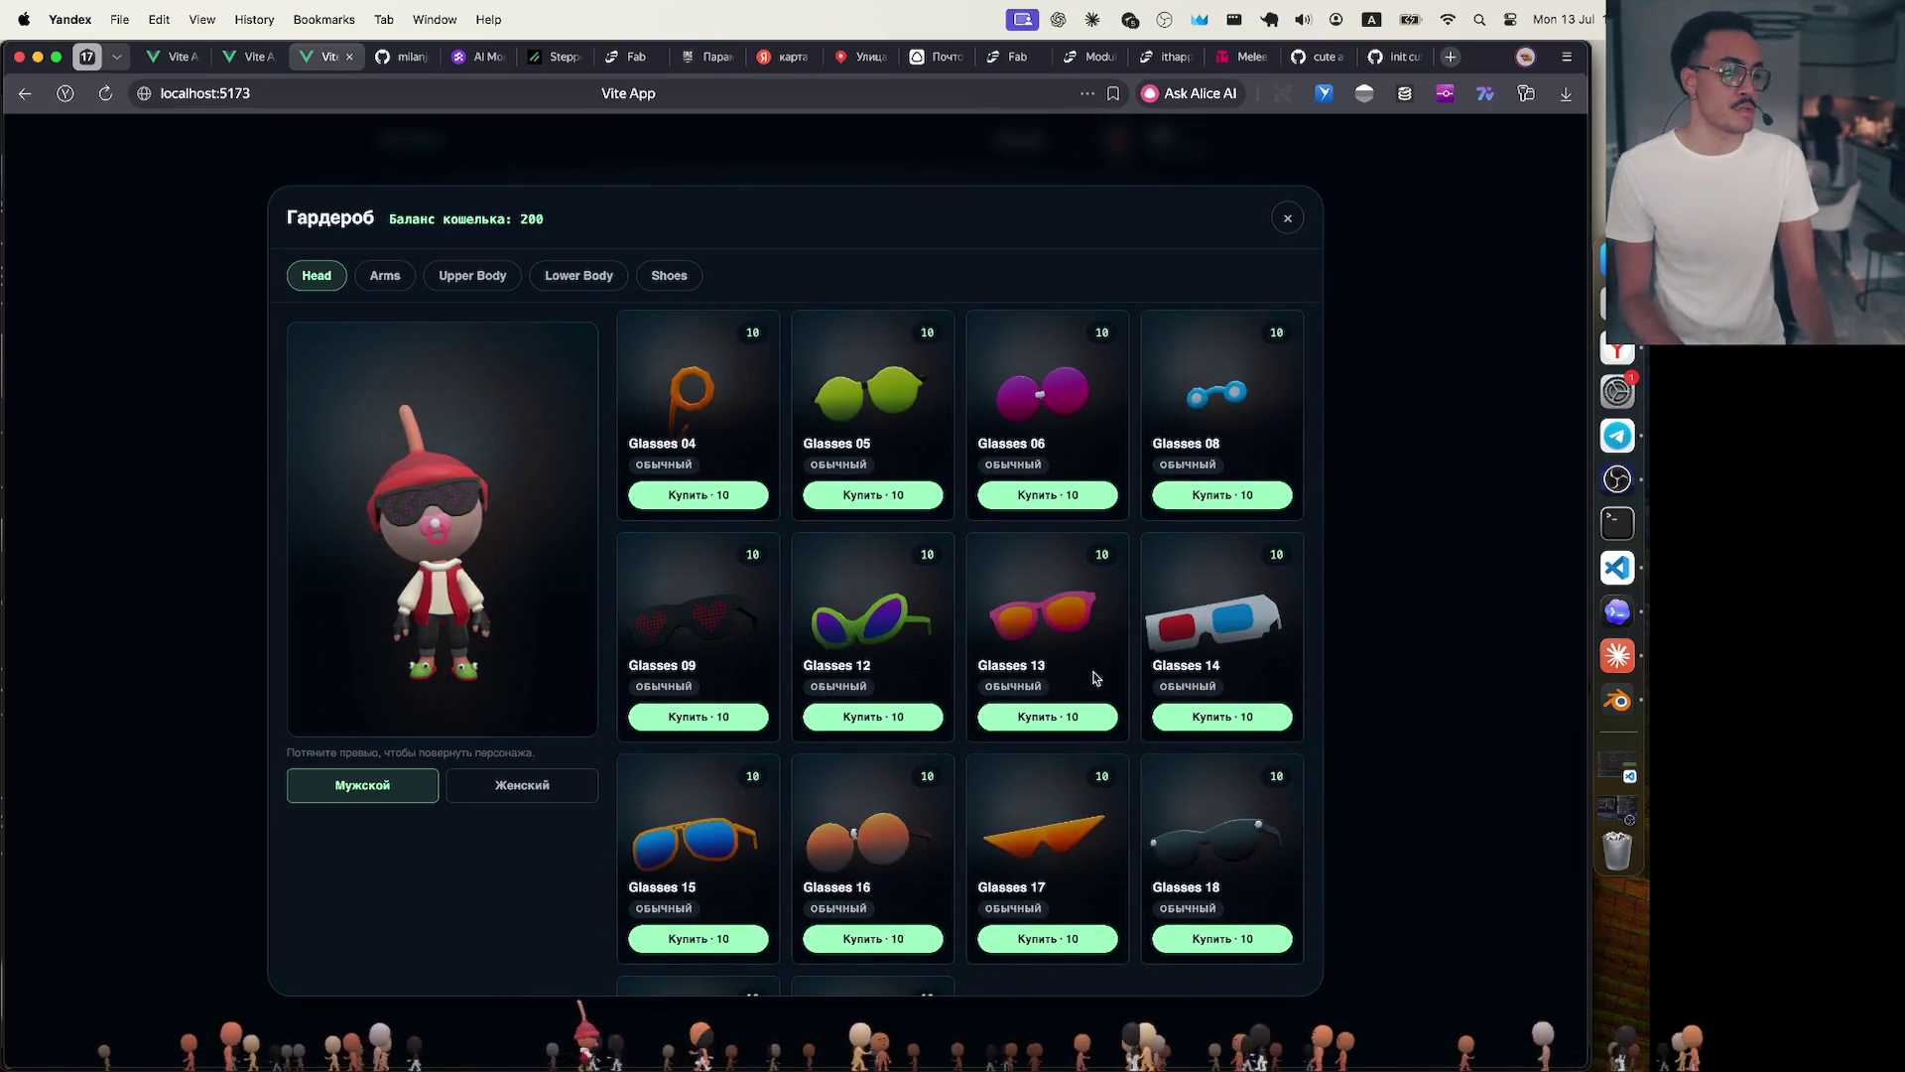
scroll(1094, 678, "down", 5)
scroll(1094, 678, "down", 1)
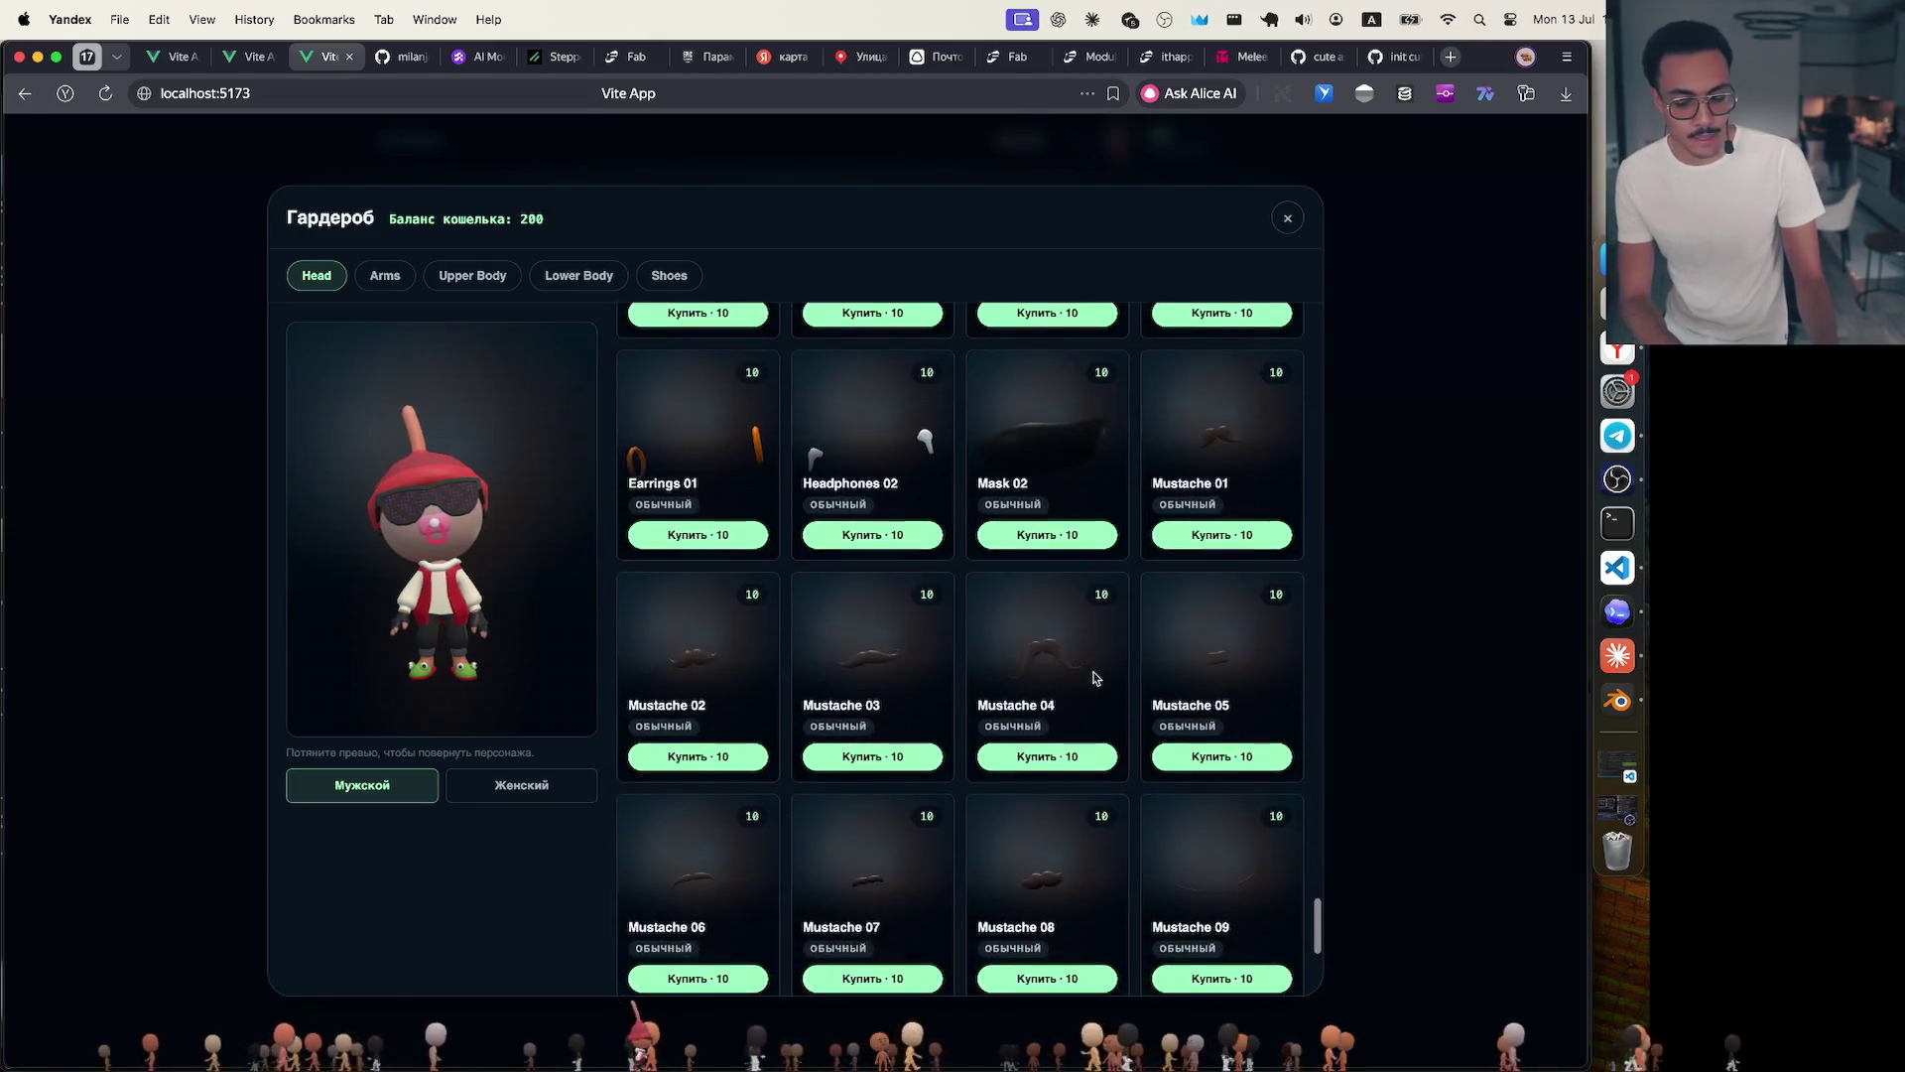
scroll(1094, 678, "down", 3)
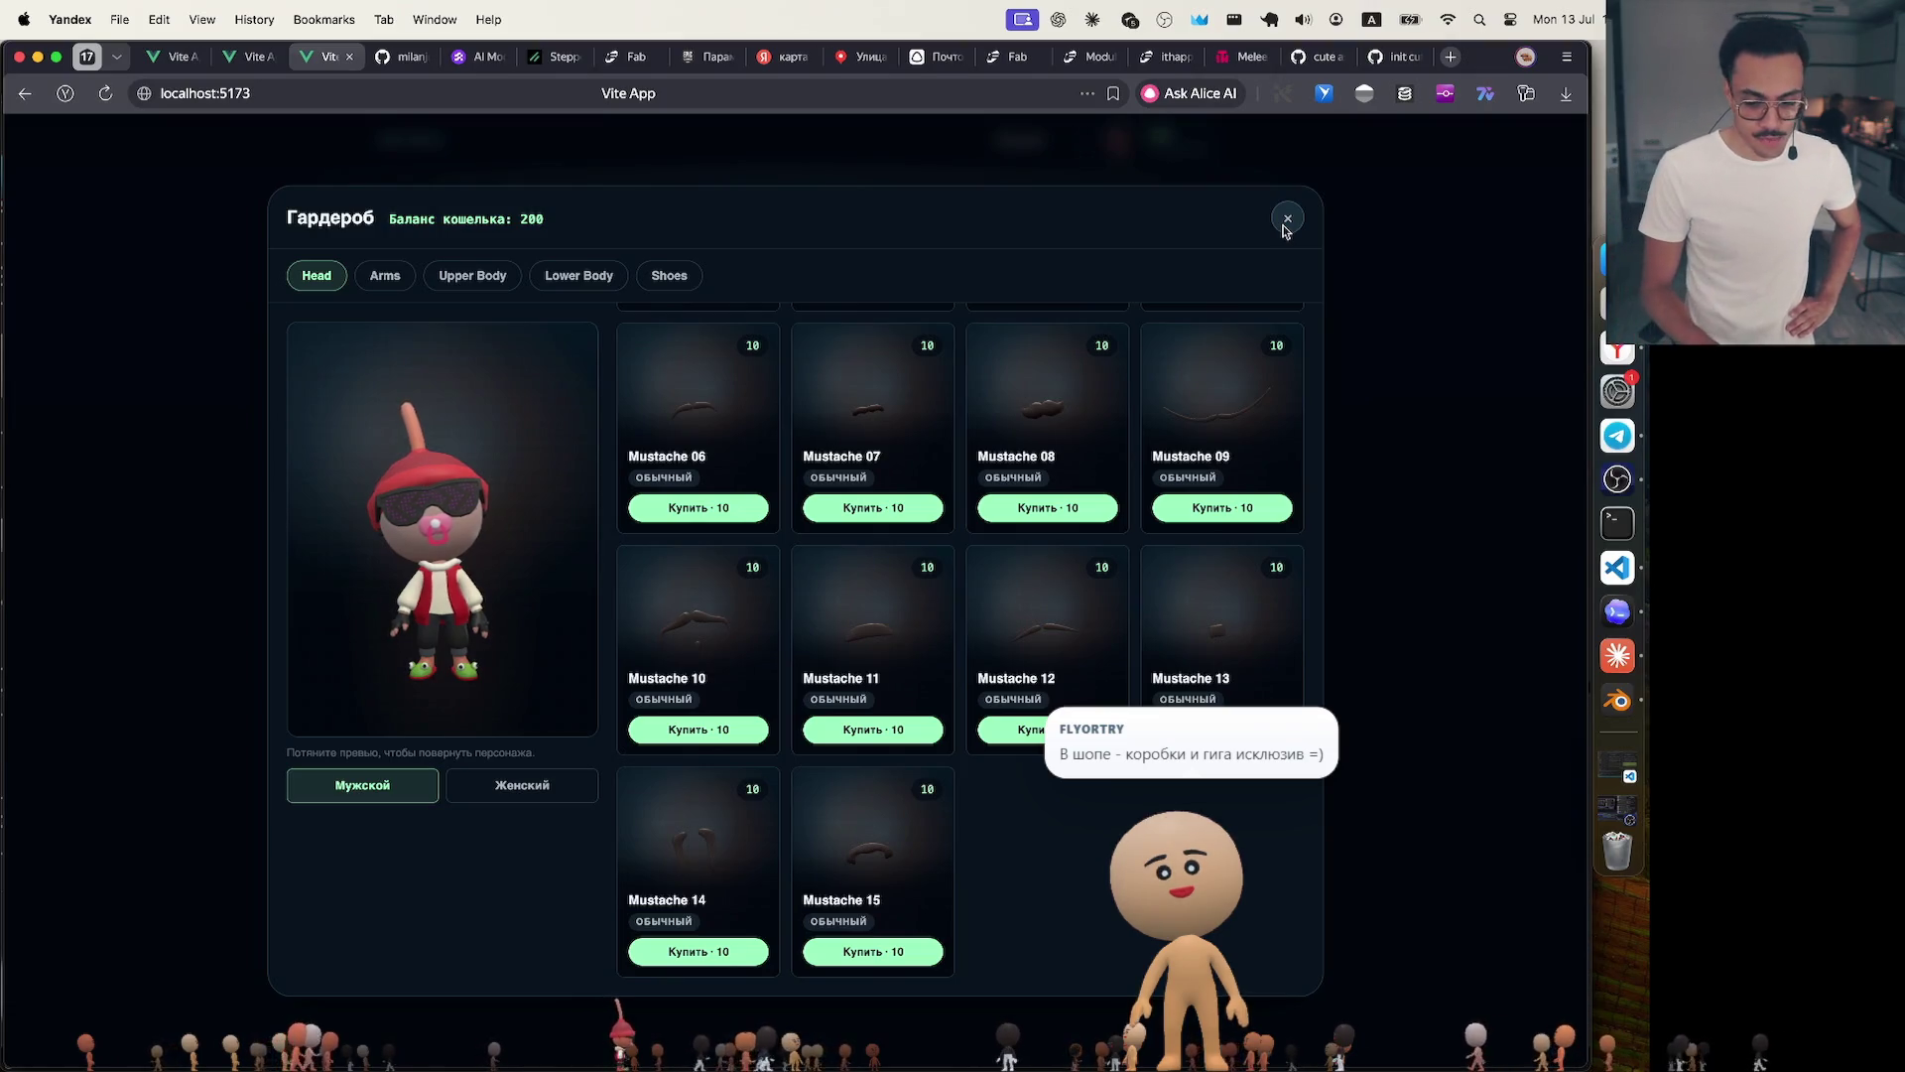
scroll(1042, 655, "up", 5)
scroll(1026, 677, "up", 5)
scroll(1026, 678, "up", 10)
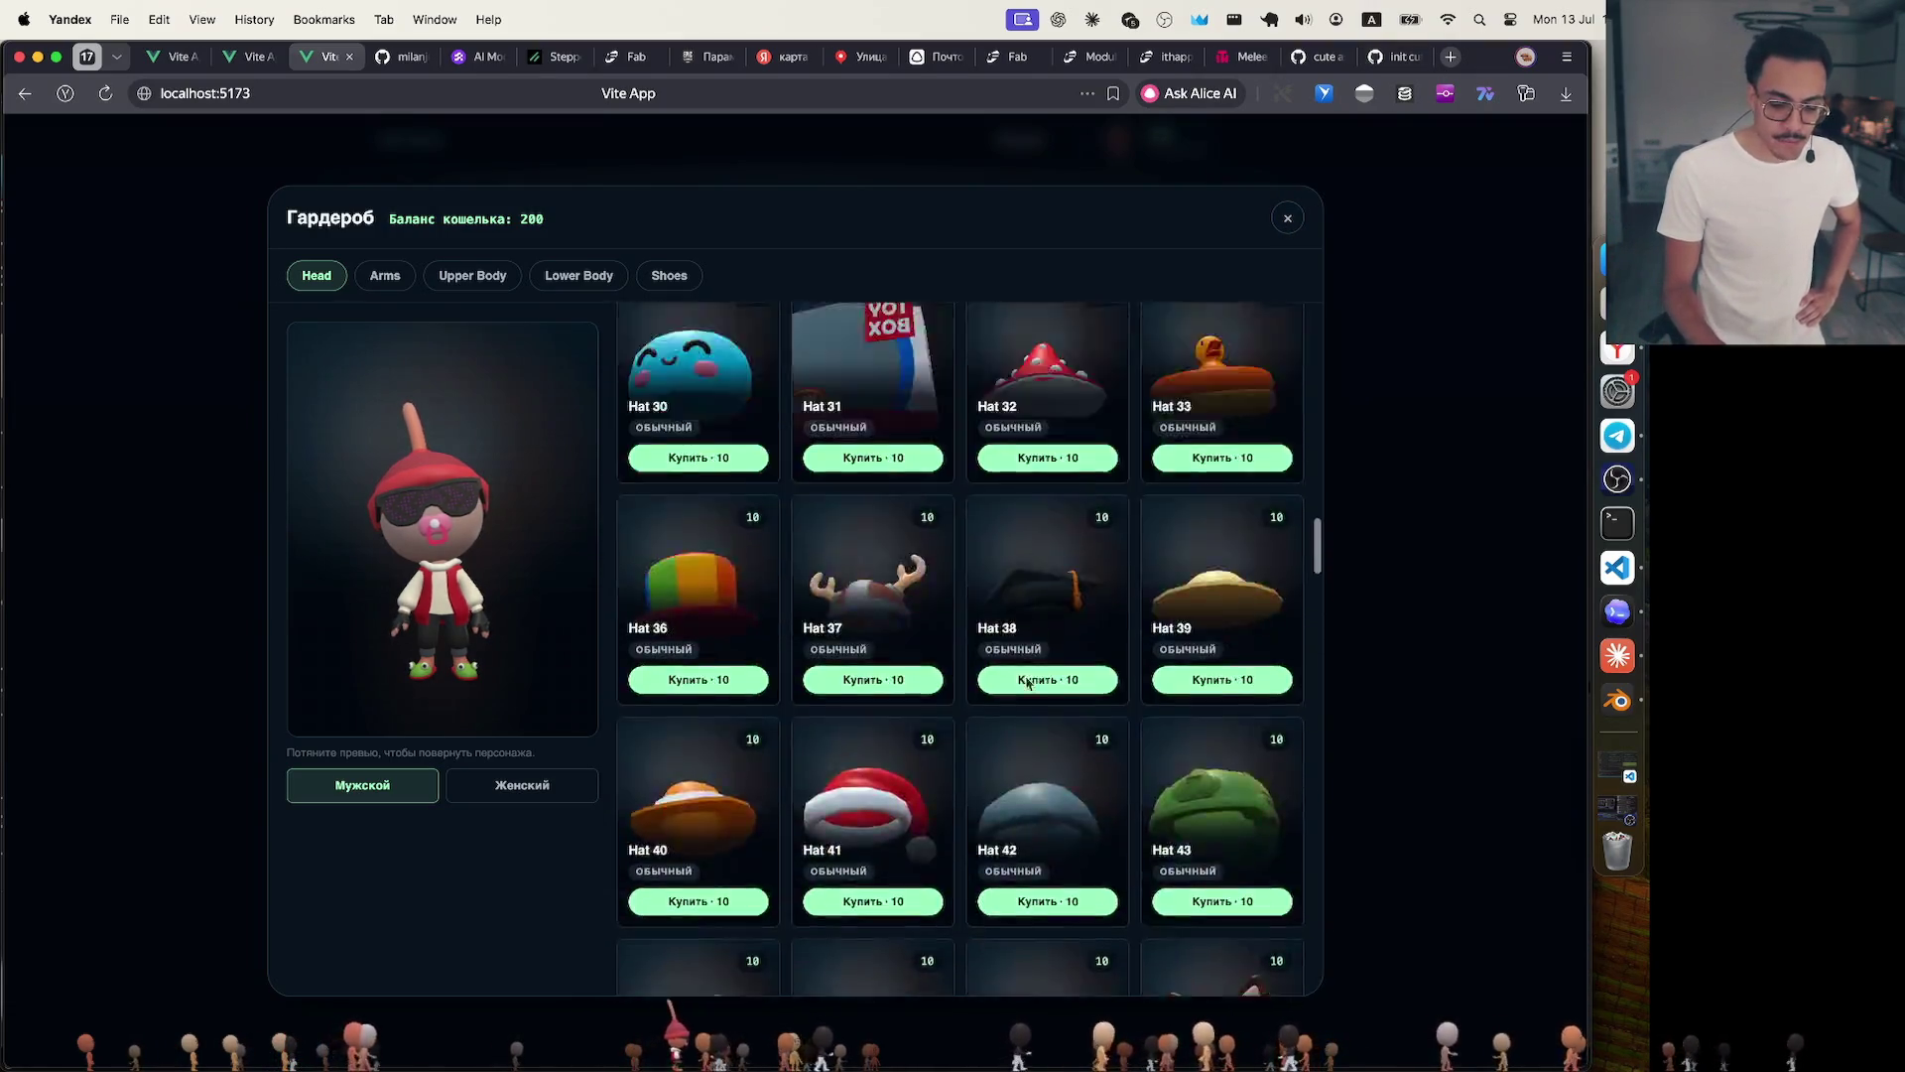
scroll(1025, 677, "up", 5)
Cycle through the Head, Arms, Upper Body, Lower Body and Shoes categories, ending on Lower Body pants.
left_click(385, 275)
left_click(473, 275)
left_click(578, 276)
left_click(668, 275)
left_click(318, 275)
left_click(386, 276)
left_click(472, 276)
left_click(578, 276)
left_click(669, 275)
left_click(577, 276)
left_click(317, 275)
left_click(386, 276)
left_click(579, 276)
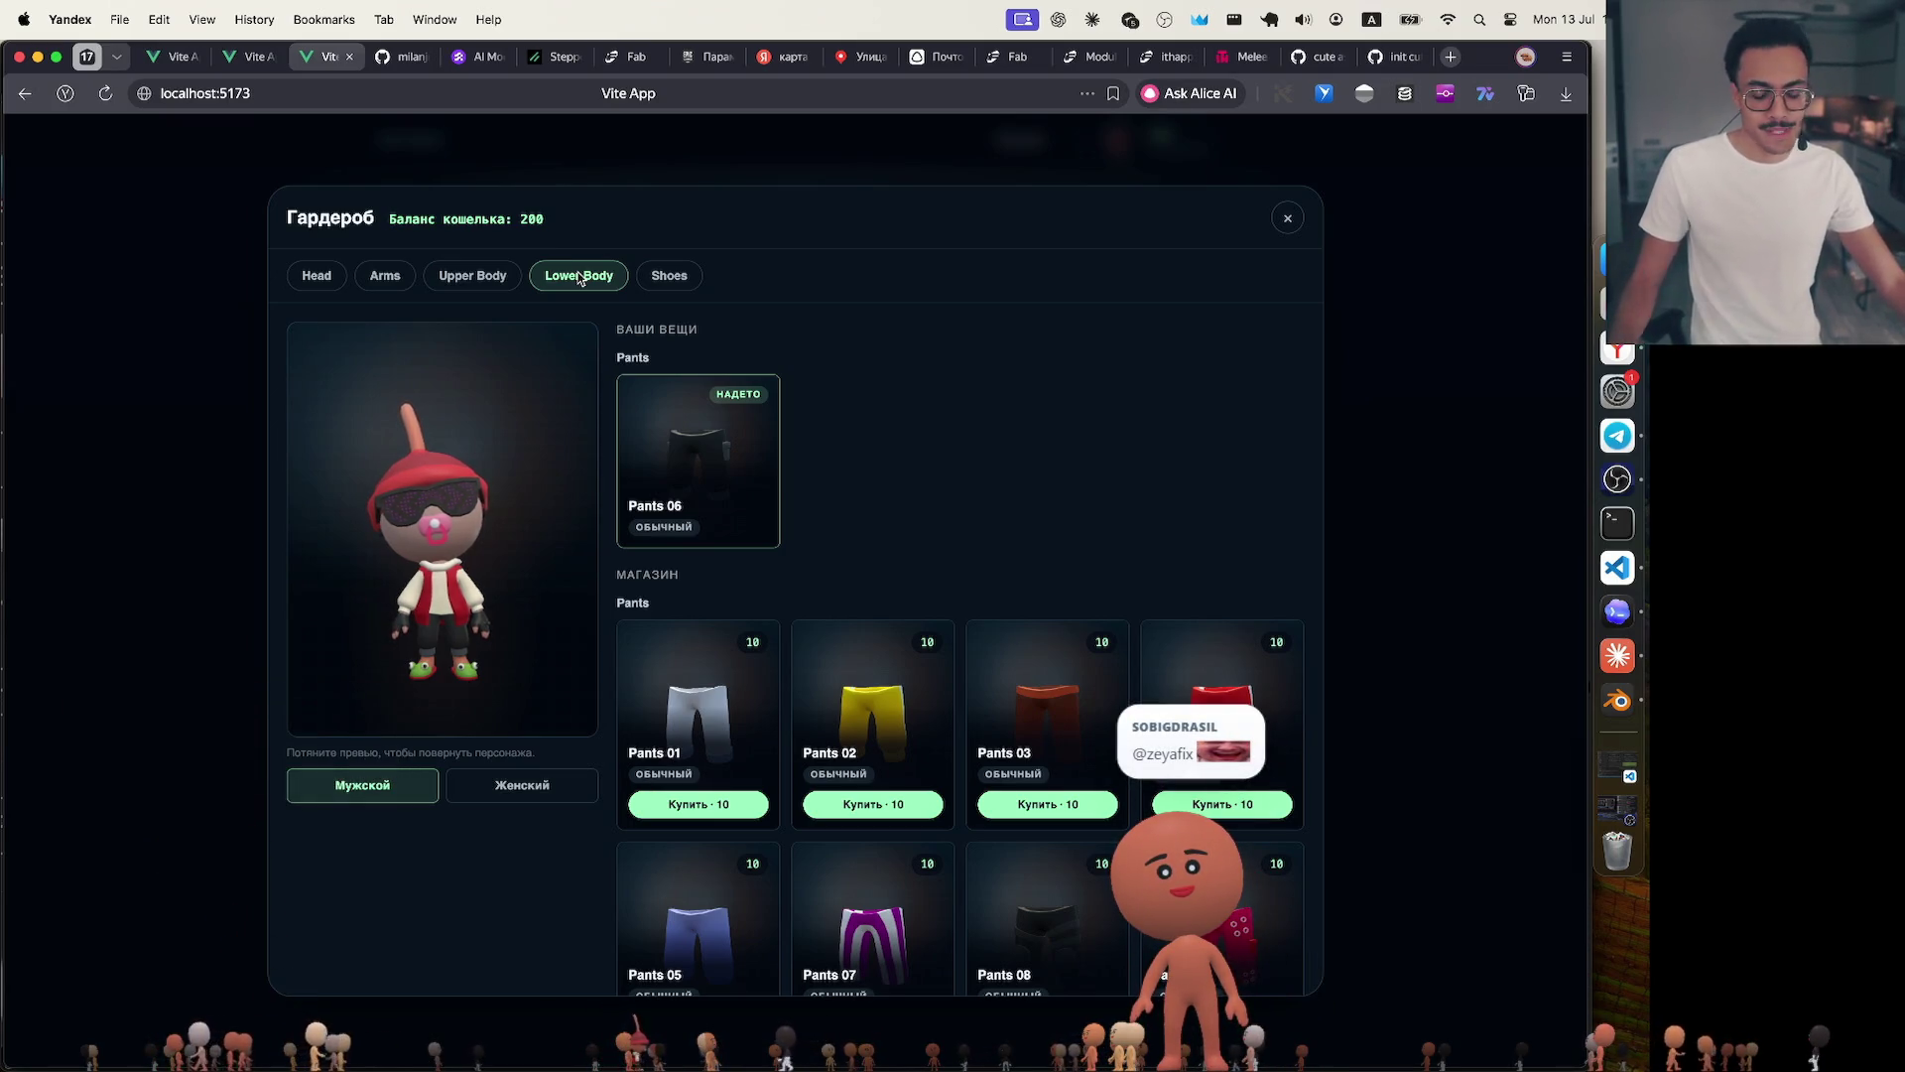
left_click(1618, 699)
scroll(427, 613, "down", 3)
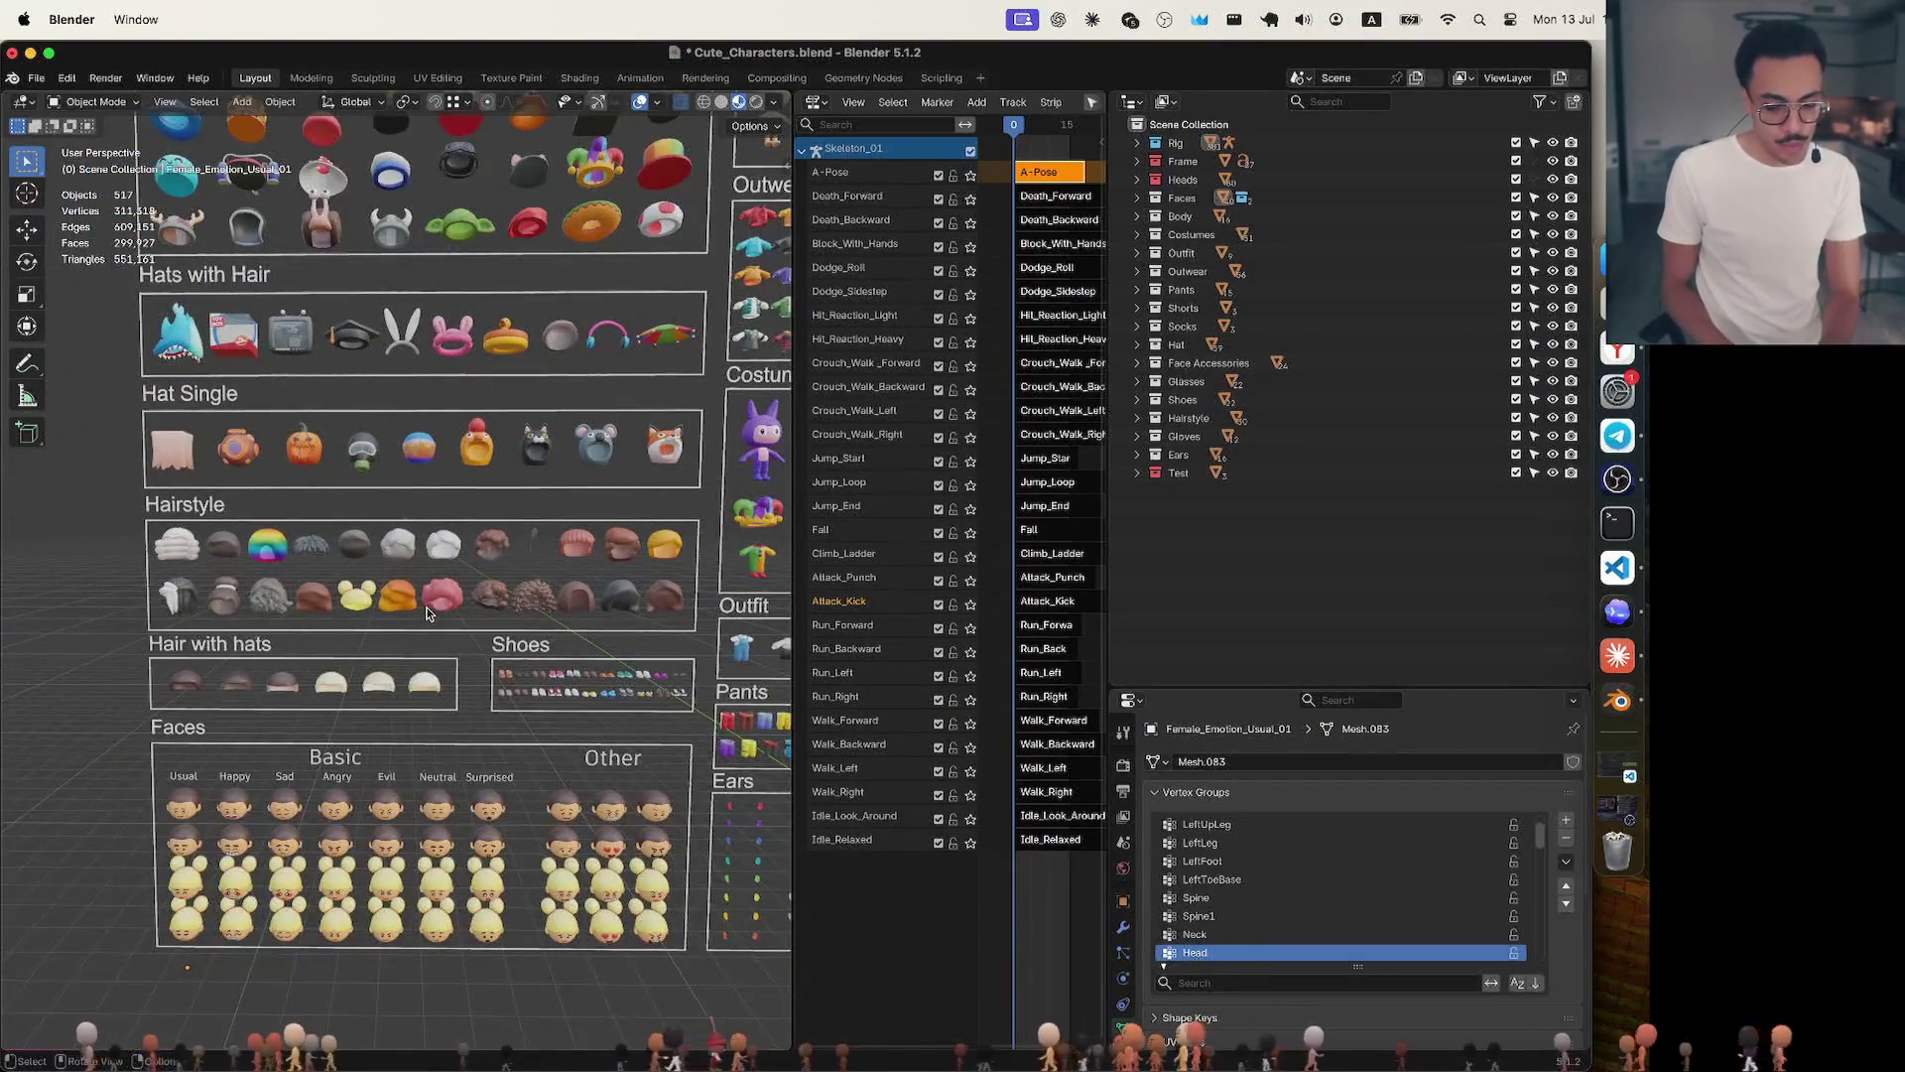
scroll(428, 613, "down", 3)
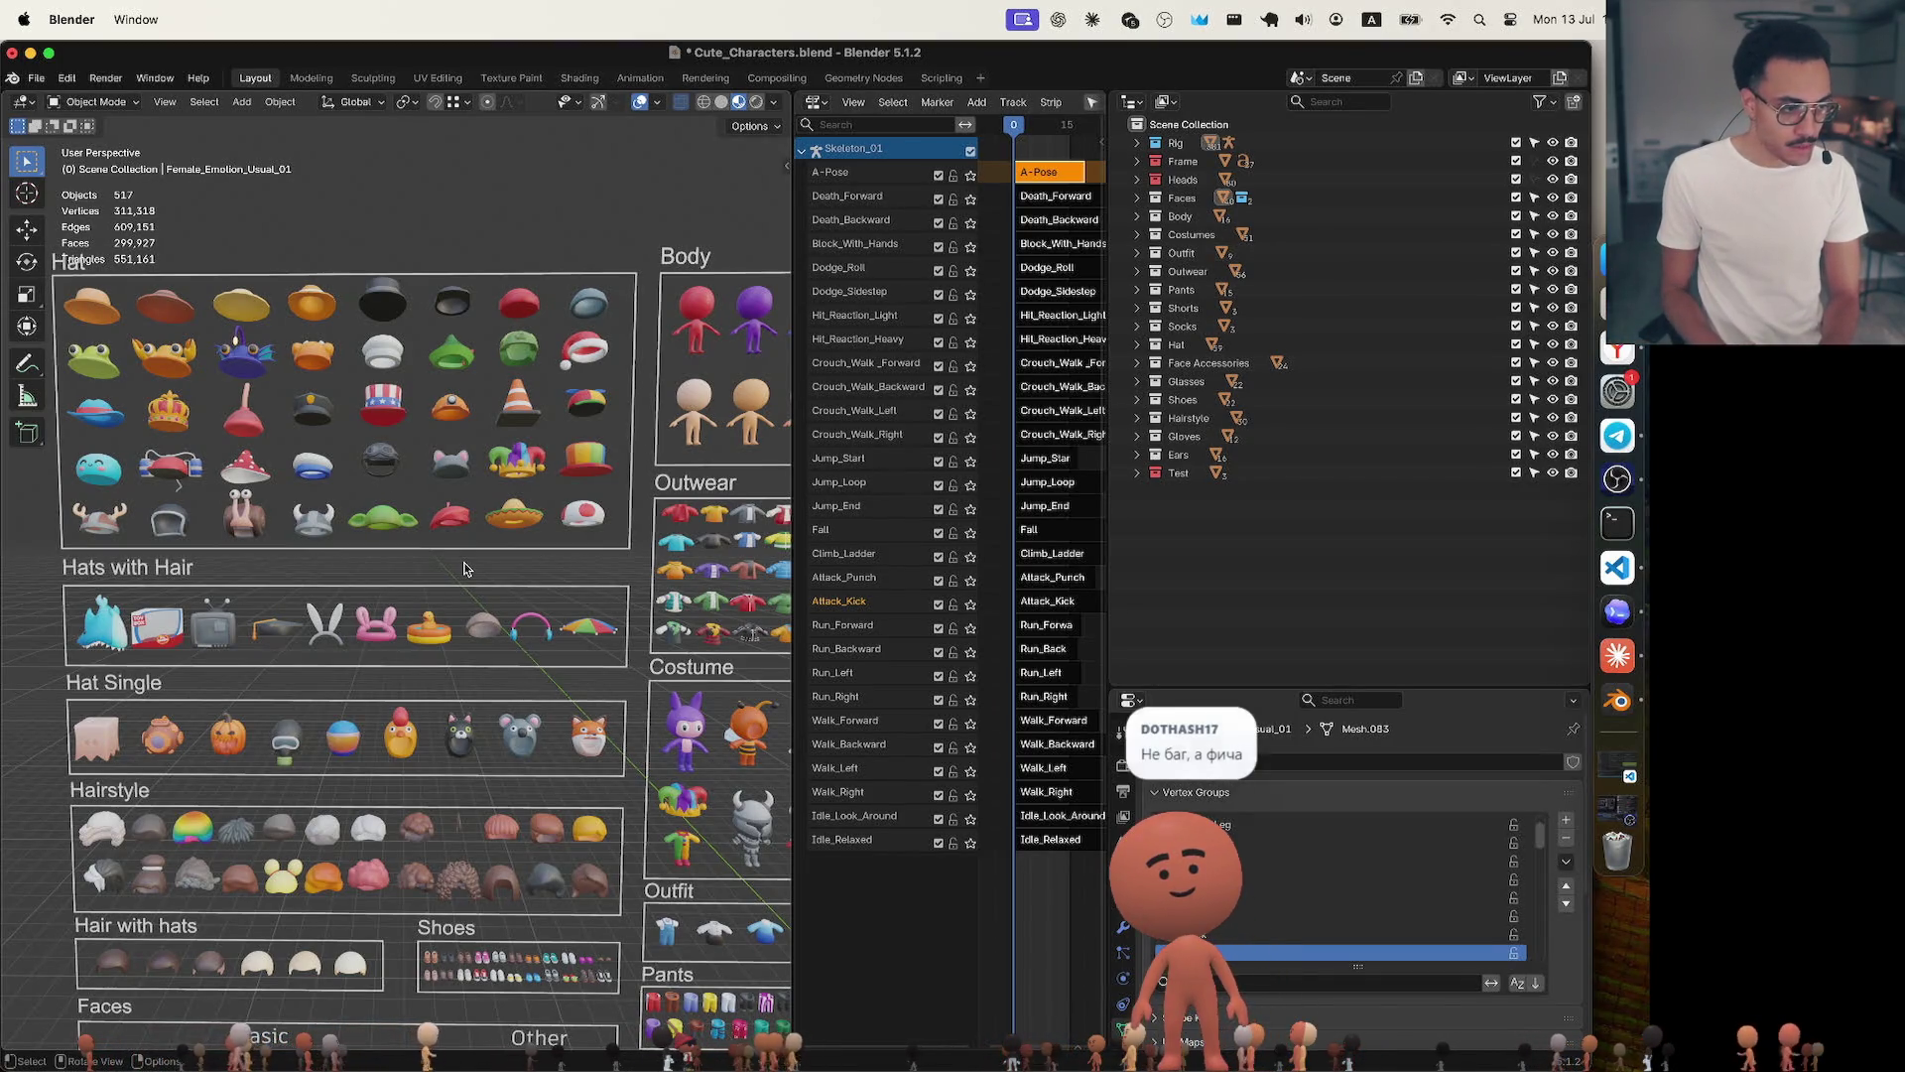
scroll(464, 569, "up", 2)
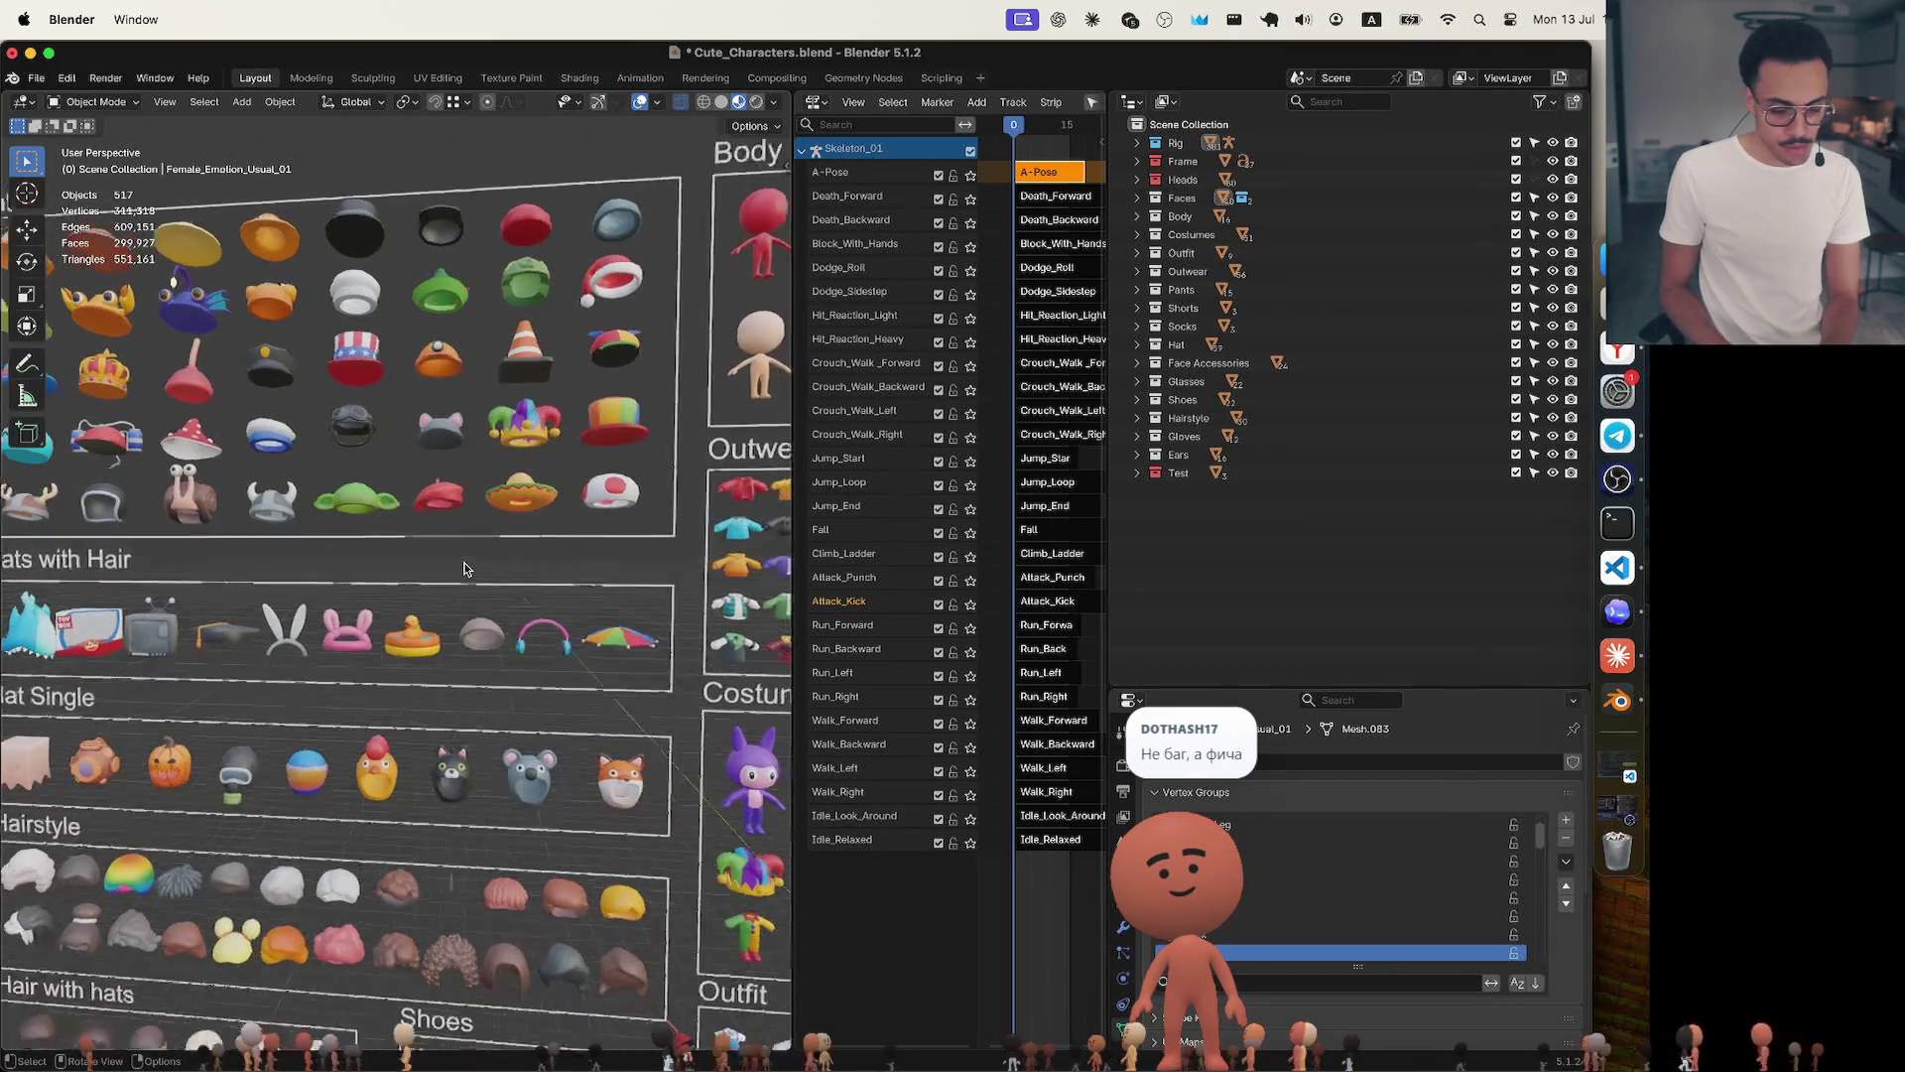
scroll(464, 569, "right", 5)
scroll(463, 568, "left", 5)
scroll(464, 568, "left", 3)
scroll(464, 569, "left", 2)
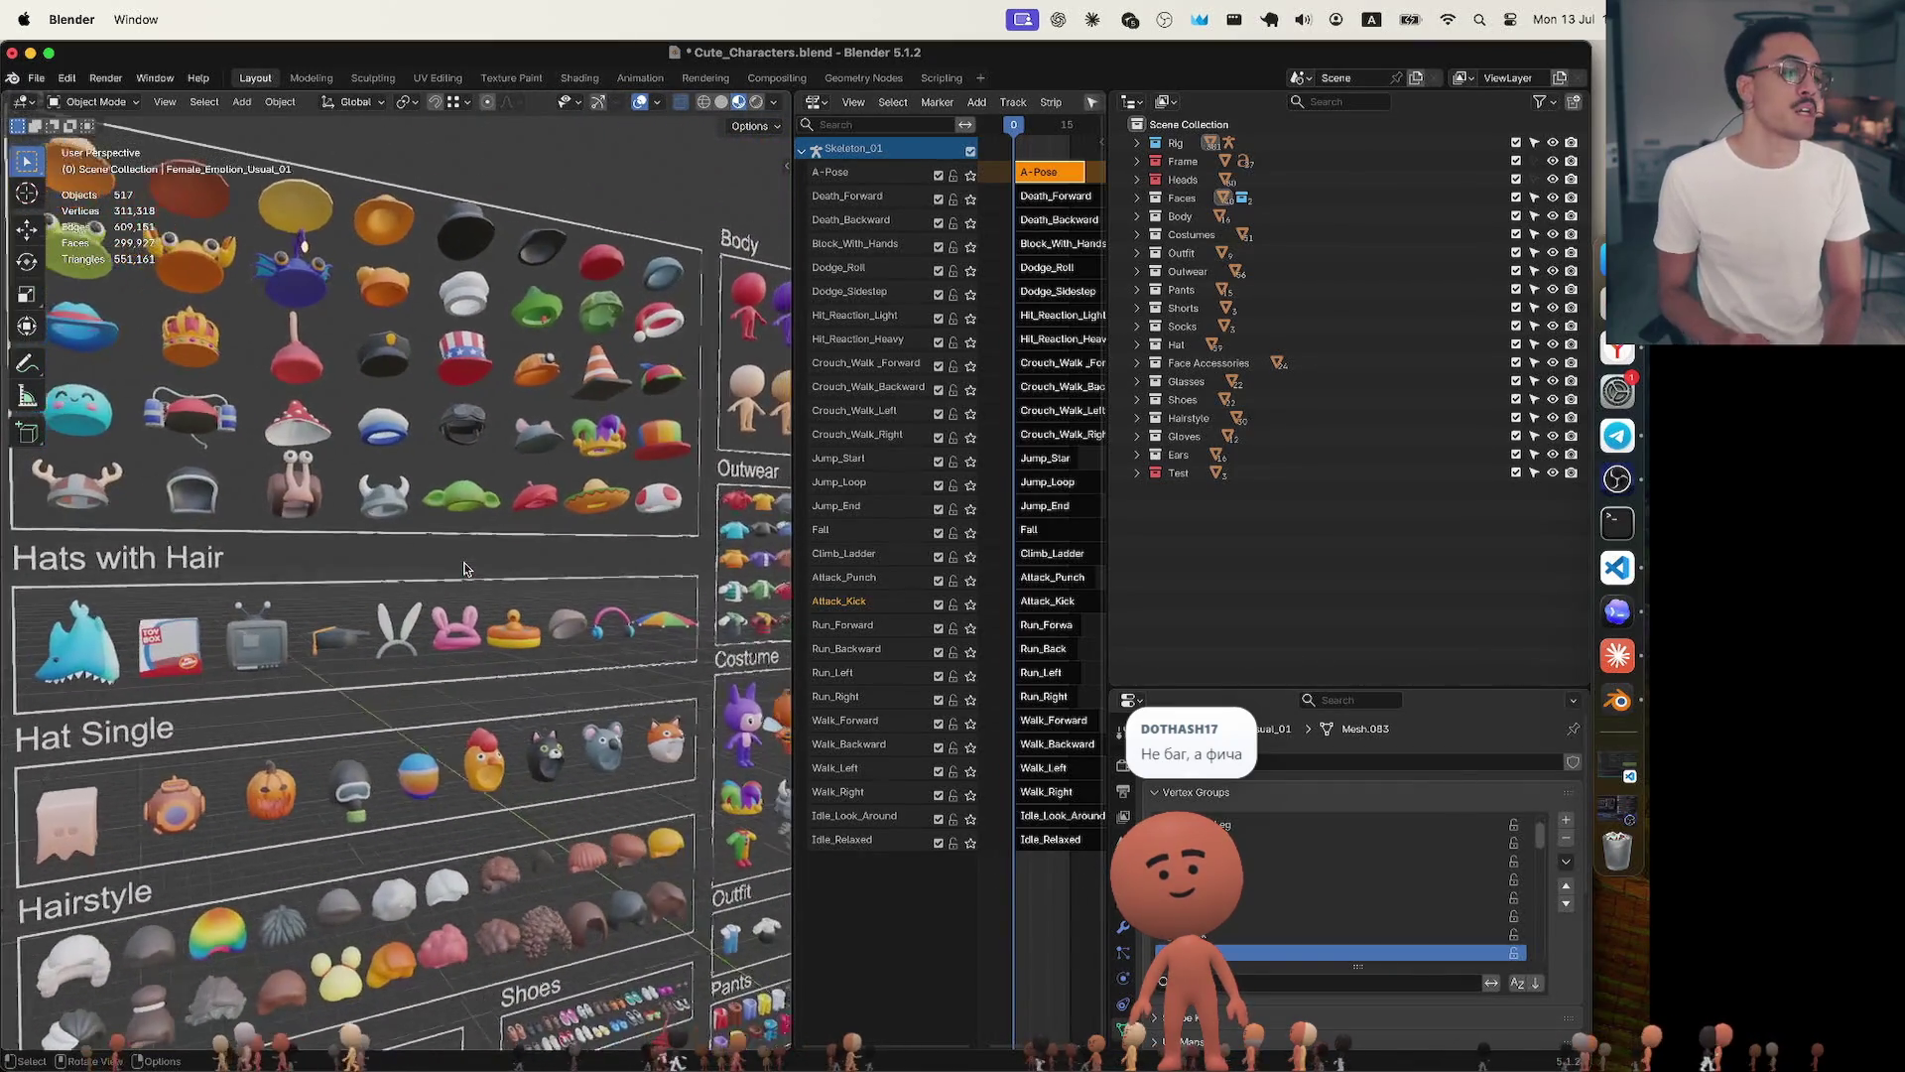
scroll(463, 568, "left", 2)
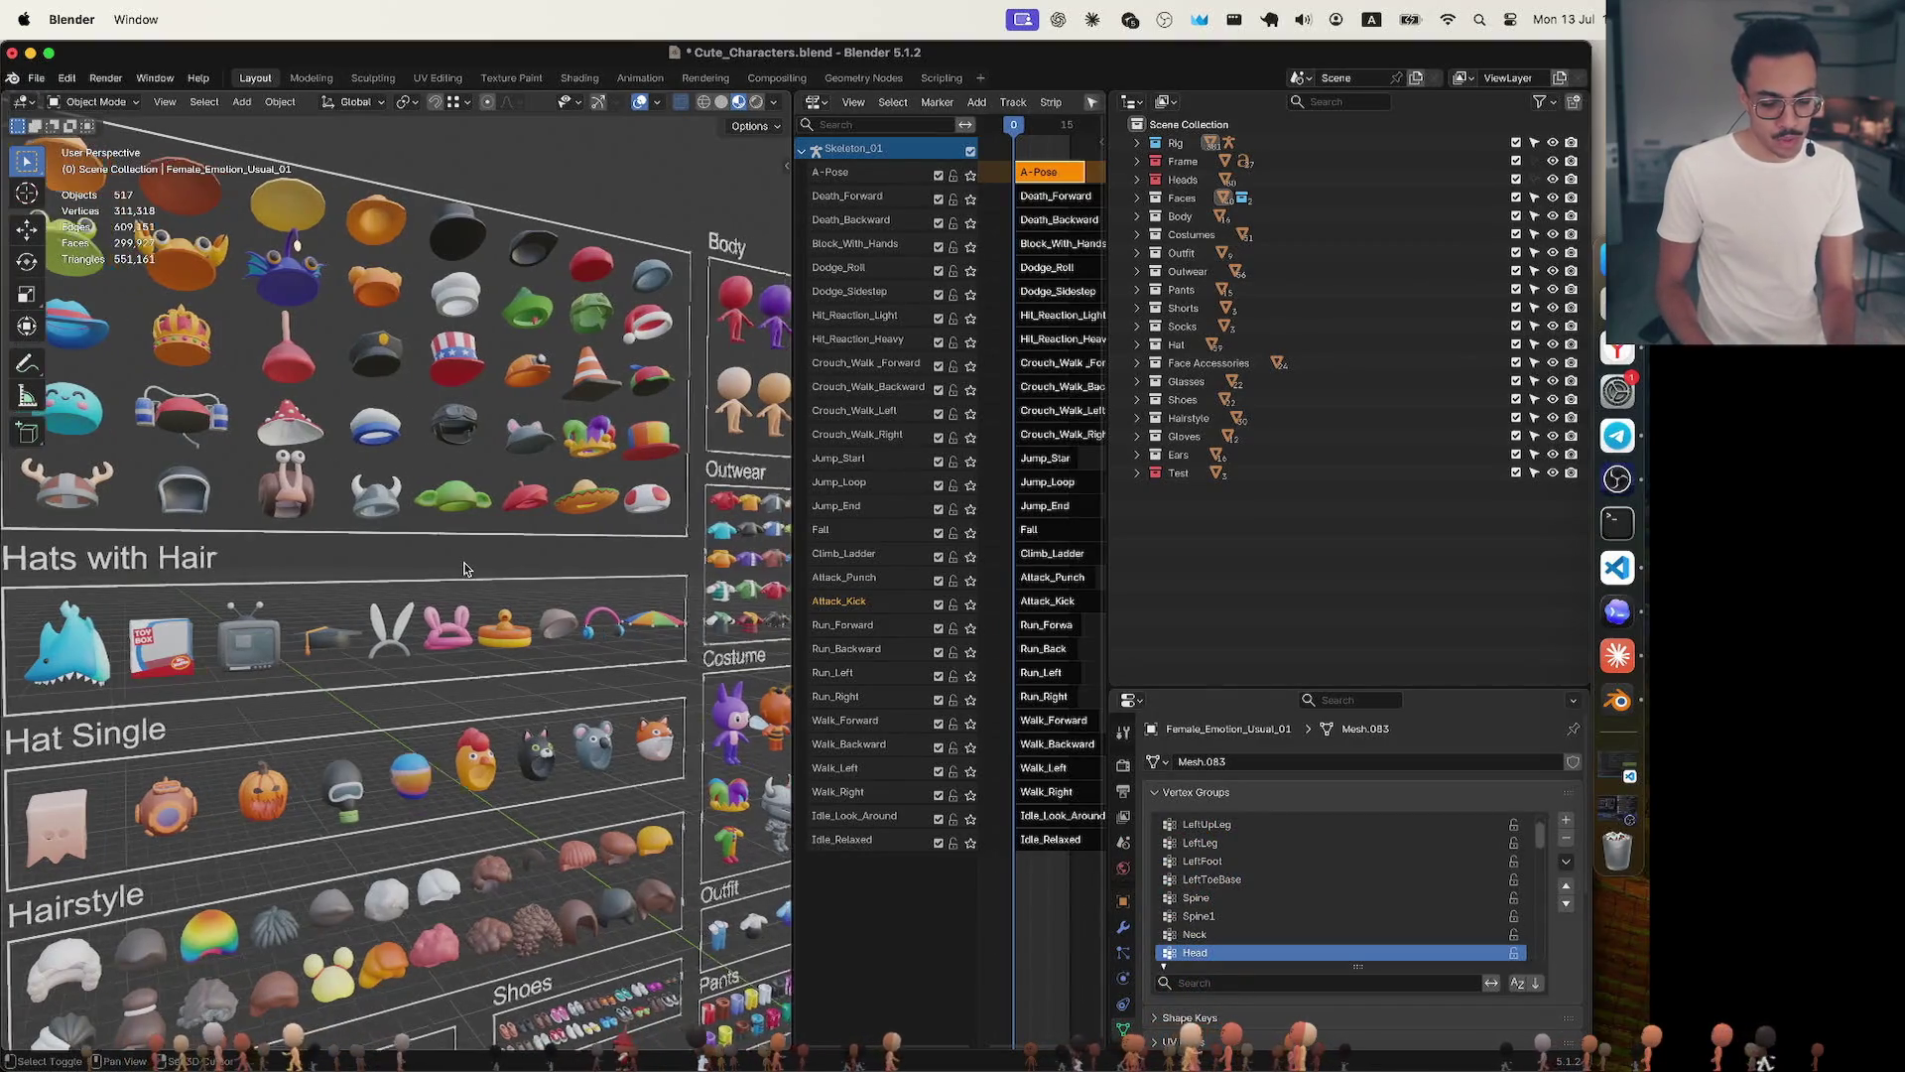
scroll(464, 569, "left", 2)
scroll(463, 568, "left", 2)
scroll(462, 569, "left", 2)
scroll(462, 569, "right", 2)
scroll(463, 569, "left", 3)
scroll(463, 569, "right", 3)
scroll(464, 569, "right", 2)
scroll(462, 569, "right", 2)
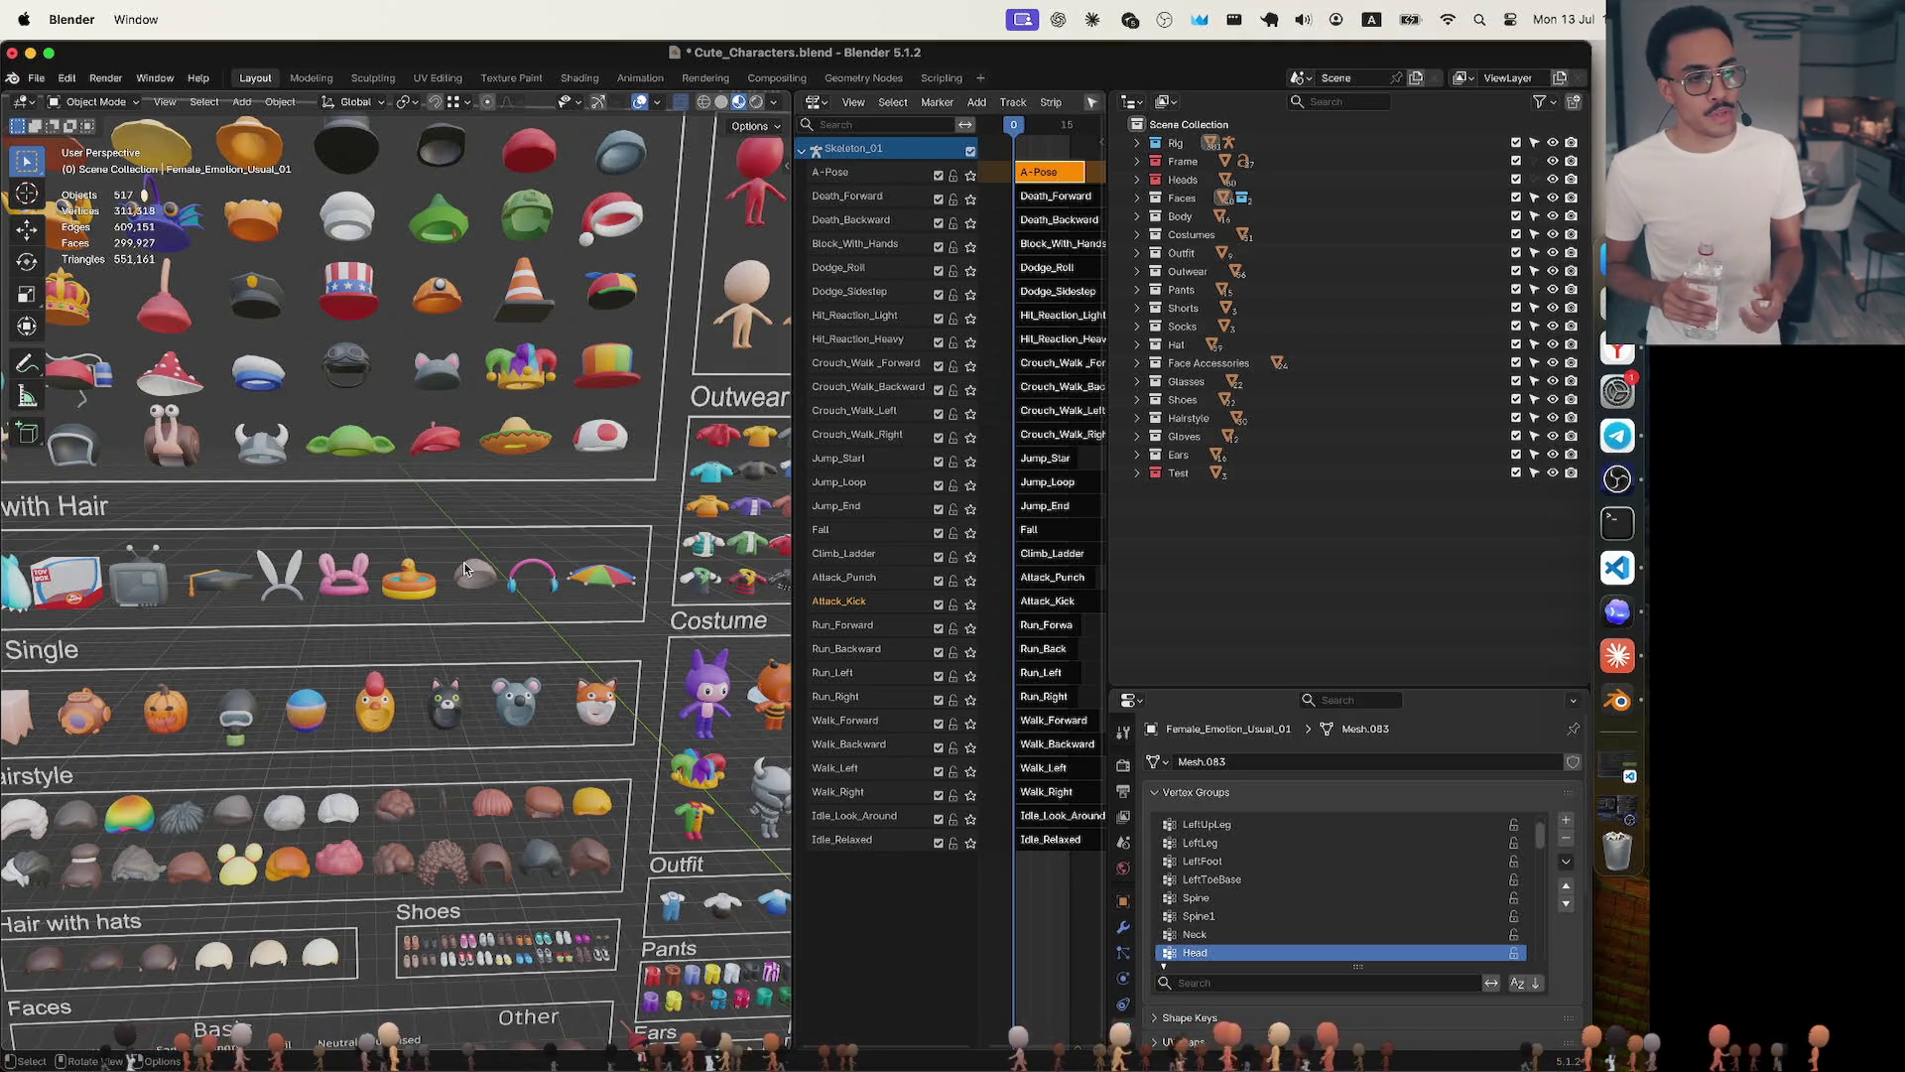
left_click(1616, 352)
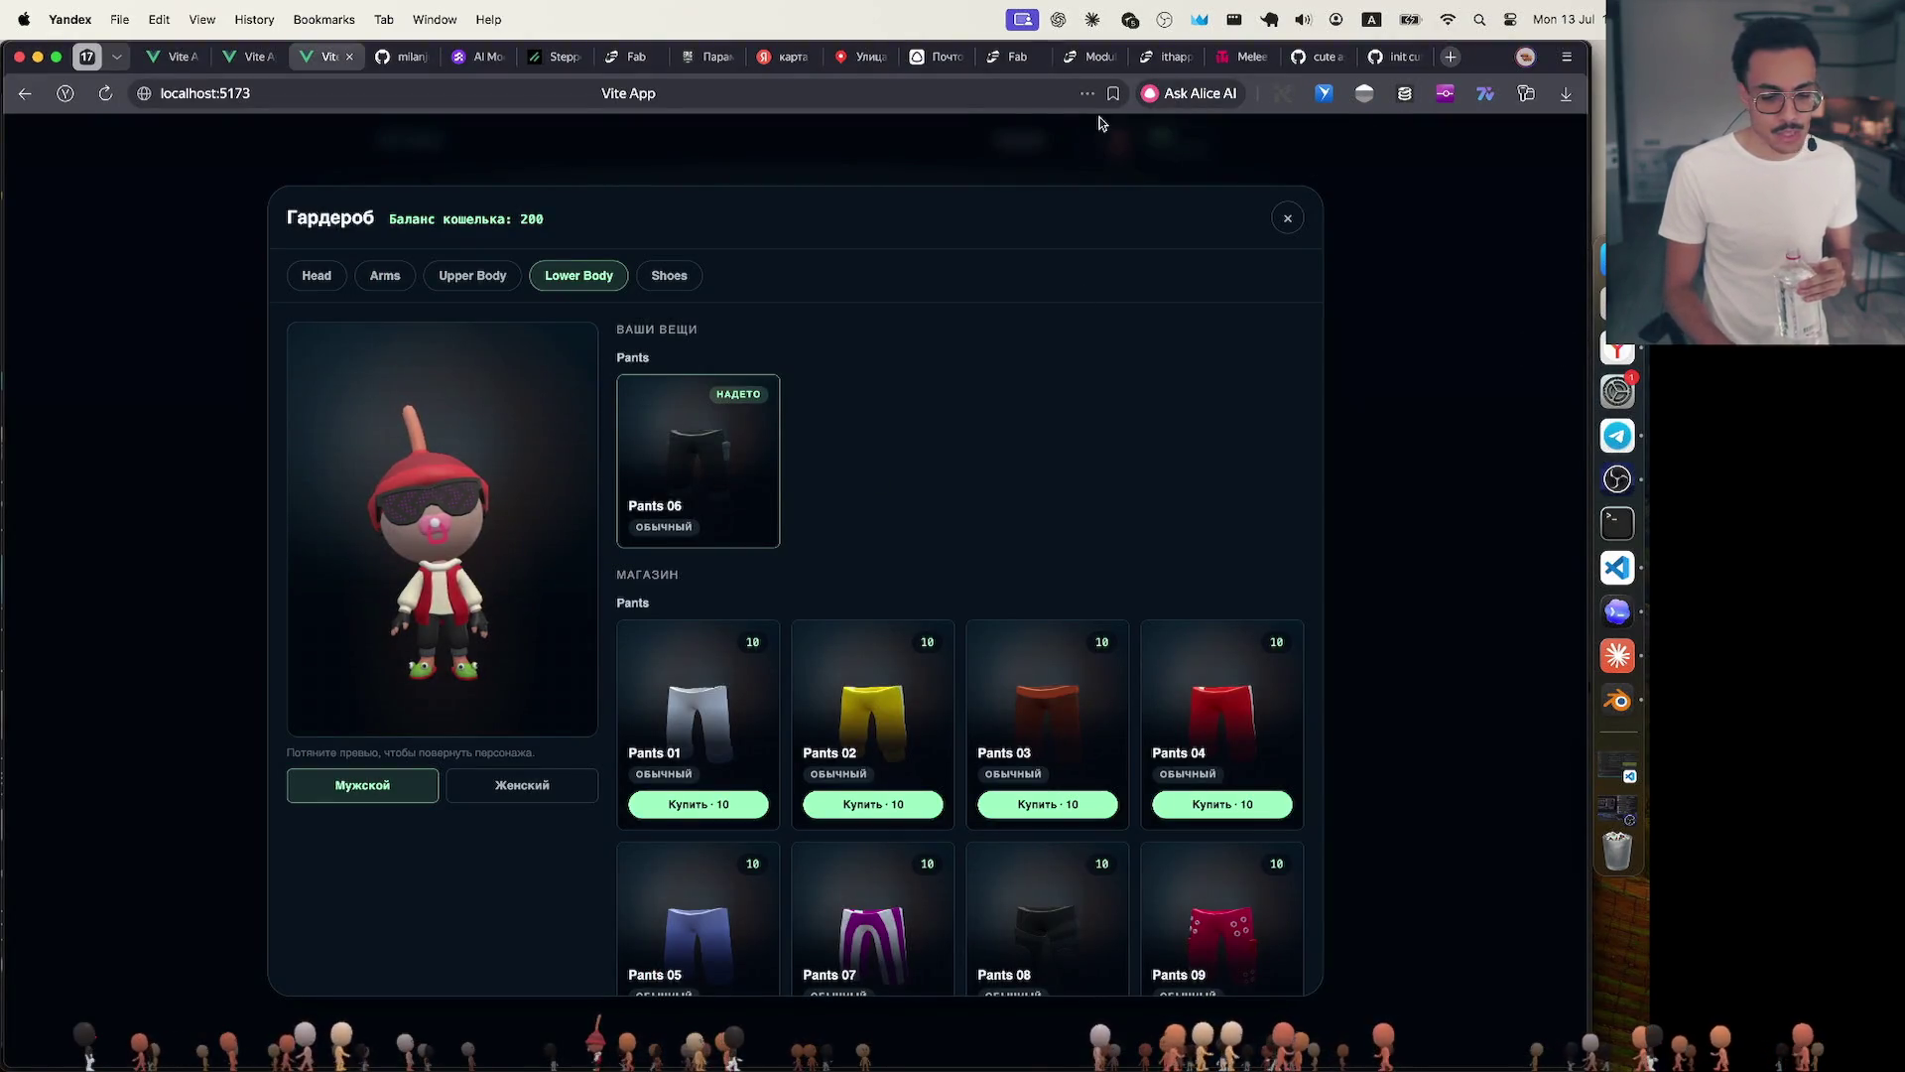
Switch to the Chubriks viewer page with its avatar preview and hat listing.
left_click(243, 60)
scroll(1083, 473, "down", 4)
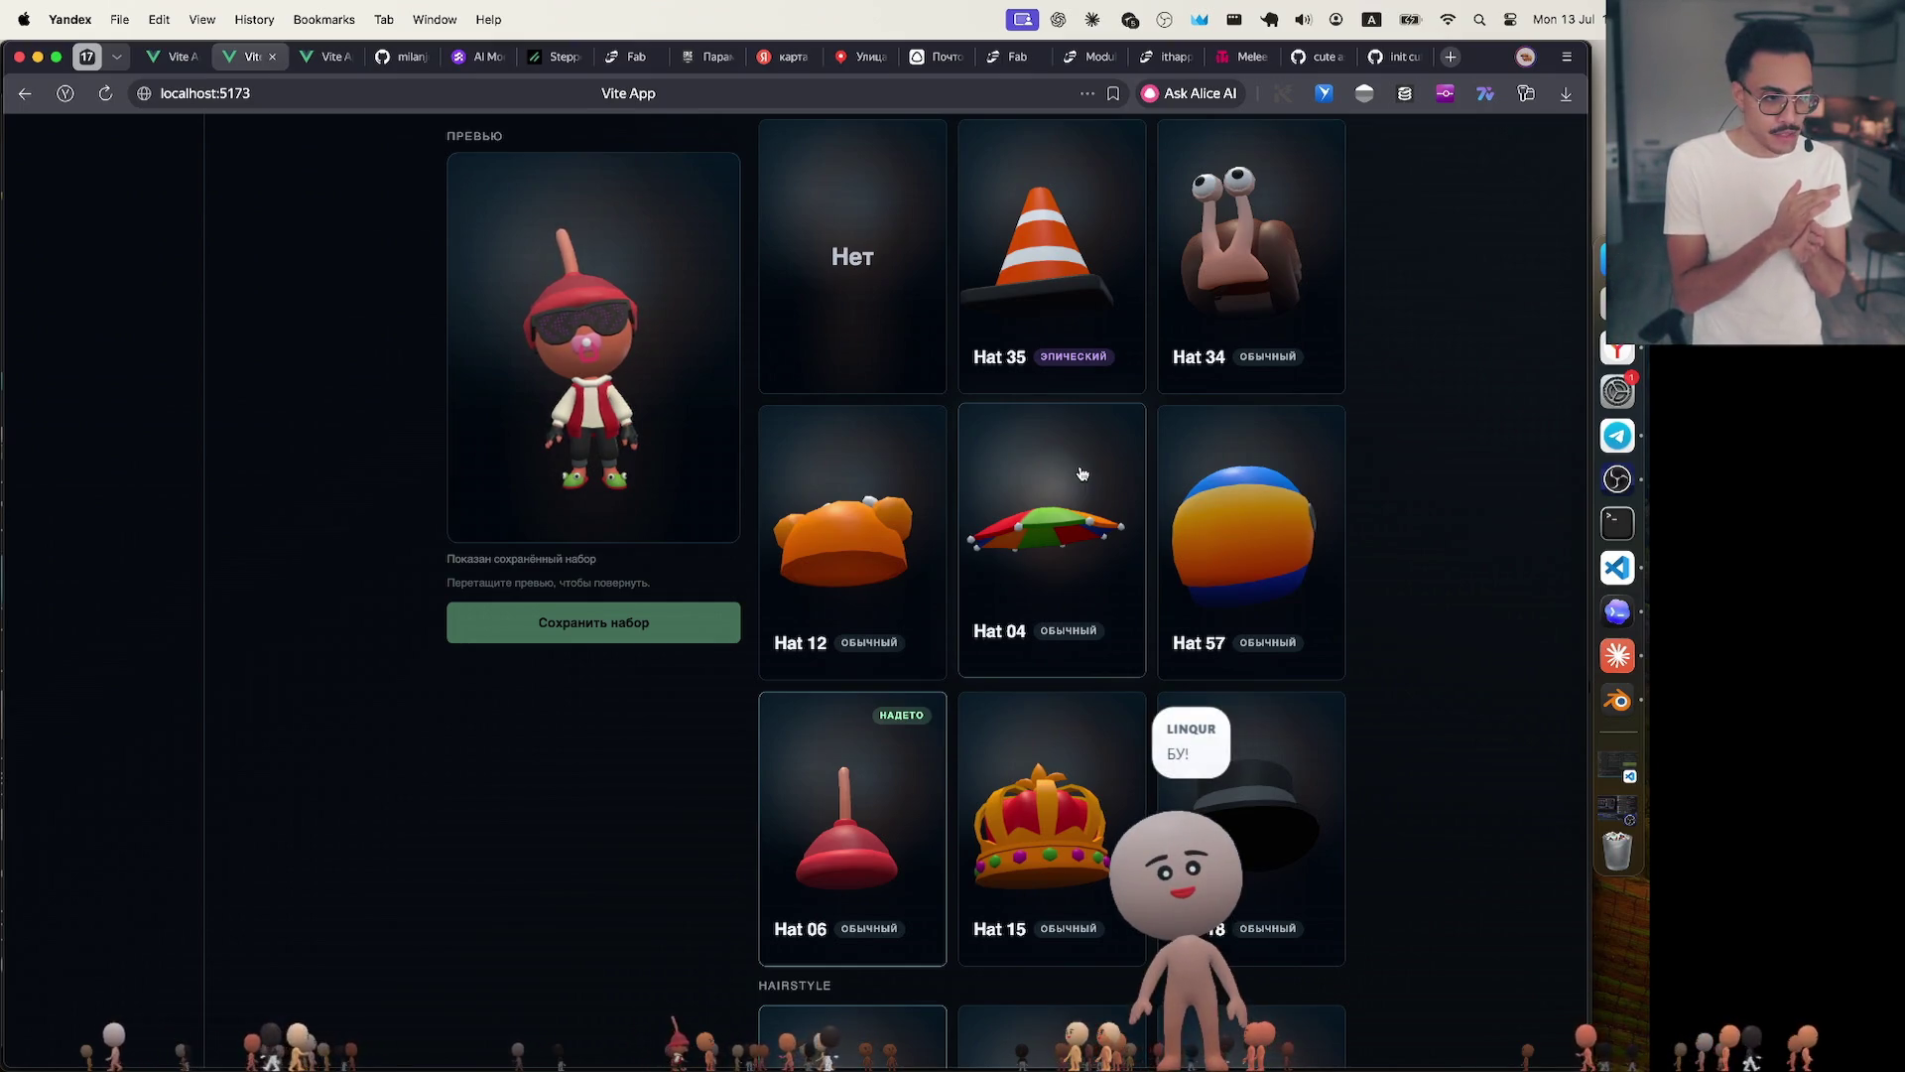
scroll(1082, 473, "up", 3)
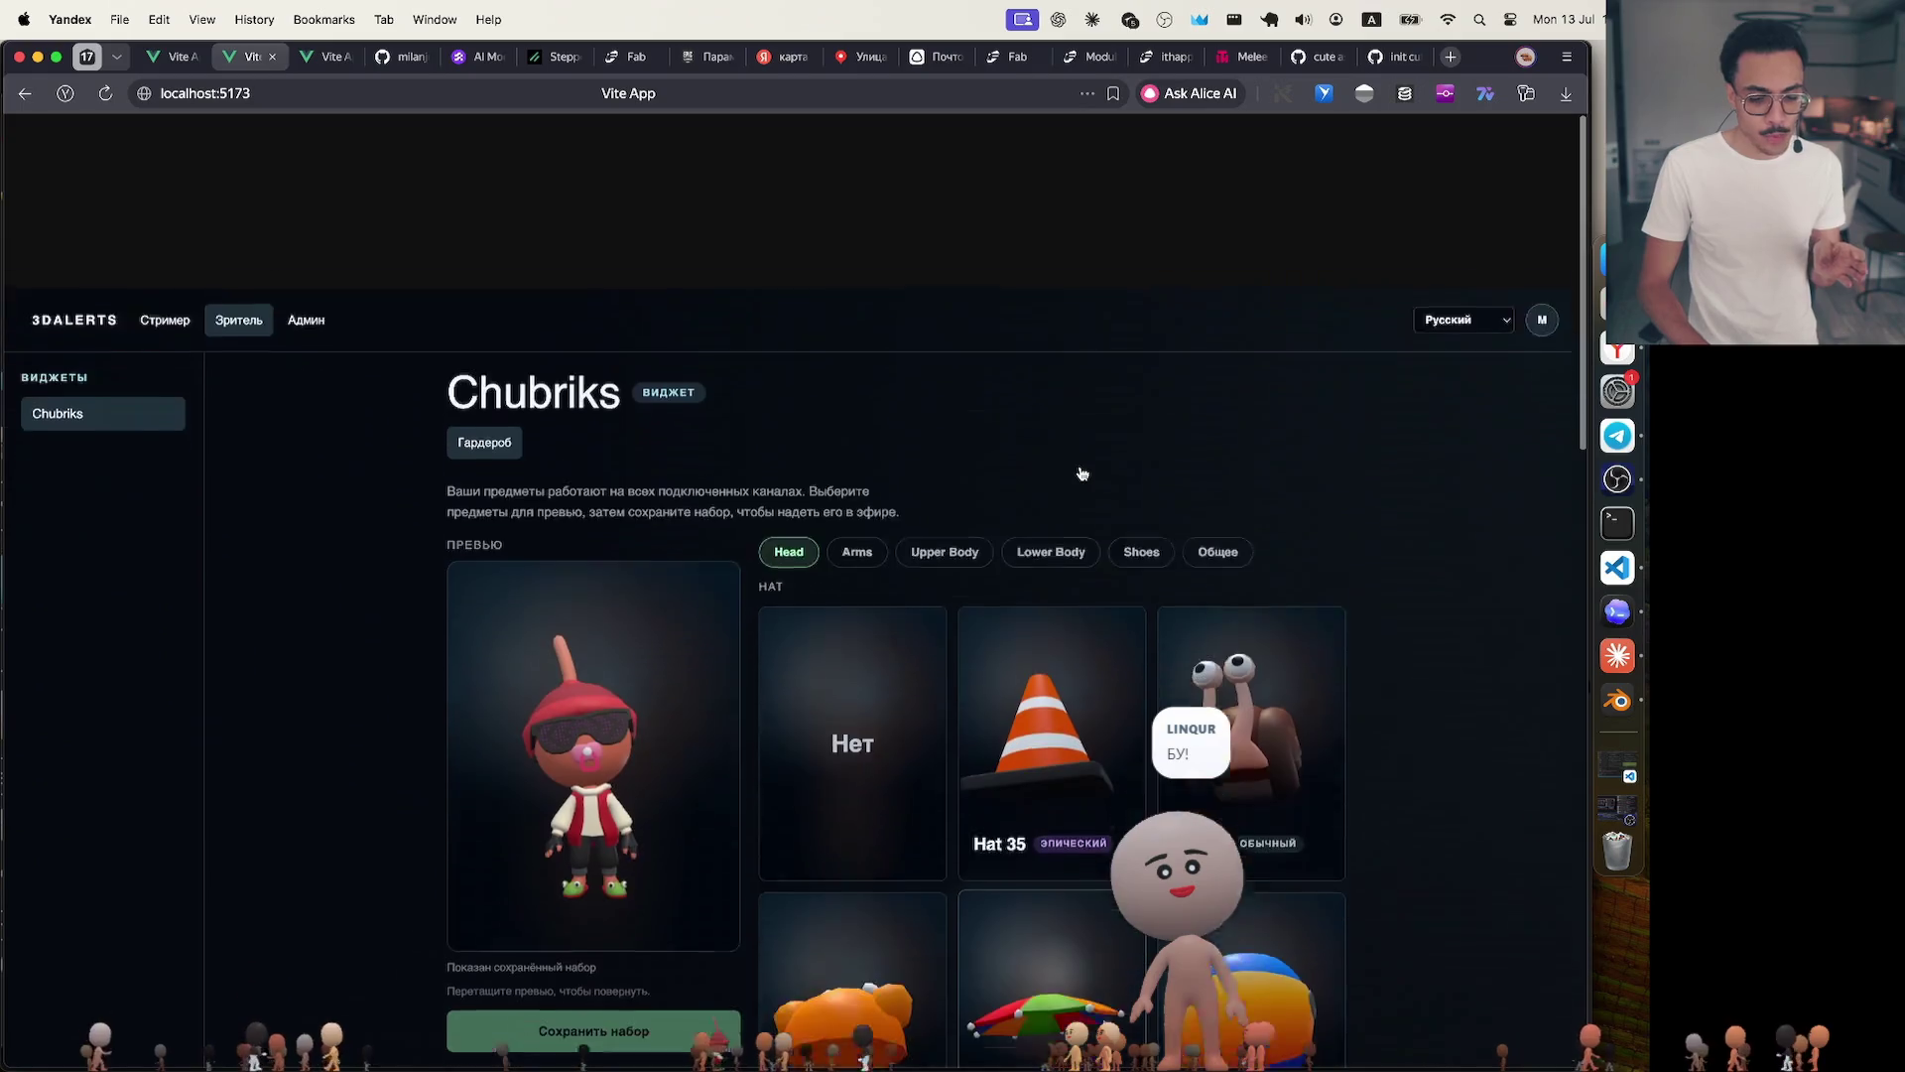
Show the admin Wearables catalogue, glancing at its taxonomy settings before returning to the asset list.
left_click(306, 151)
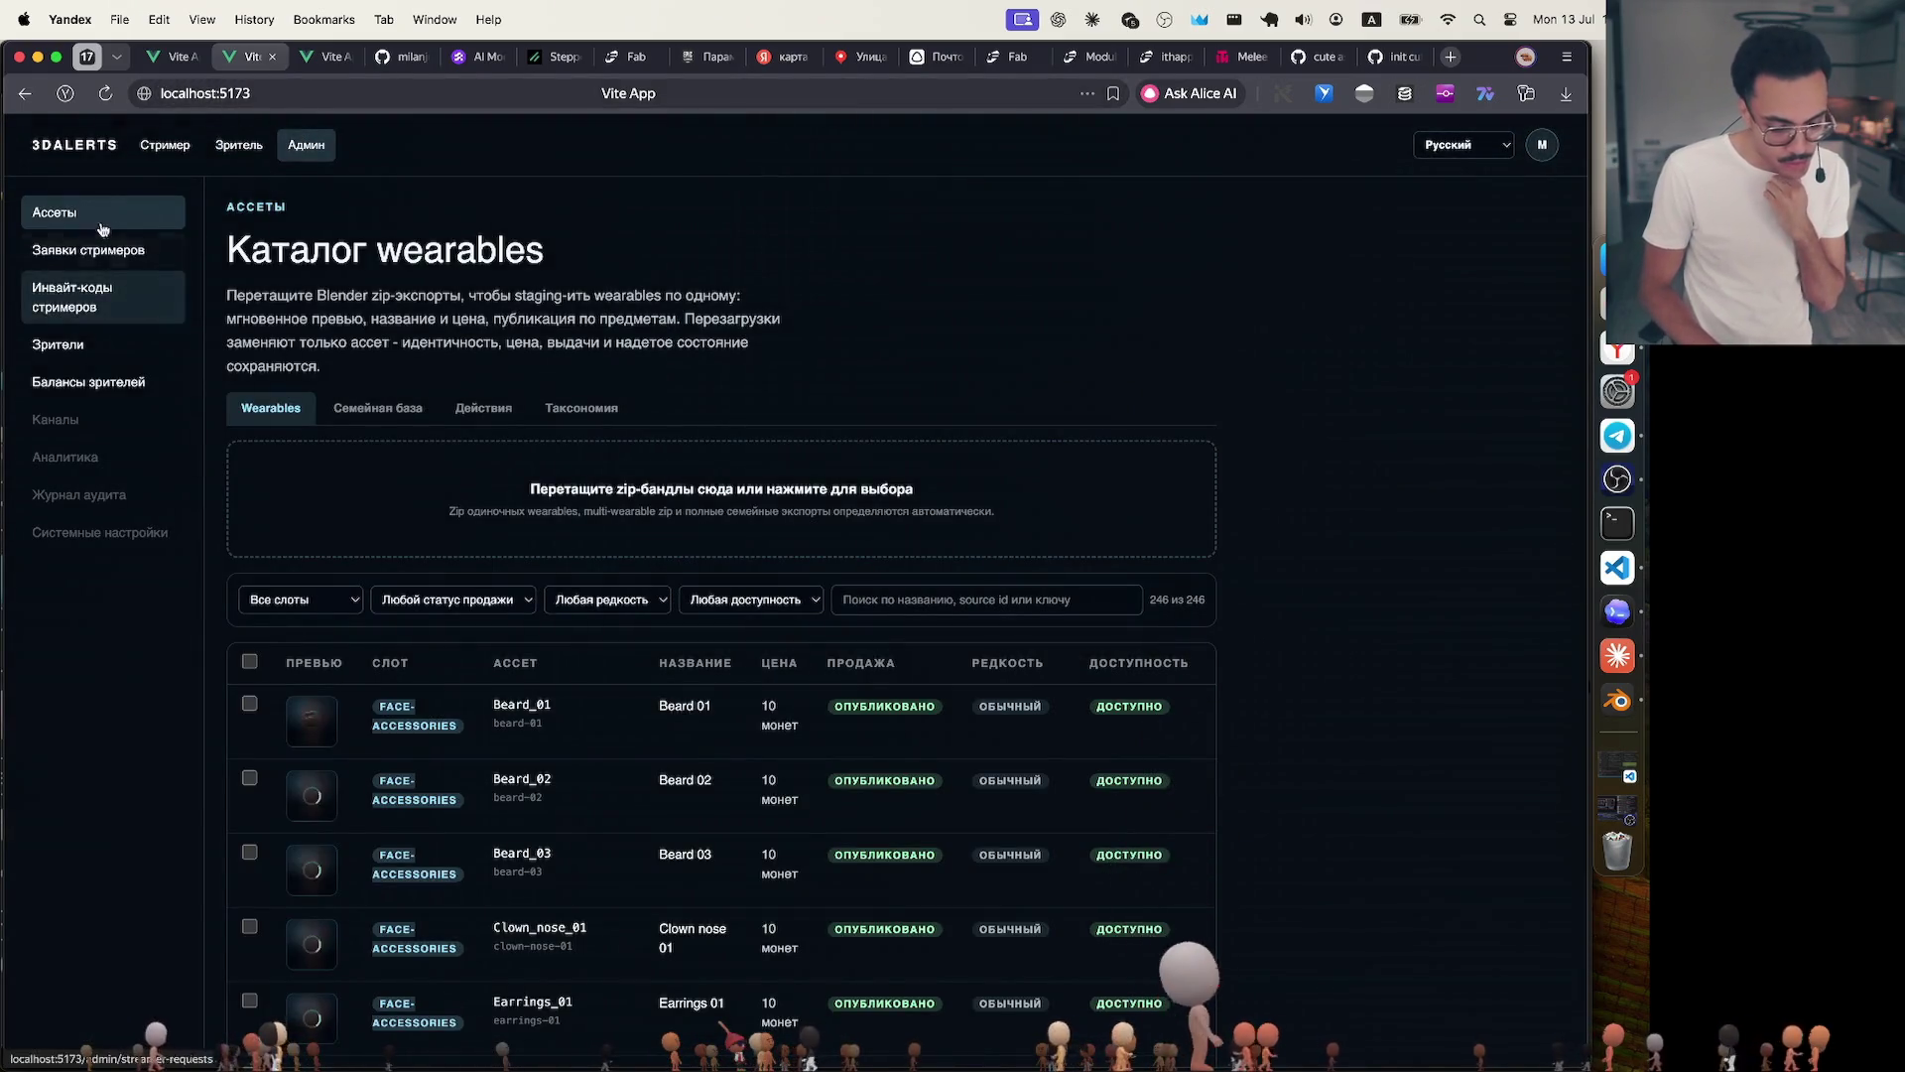
left_click(583, 411)
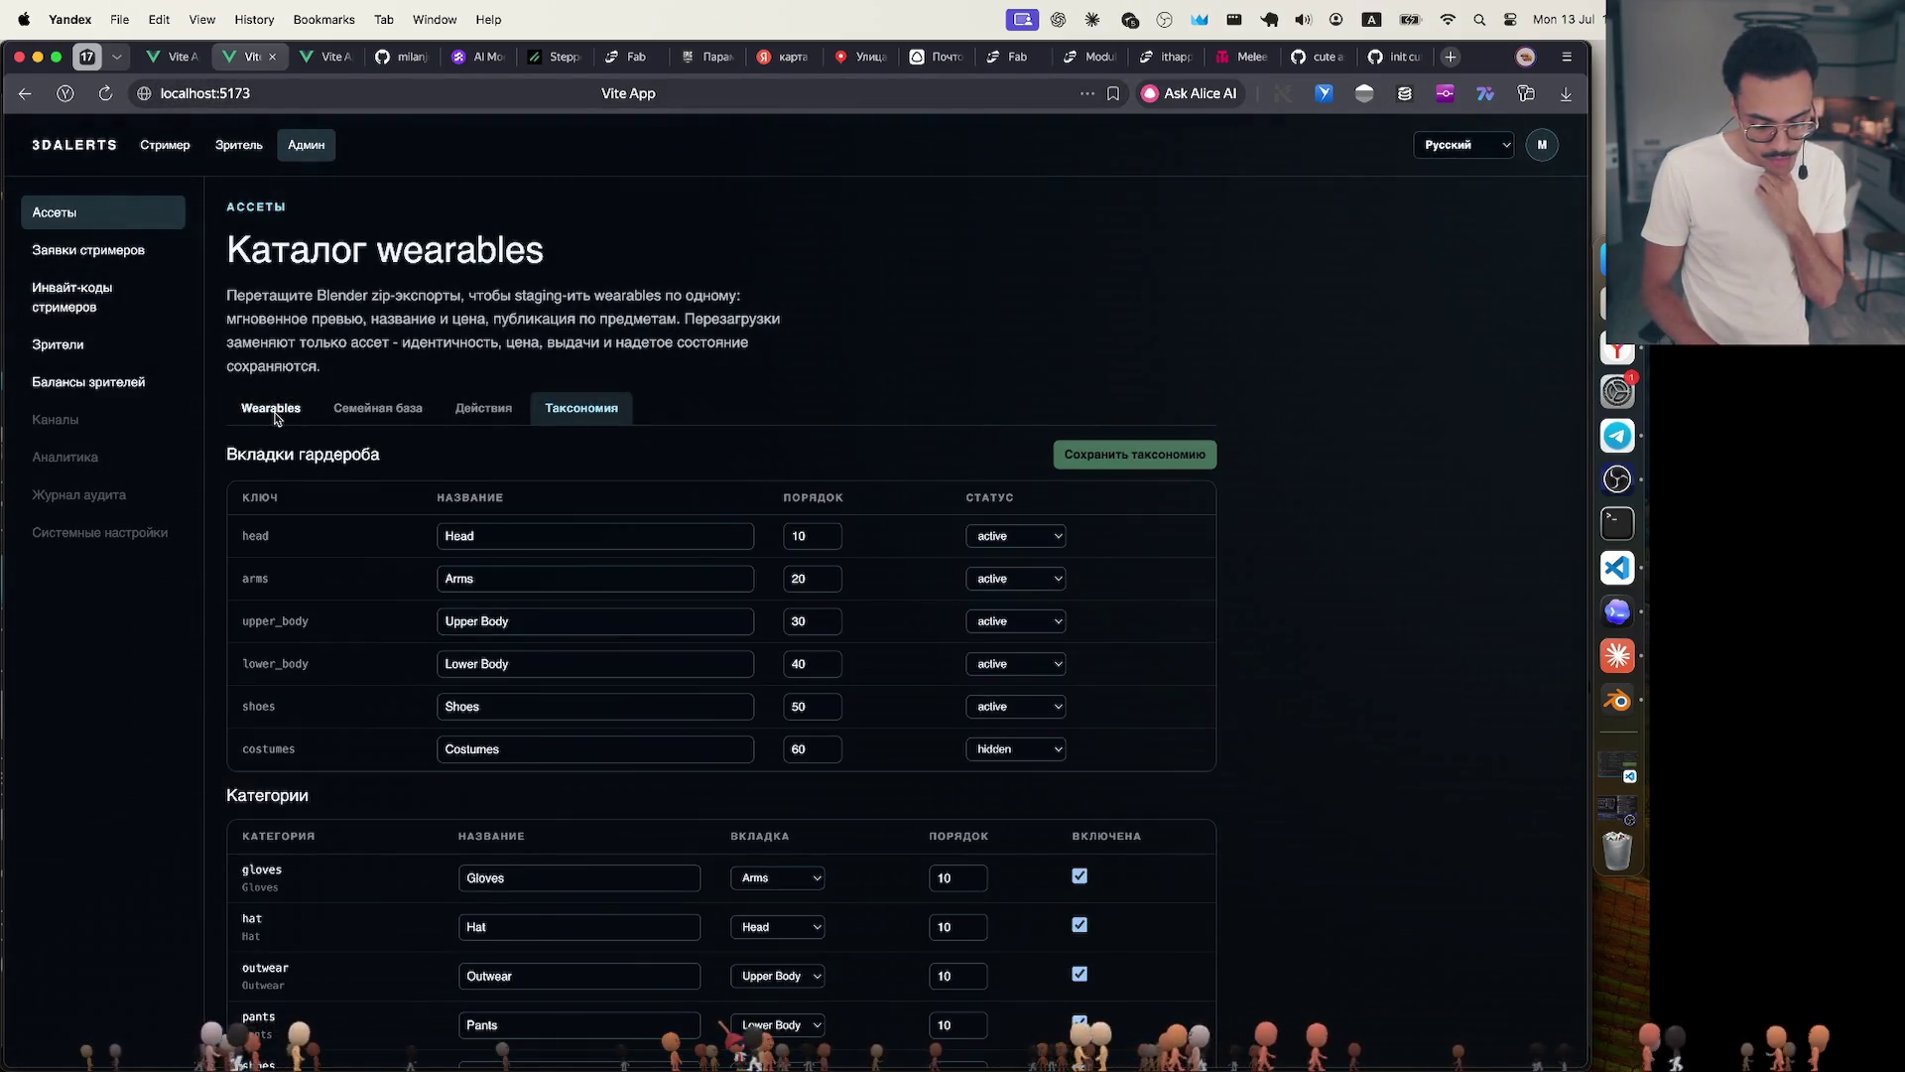
left_click(273, 411)
scroll(606, 641, "down", 2)
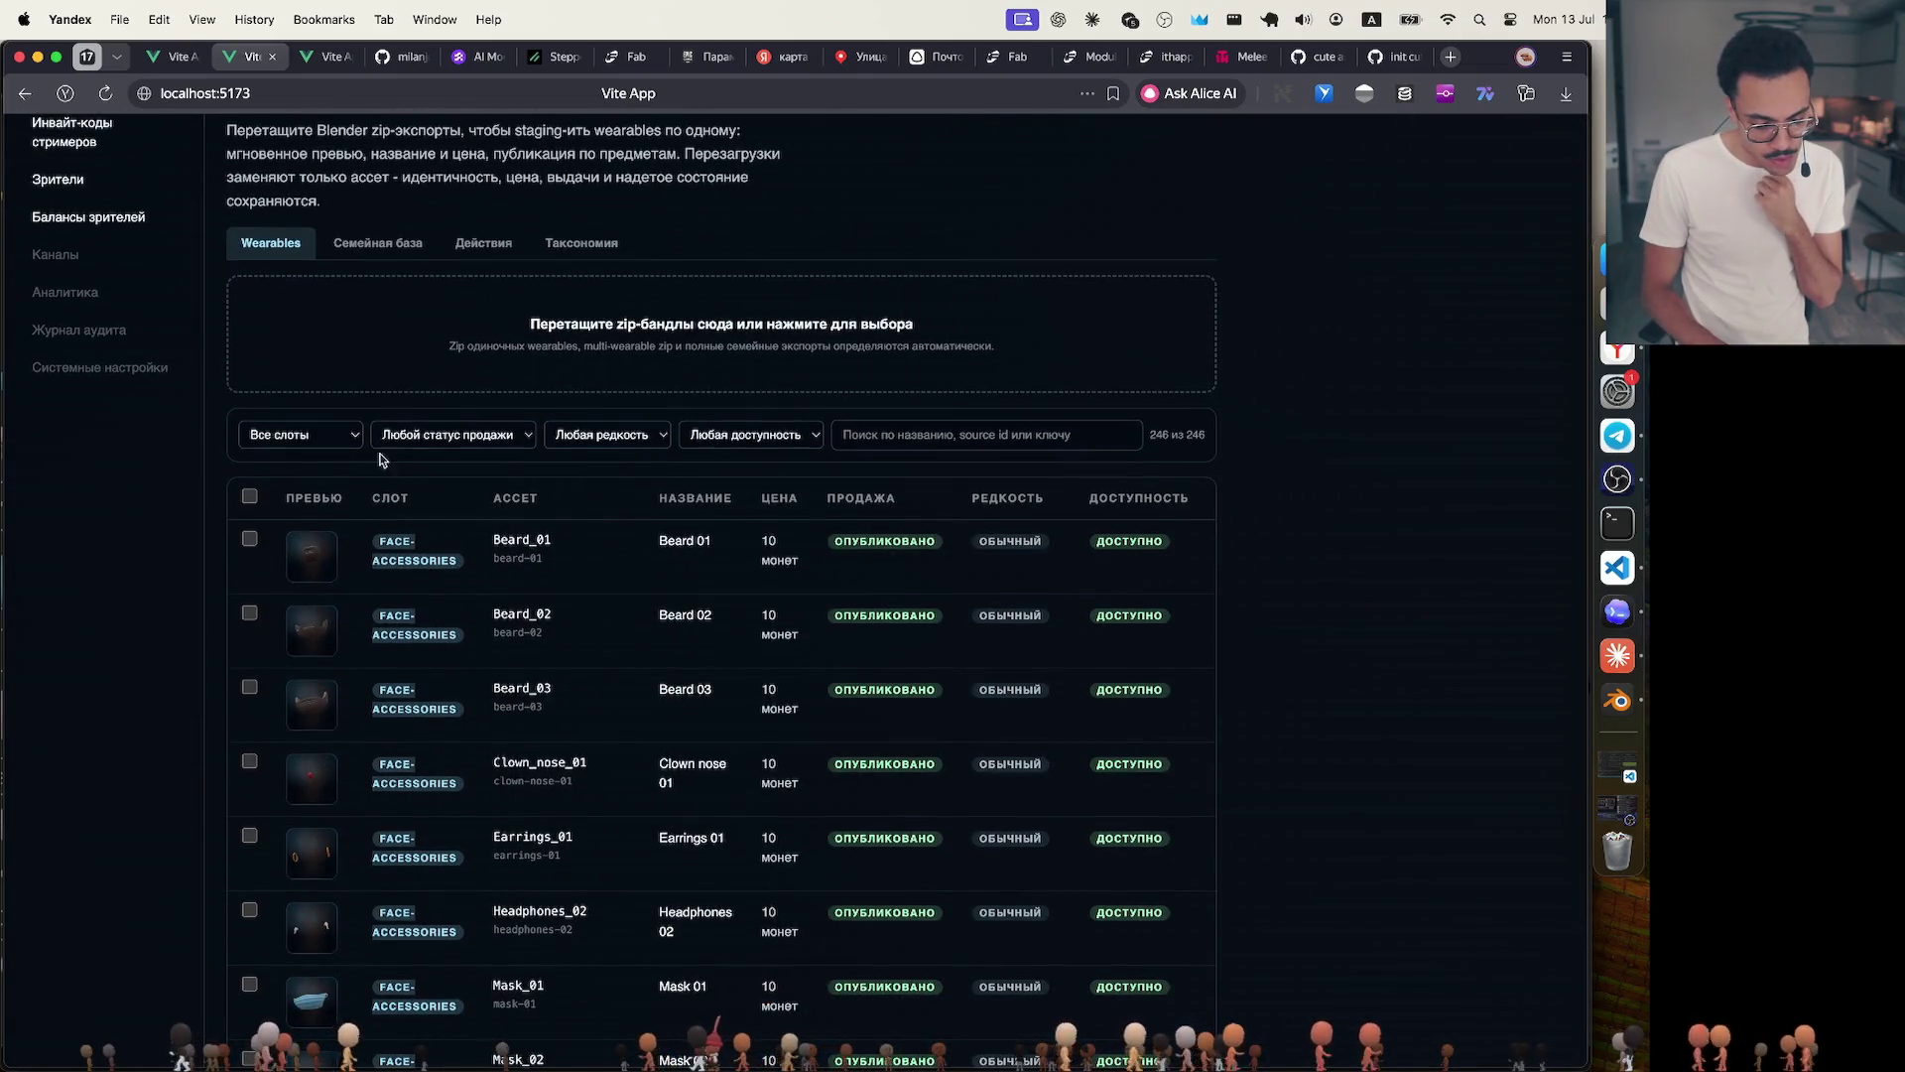
Leave the sale-status filter unchanged and filter the slot to hat, listing 59 of 246 assets.
left_click(457, 441)
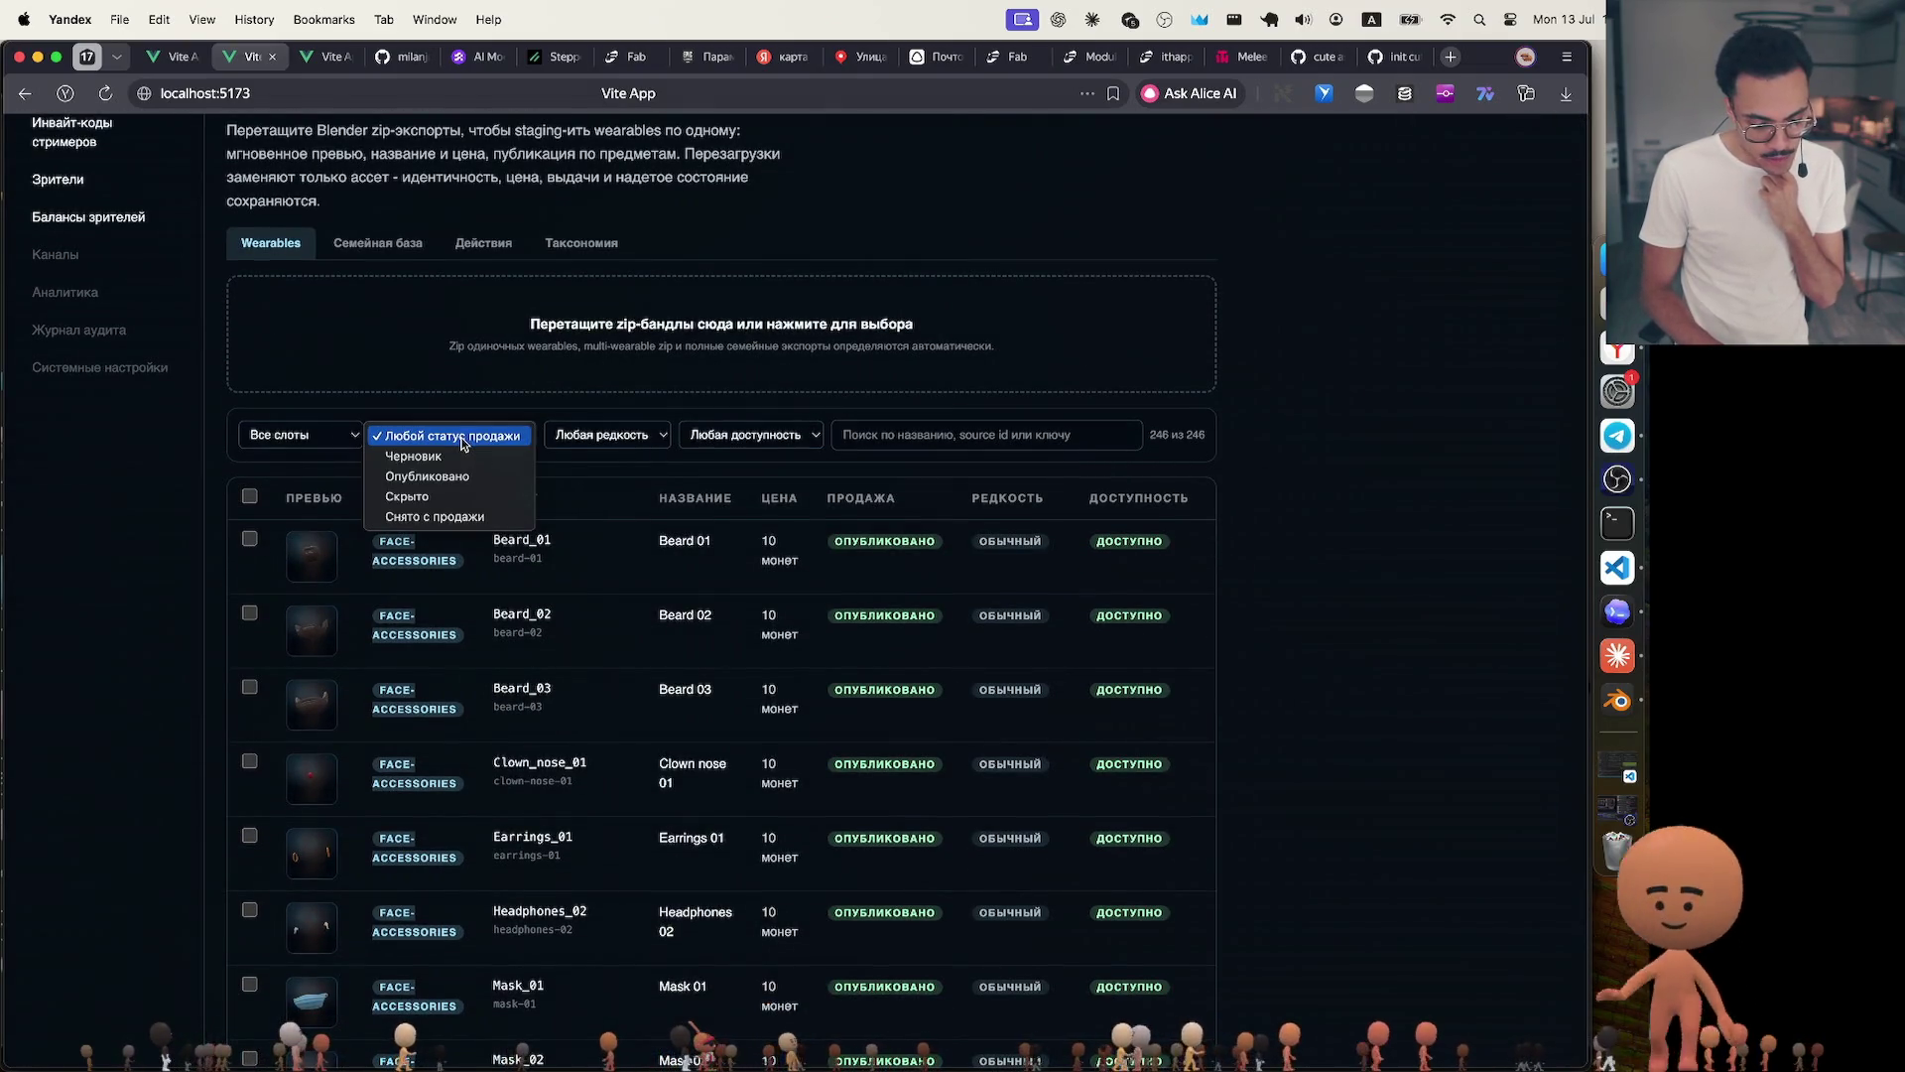
left_click(353, 433)
left_click(341, 432)
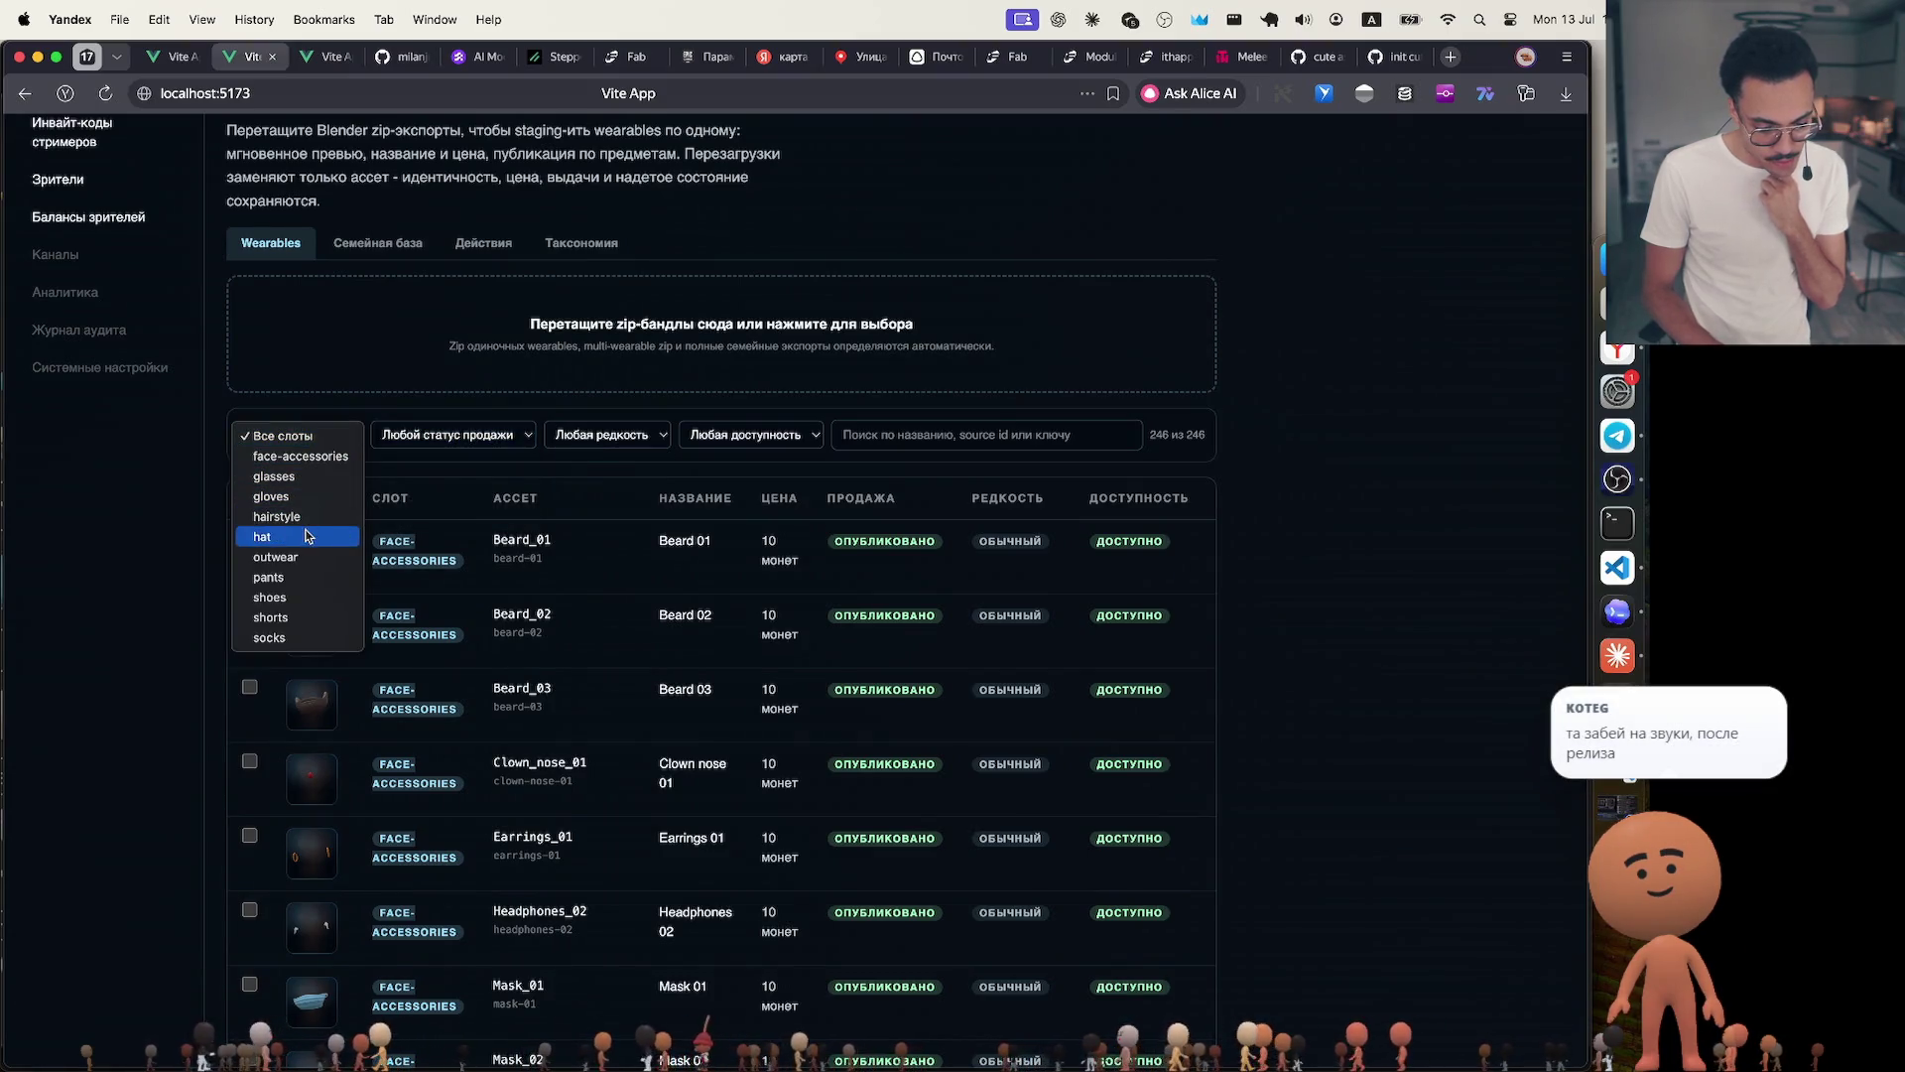
left_click(301, 537)
scroll(305, 536, "down", 2)
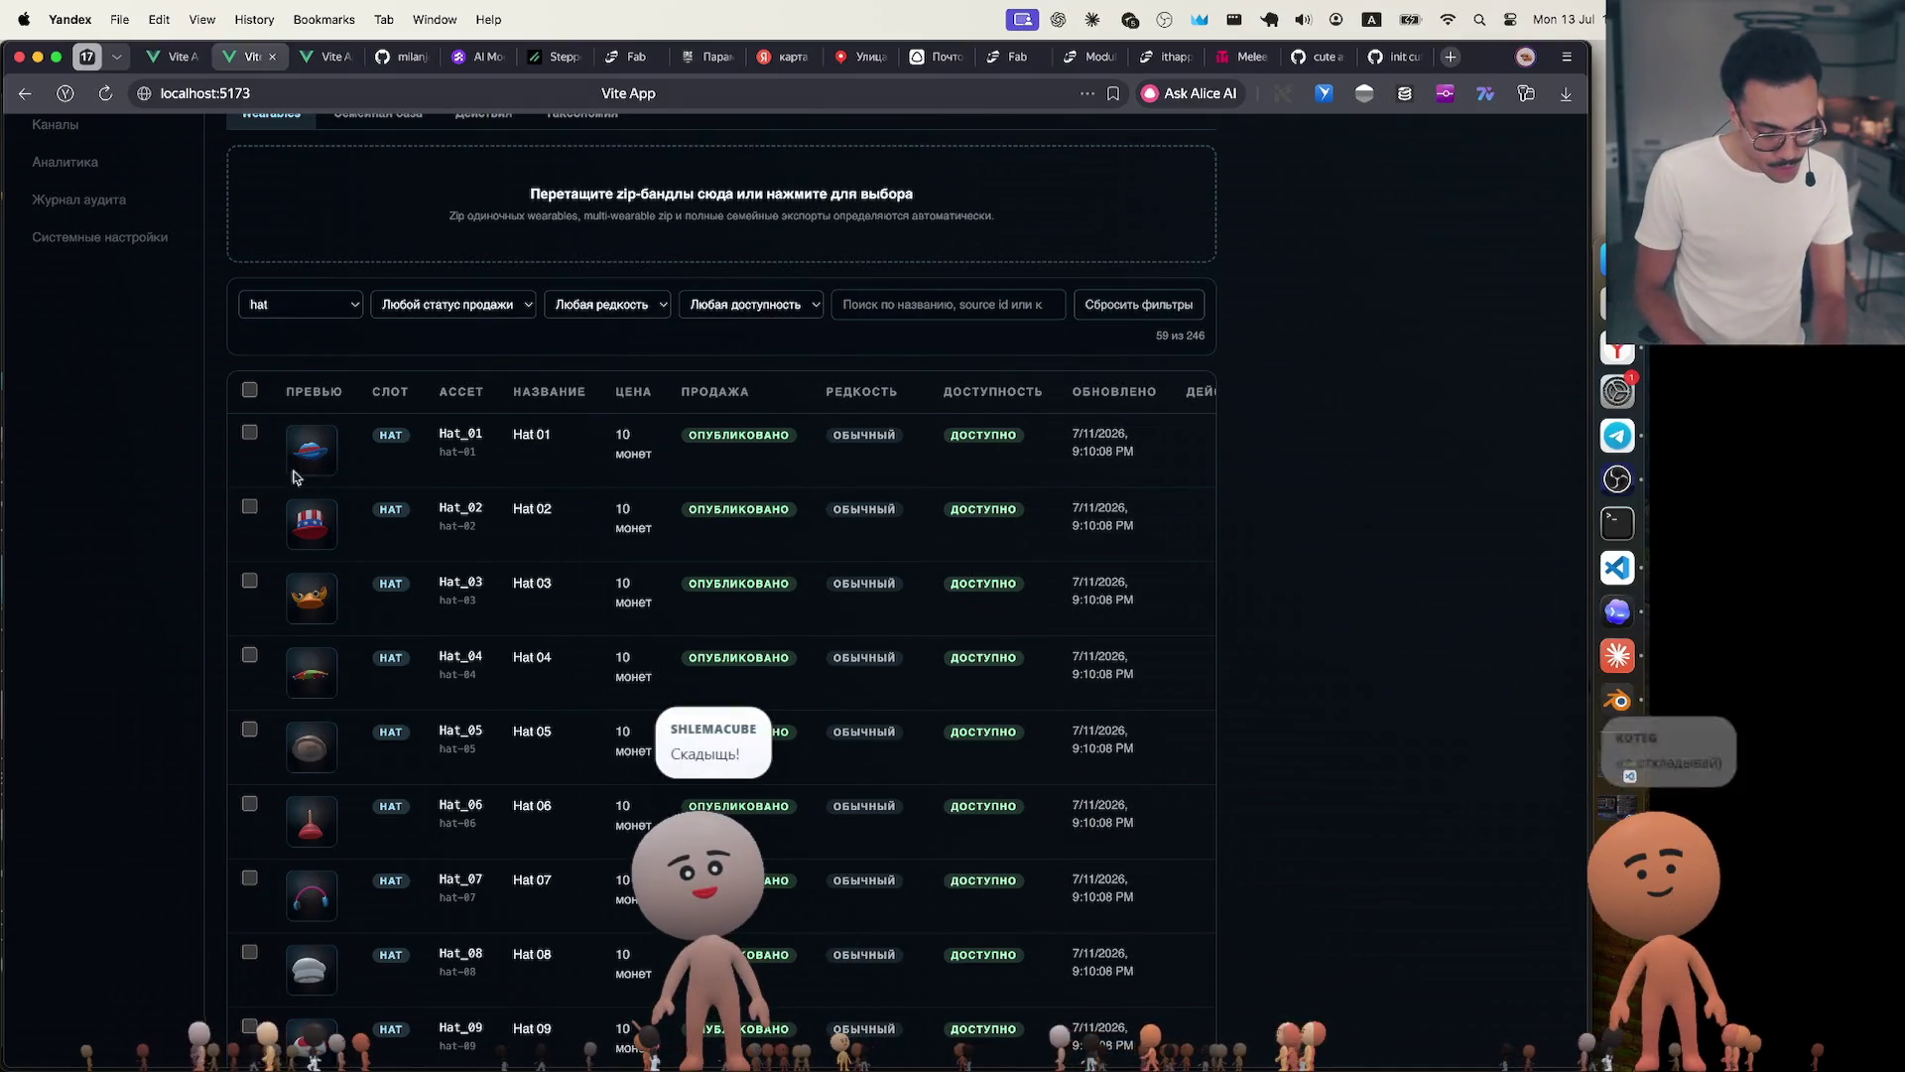
scroll(299, 500, "up", 5, "ctrl")
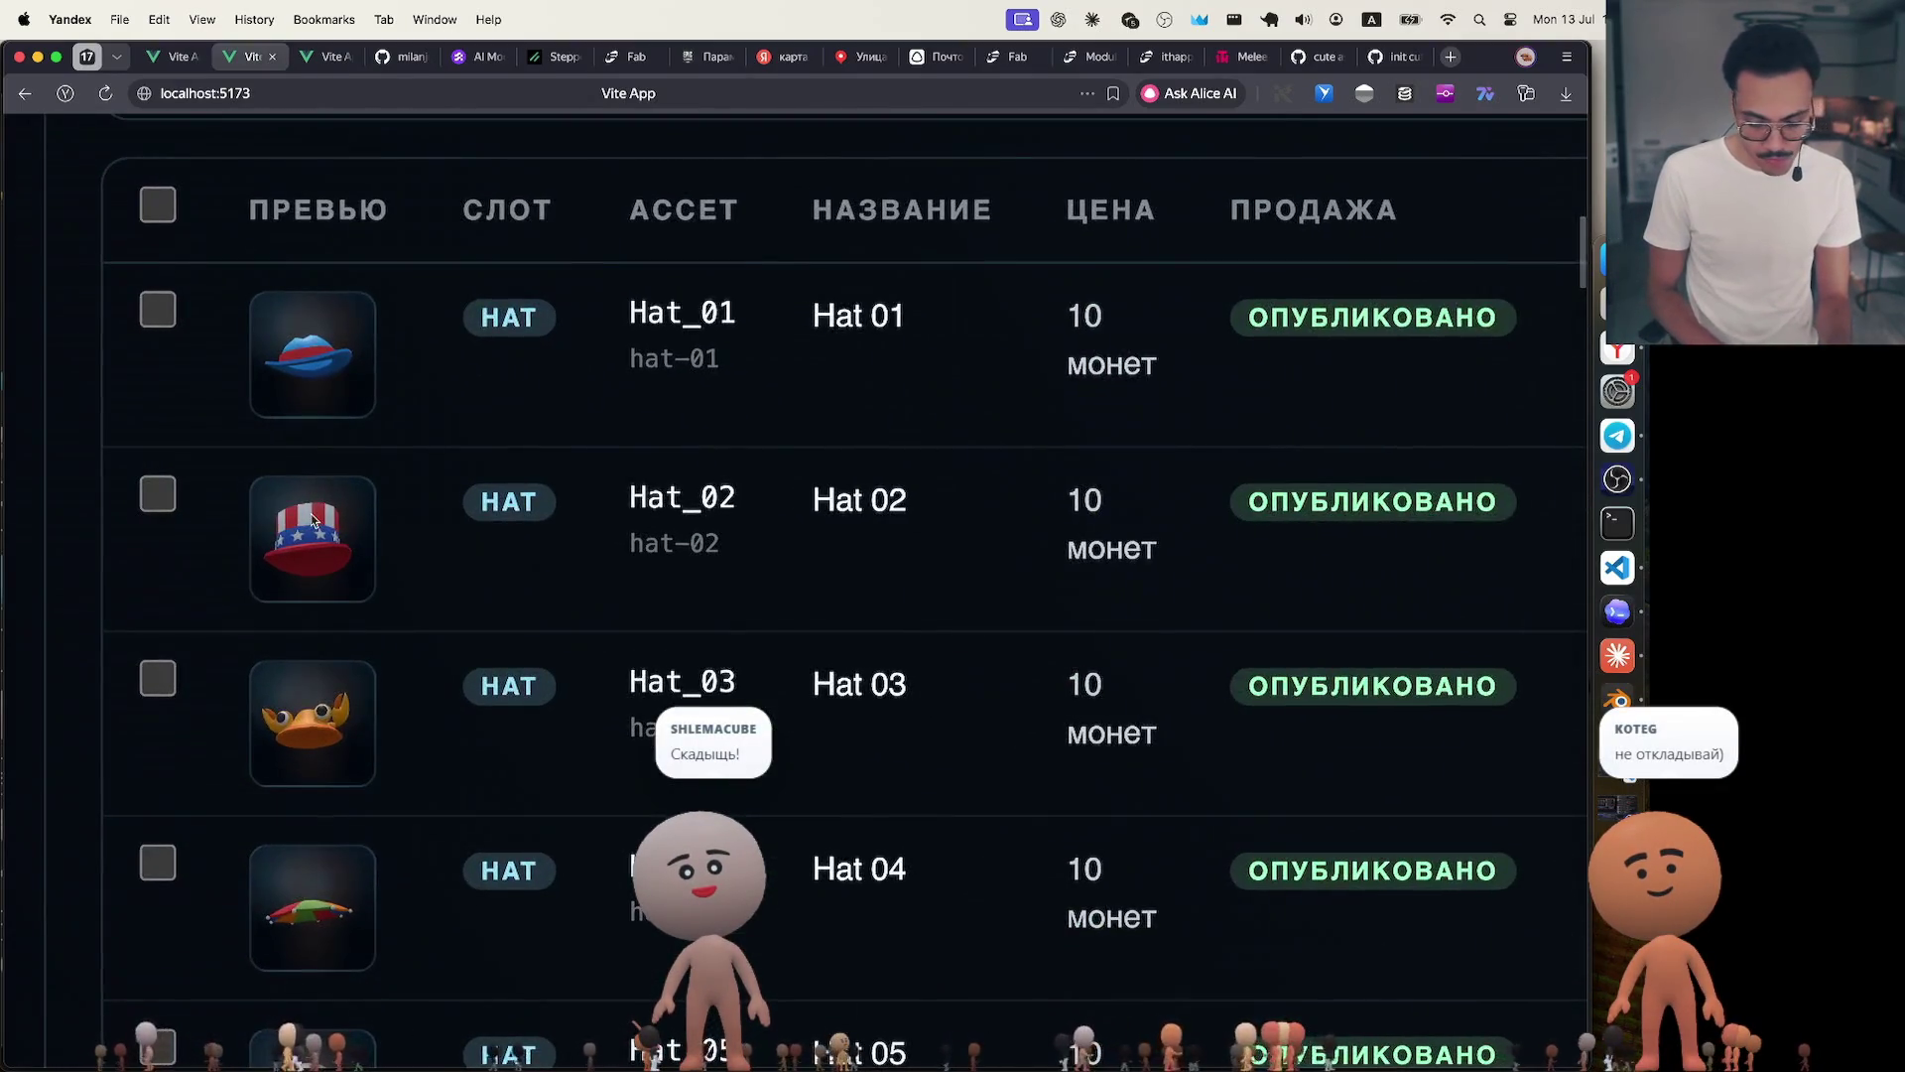
scroll(314, 518, "down", 5, "ctrl")
scroll(312, 517, "up", 1, "ctrl")
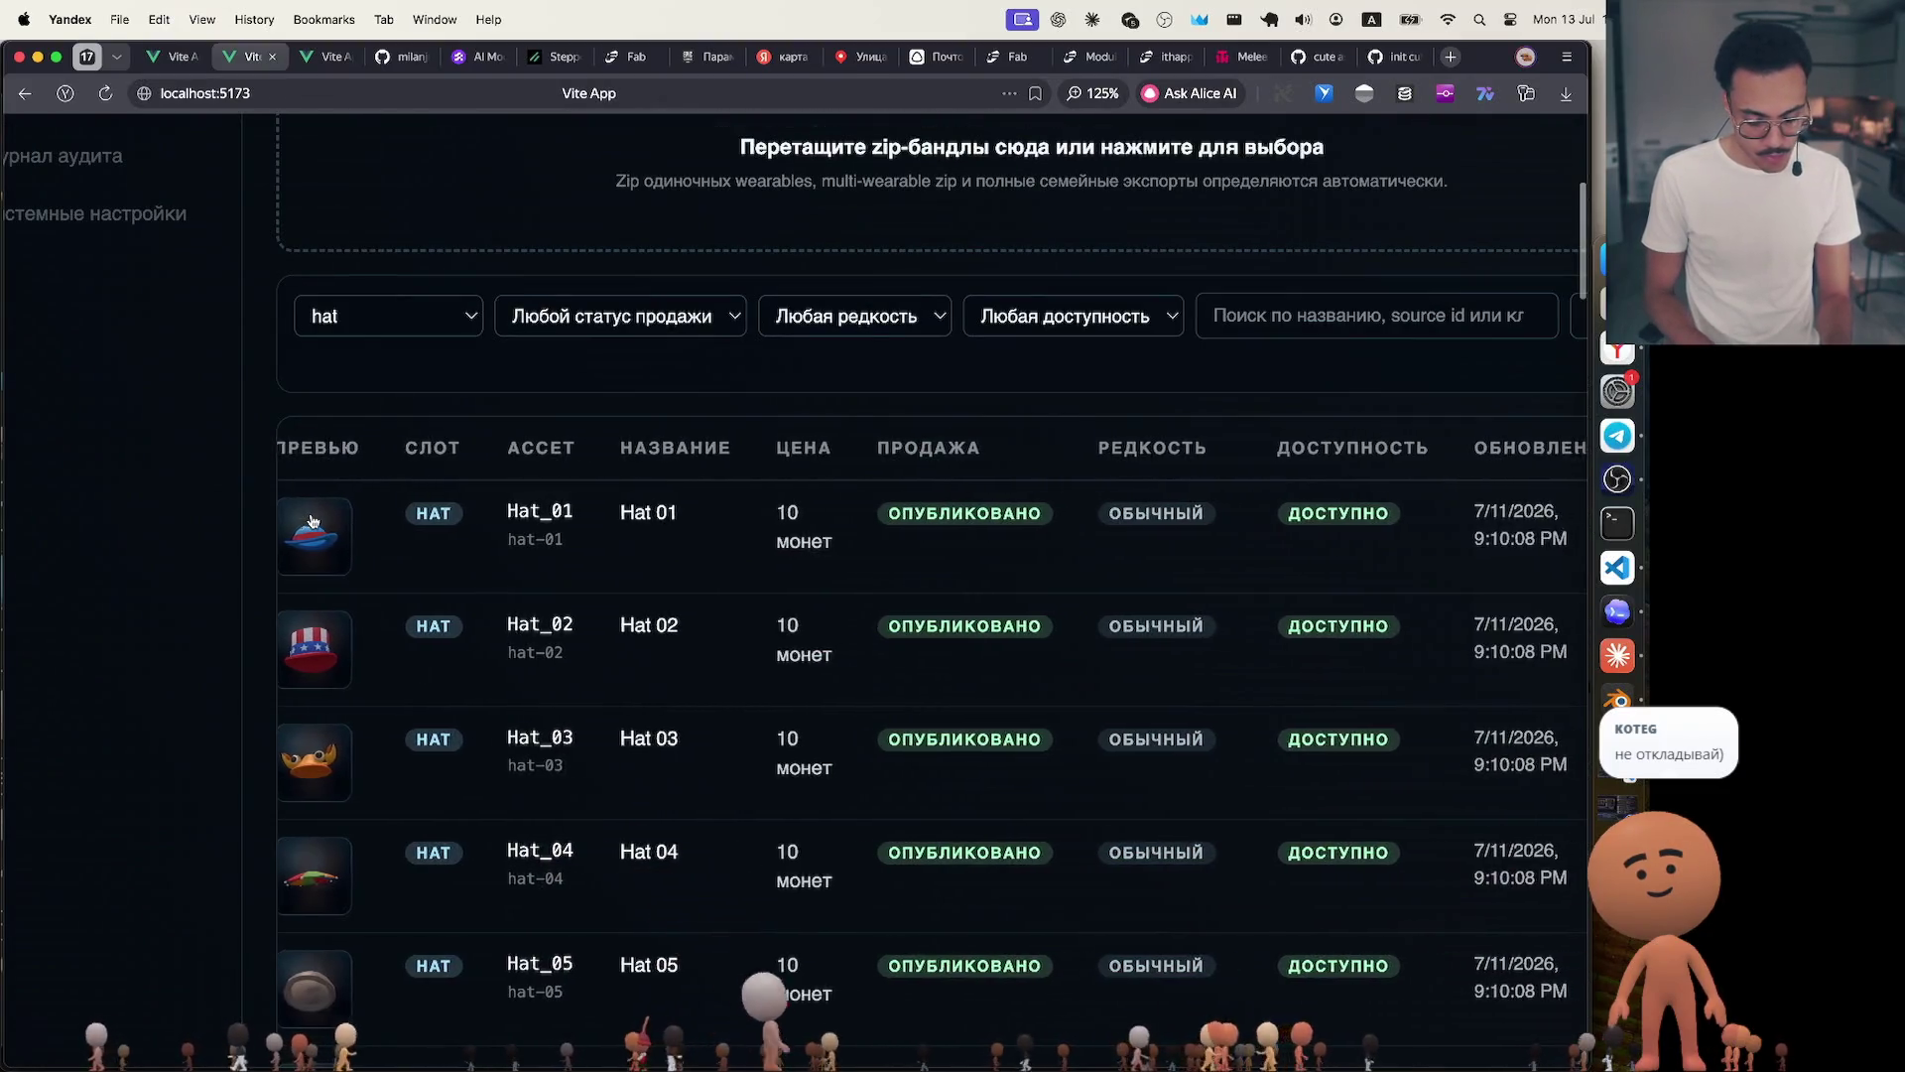
scroll(420, 553, "down", 1)
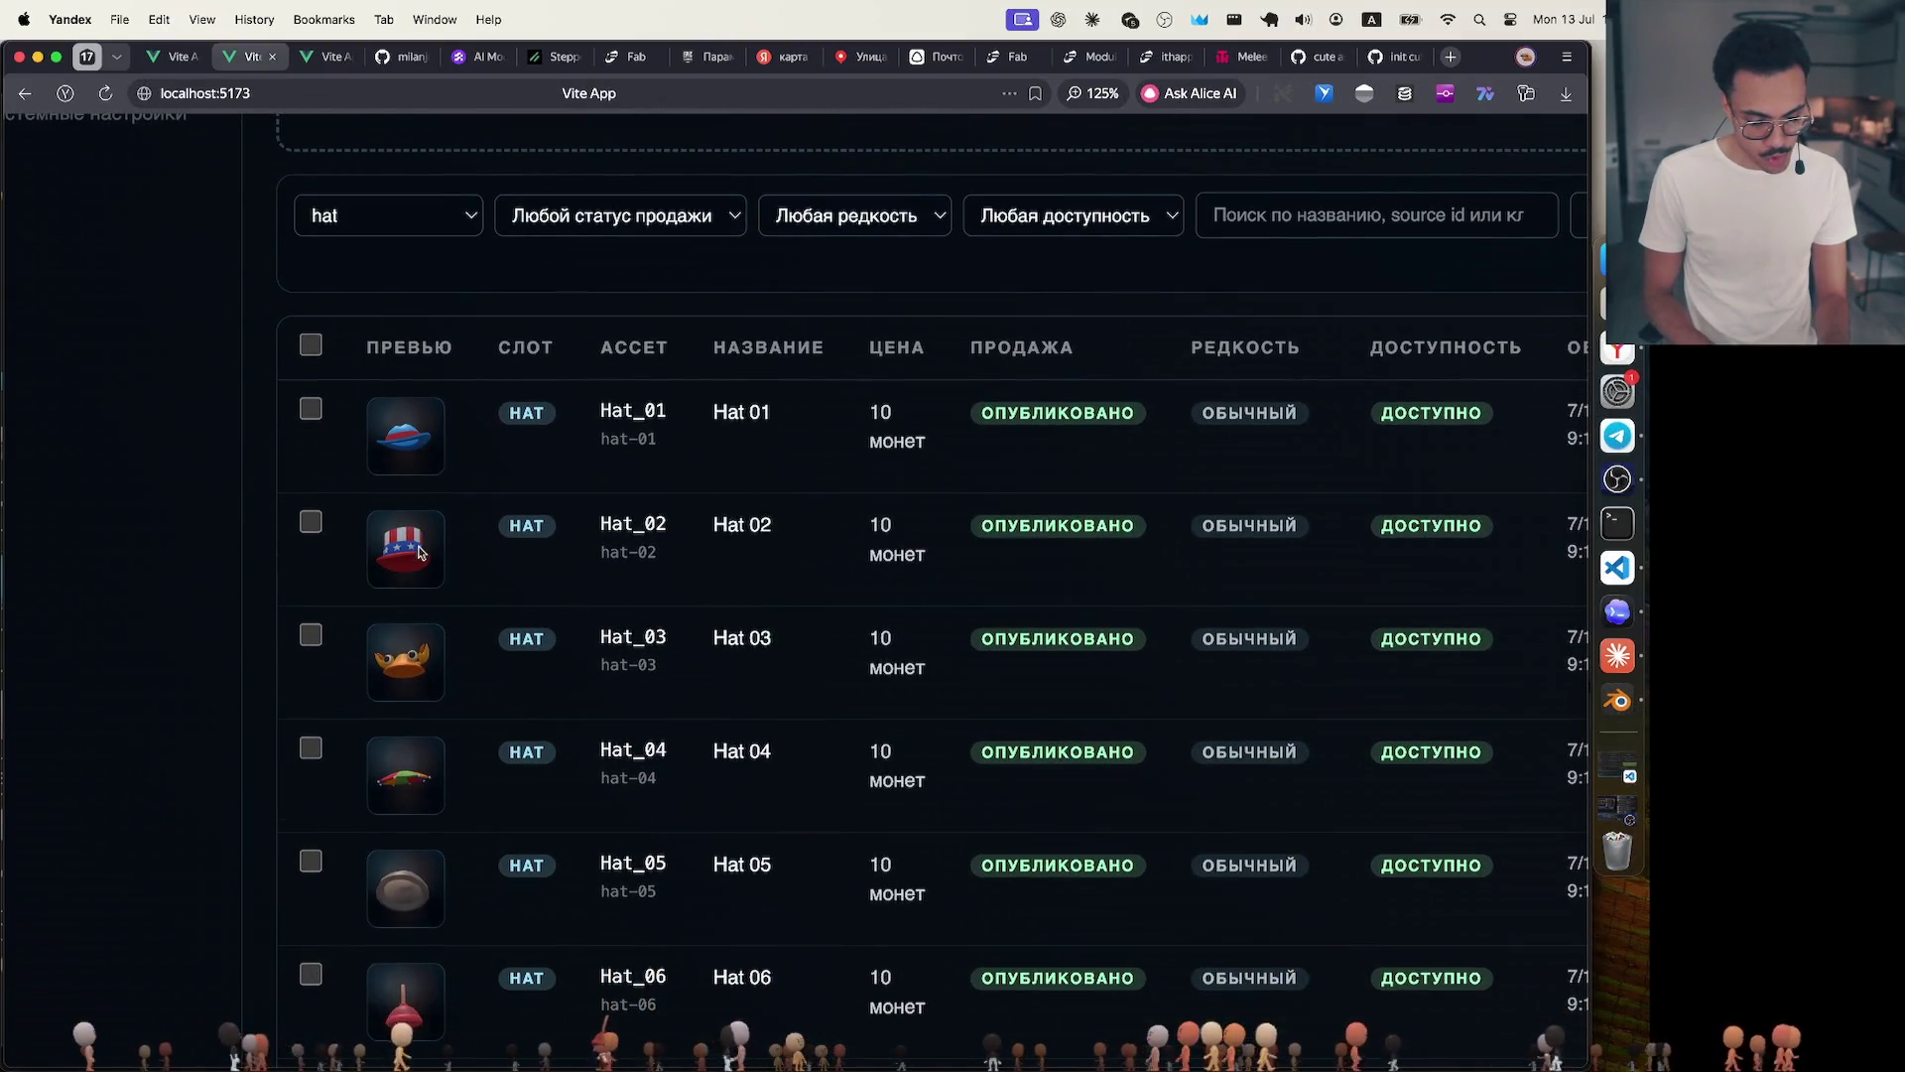
left_click(310, 523)
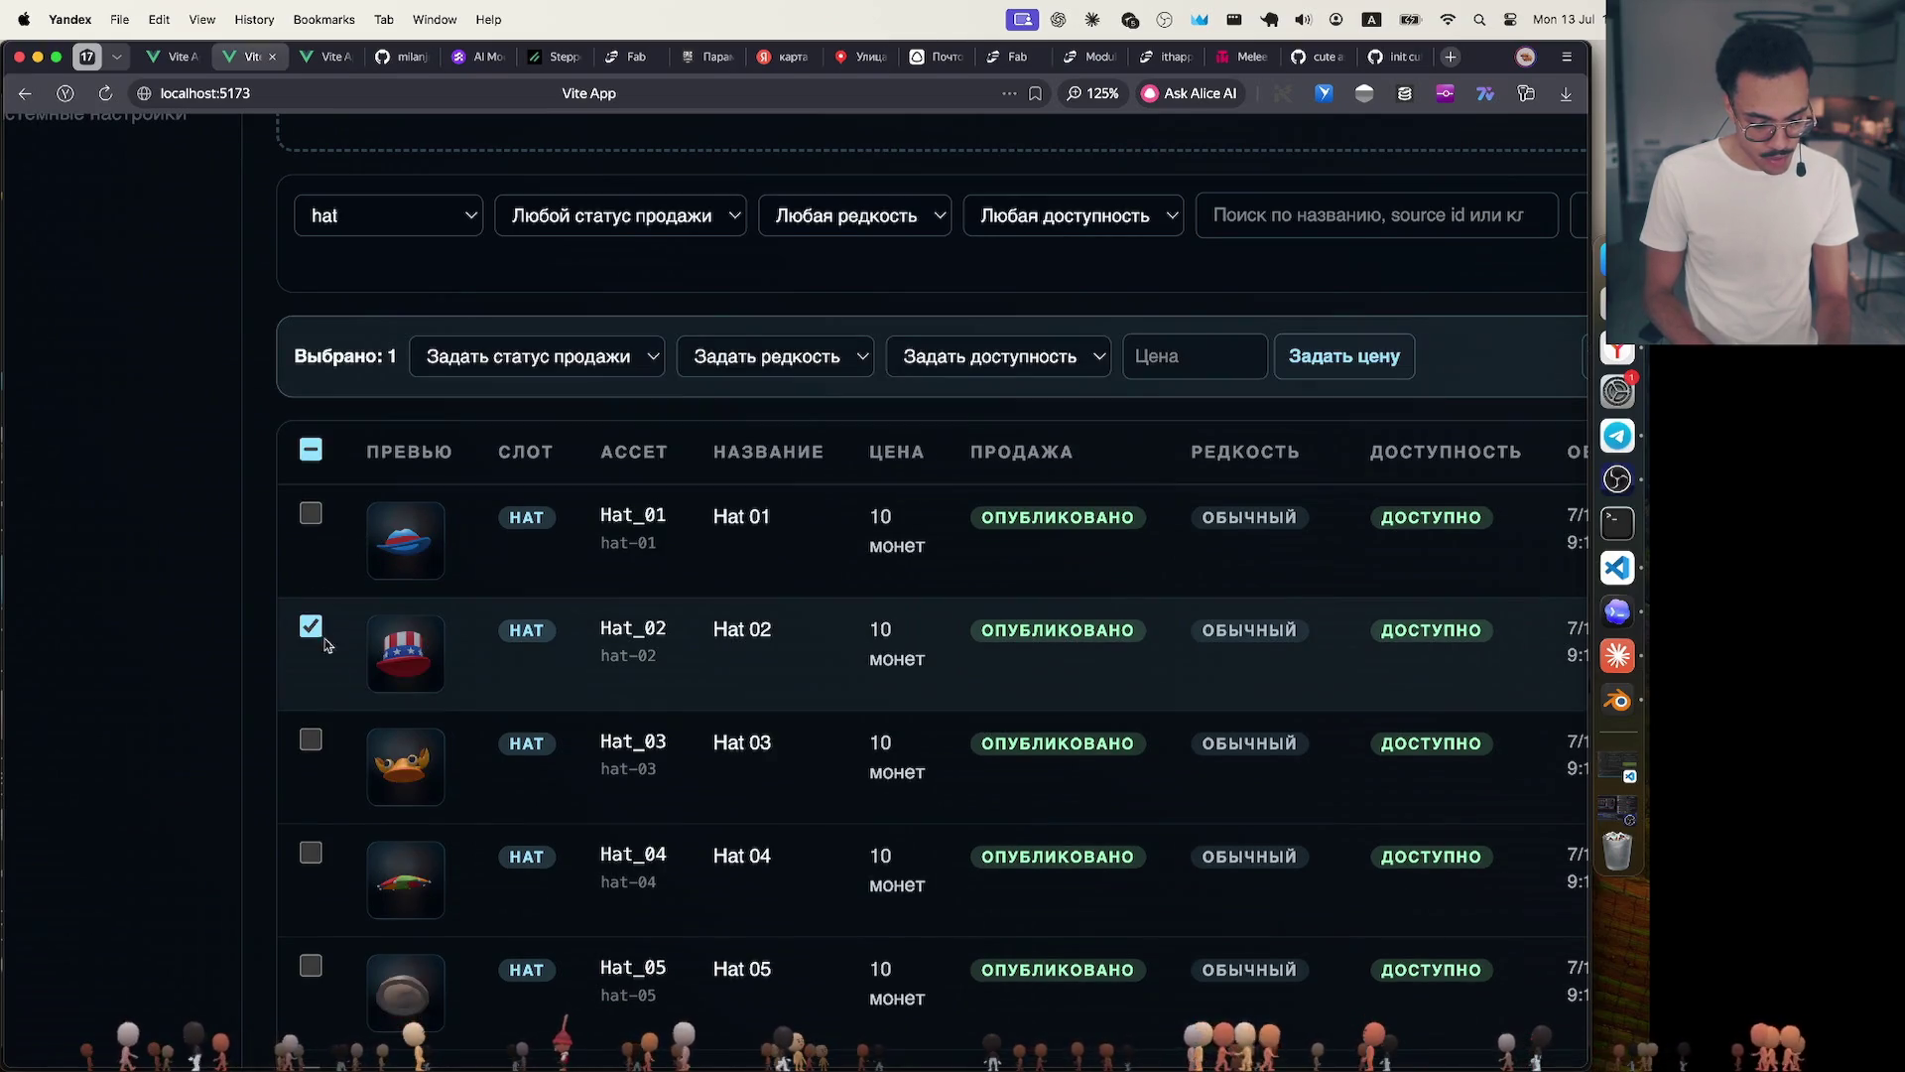
left_click(310, 740)
scroll(310, 739, "down", 3)
left_click(312, 587)
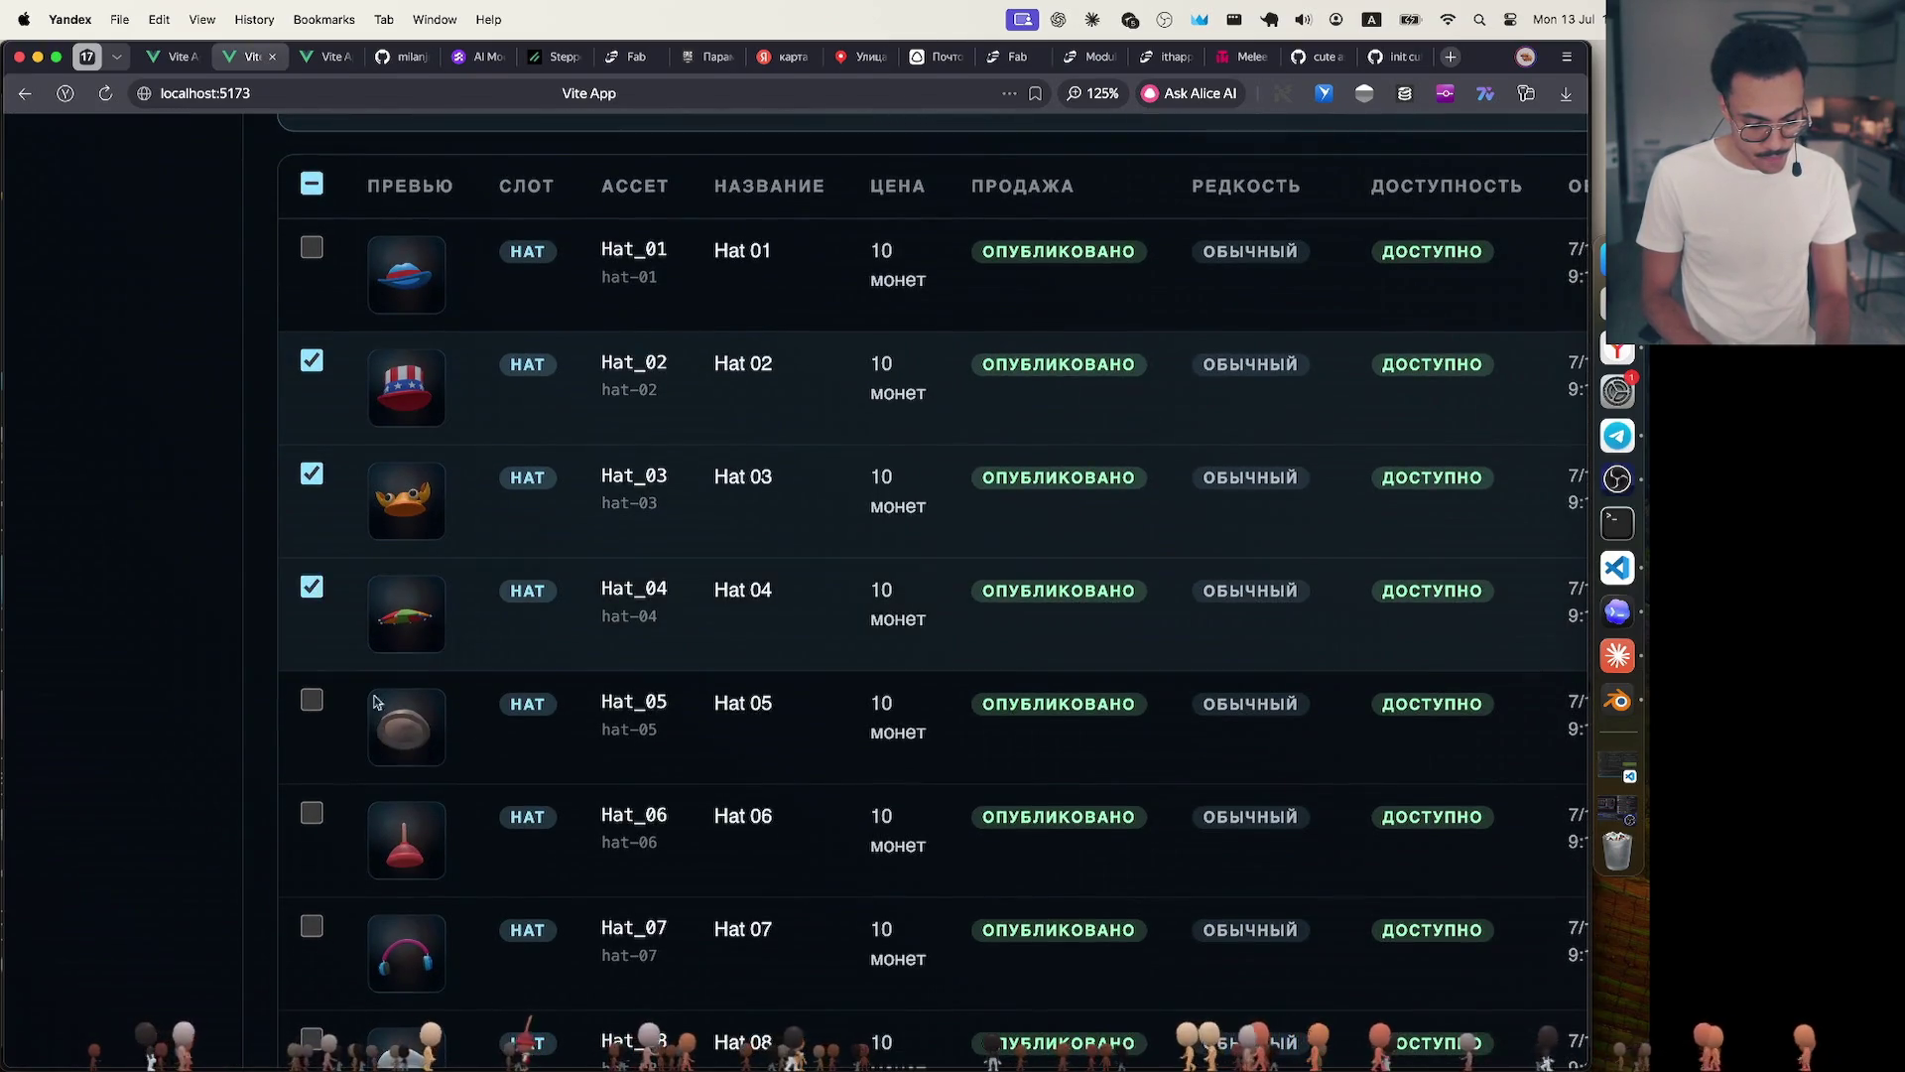
left_click(312, 700)
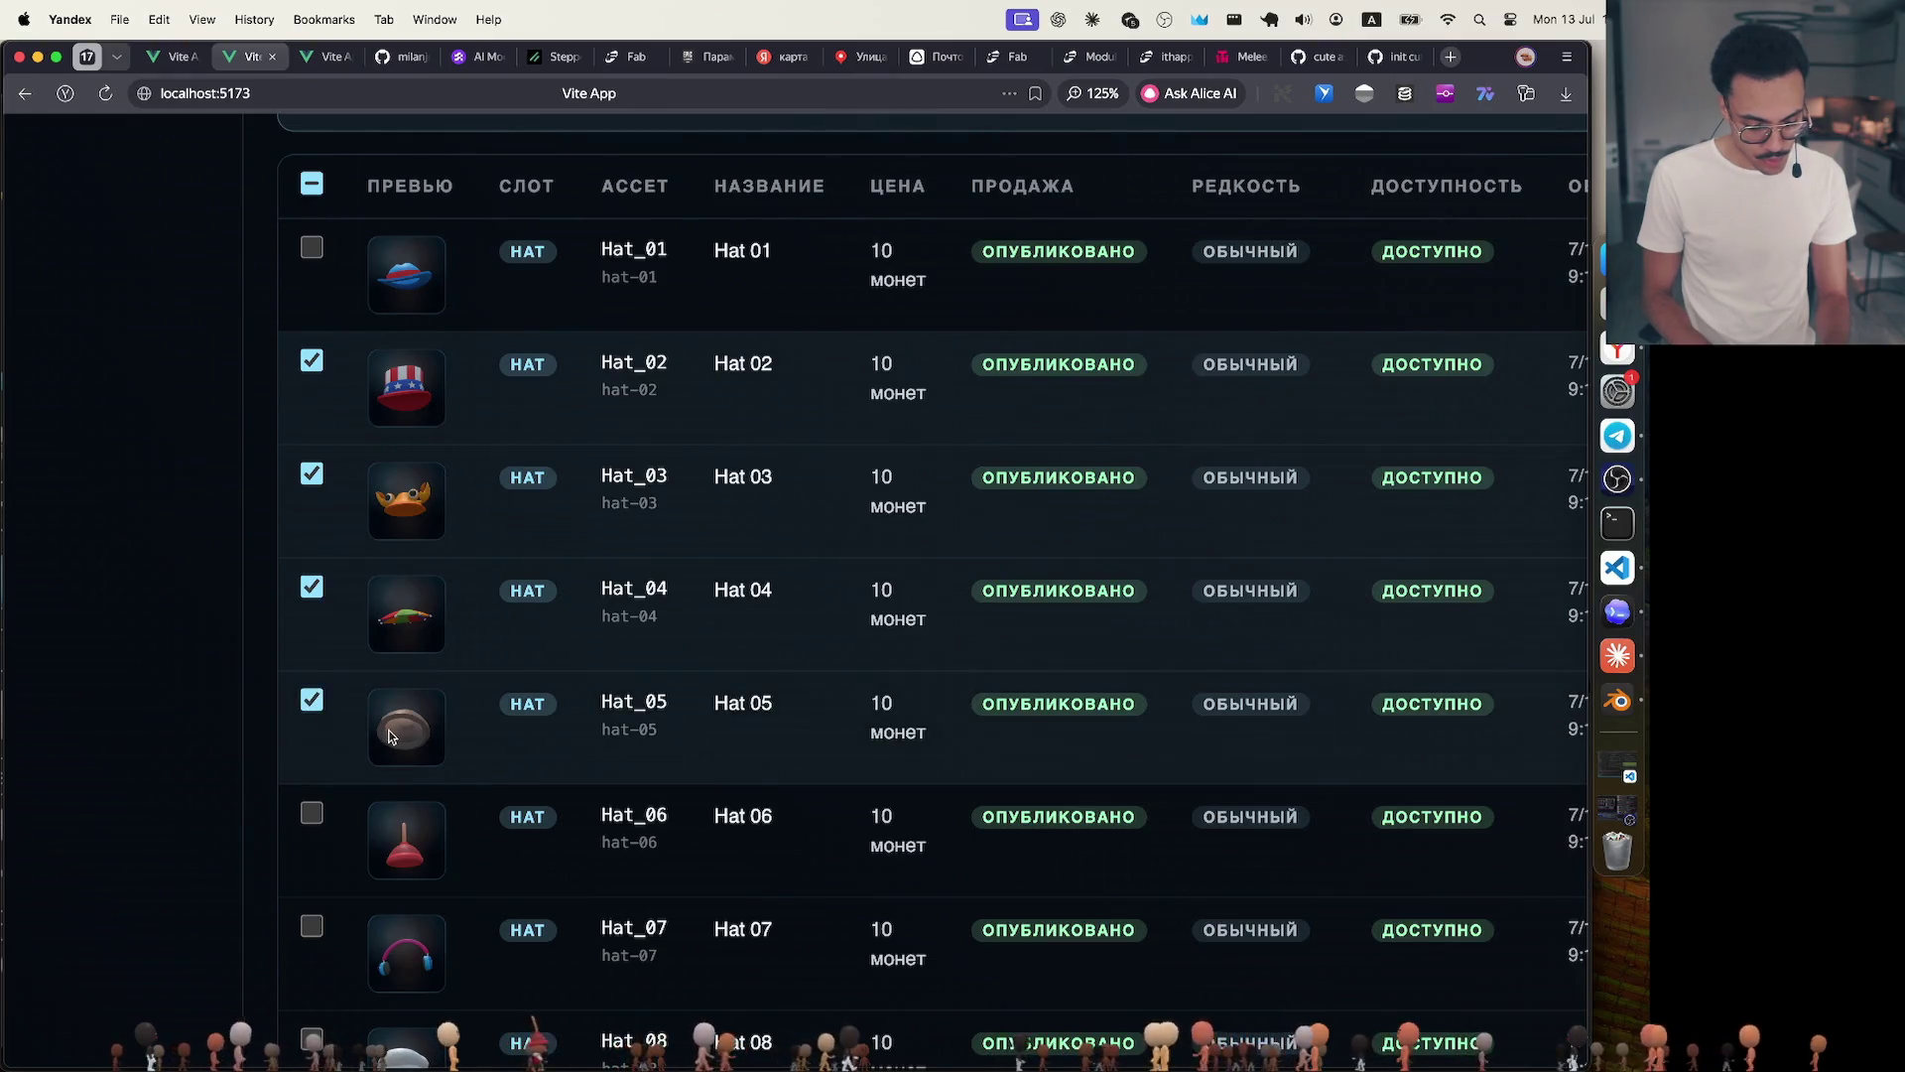
scroll(389, 735, "down", 2)
left_click(311, 681)
left_click(310, 568)
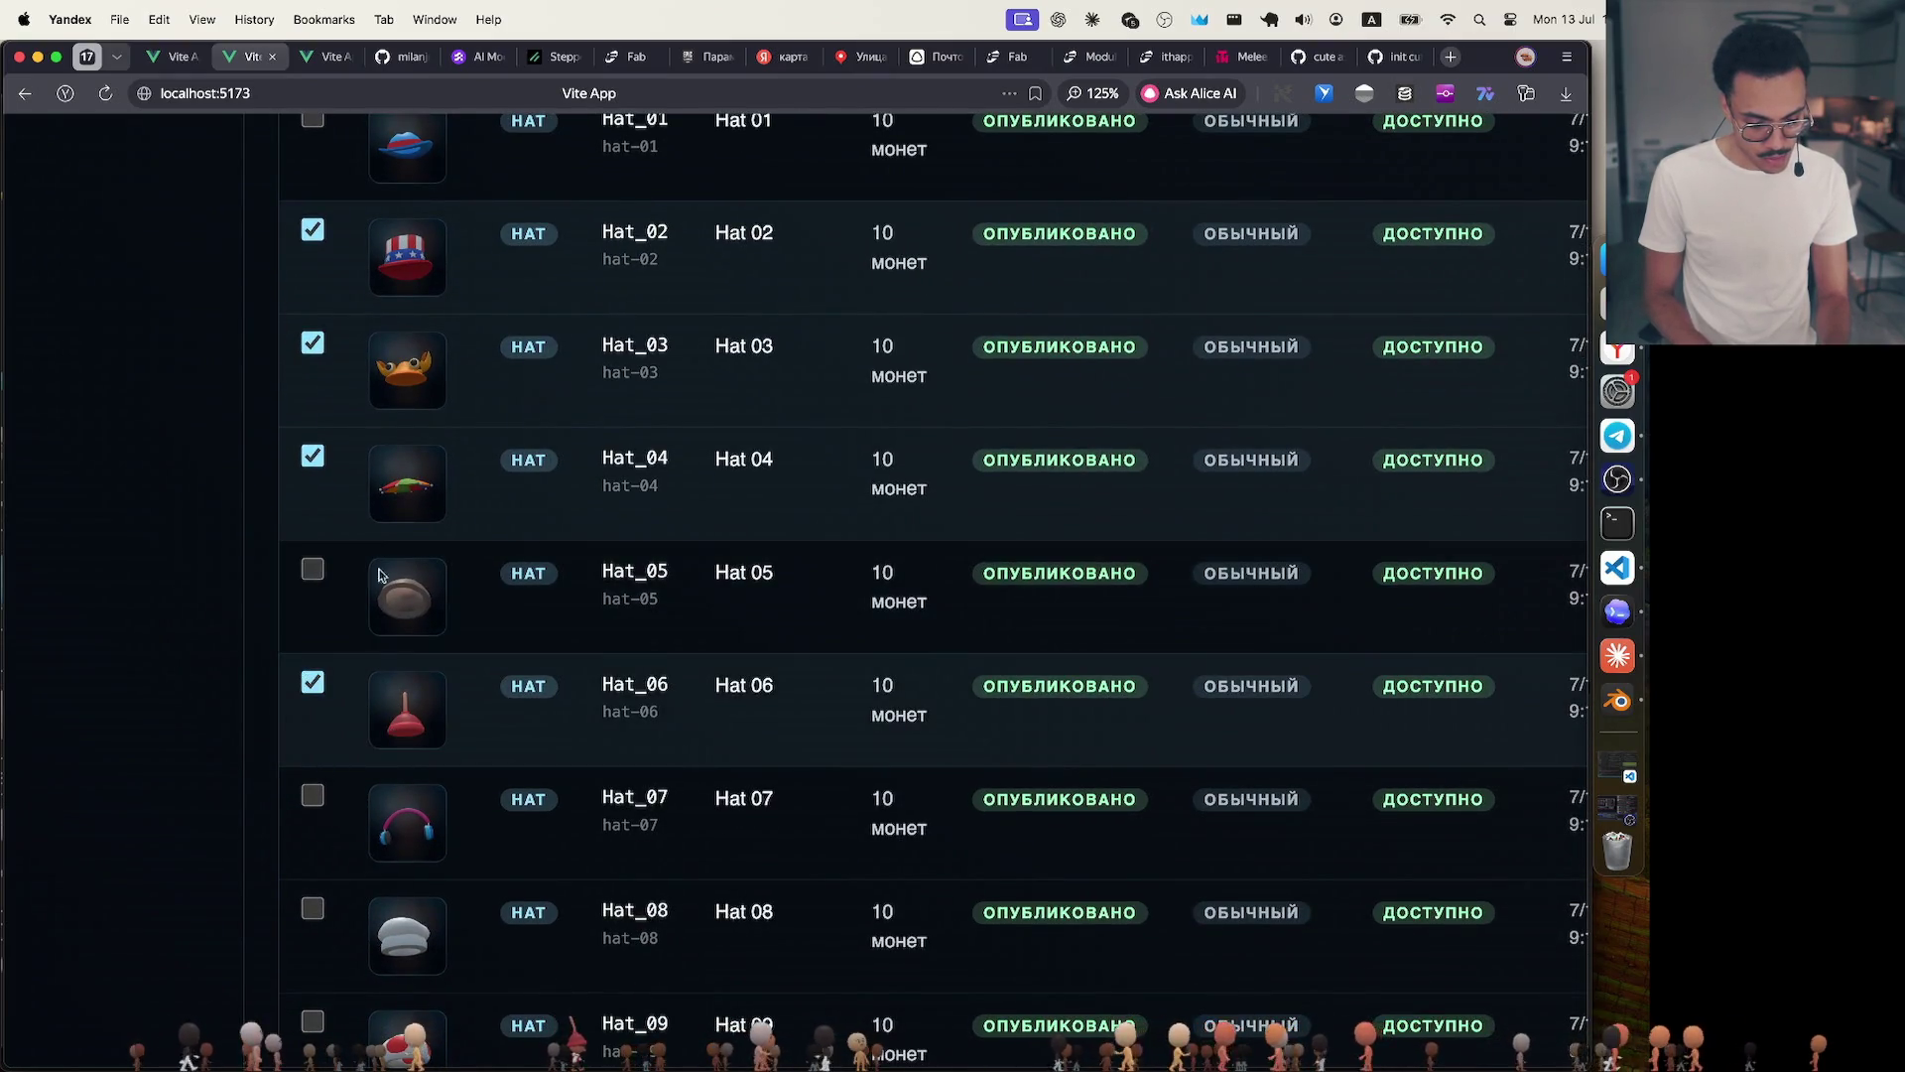
scroll(378, 575, "up", 2)
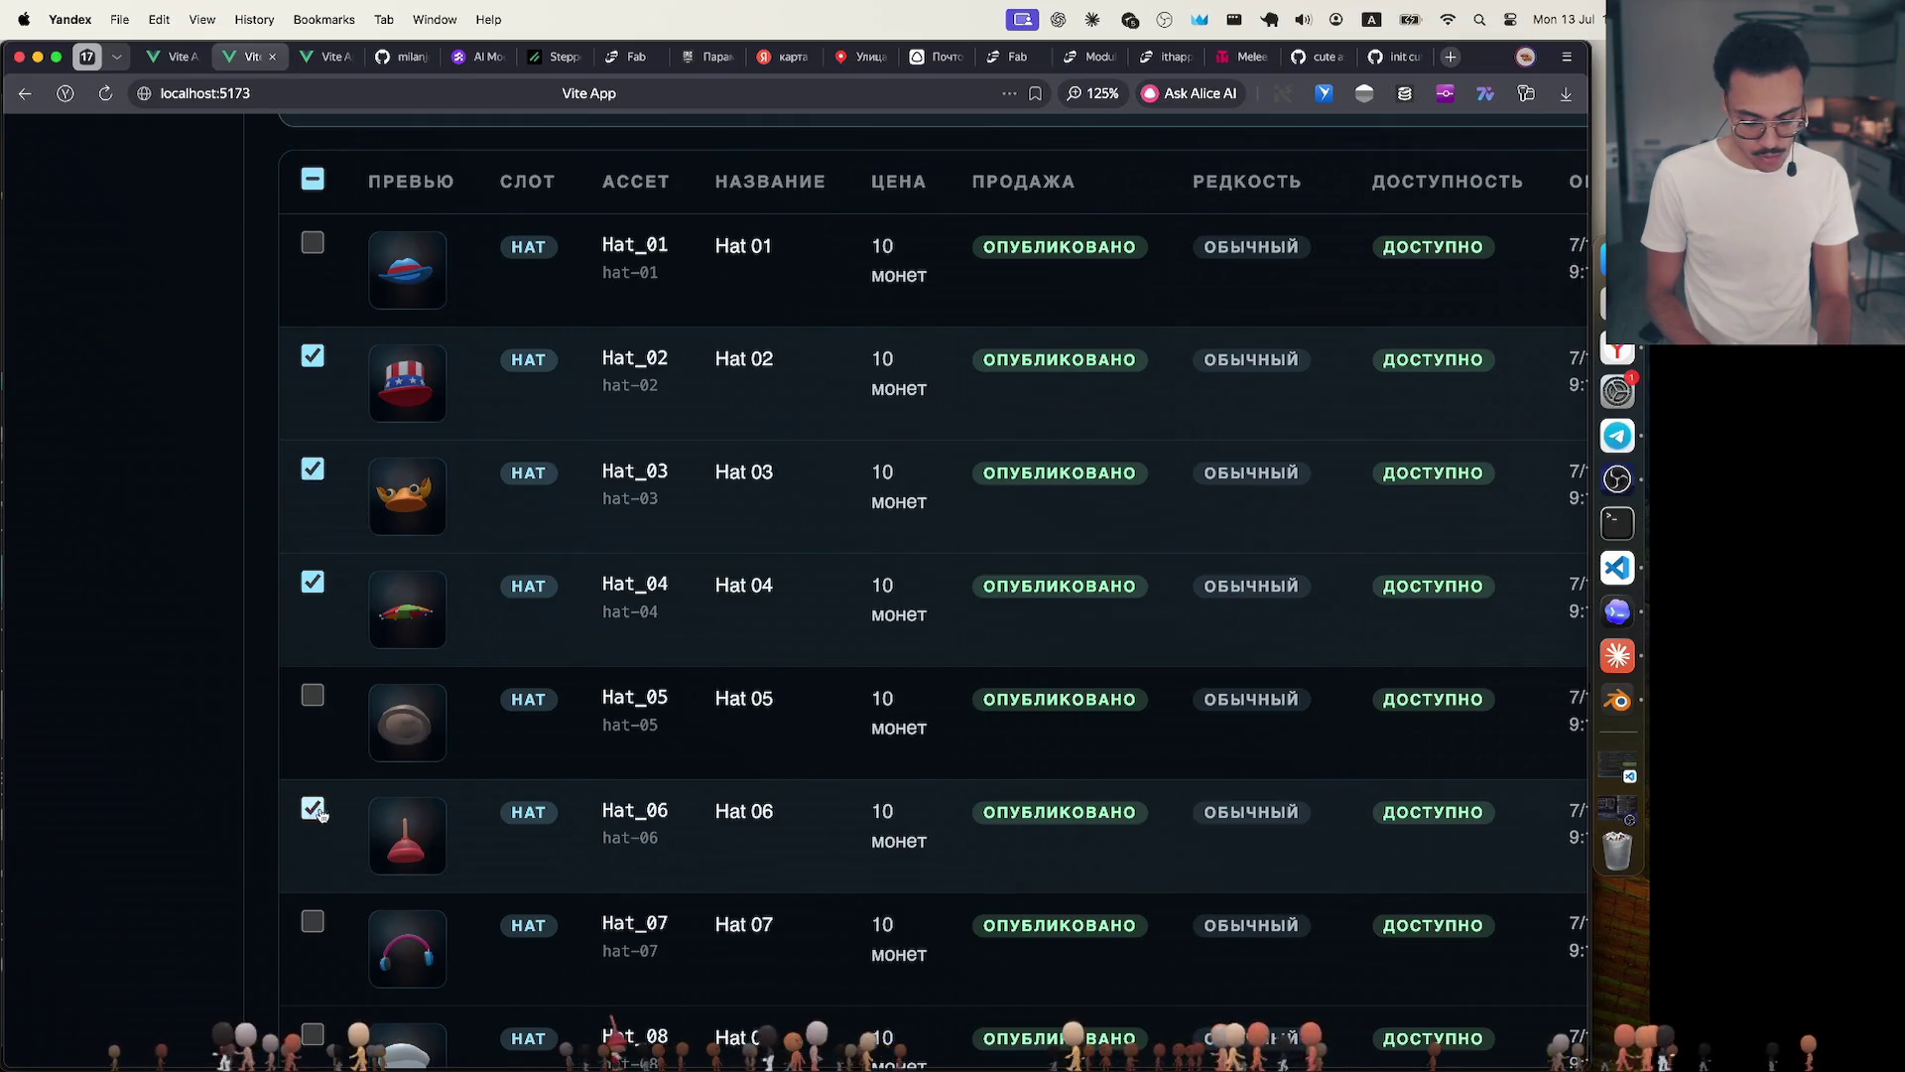
scroll(851, 811, "right", 3)
scroll(851, 812, "right", 1)
scroll(851, 812, "left", 4)
scroll(852, 812, "right", 3)
scroll(854, 817, "left", 3)
scroll(878, 797, "up", 3)
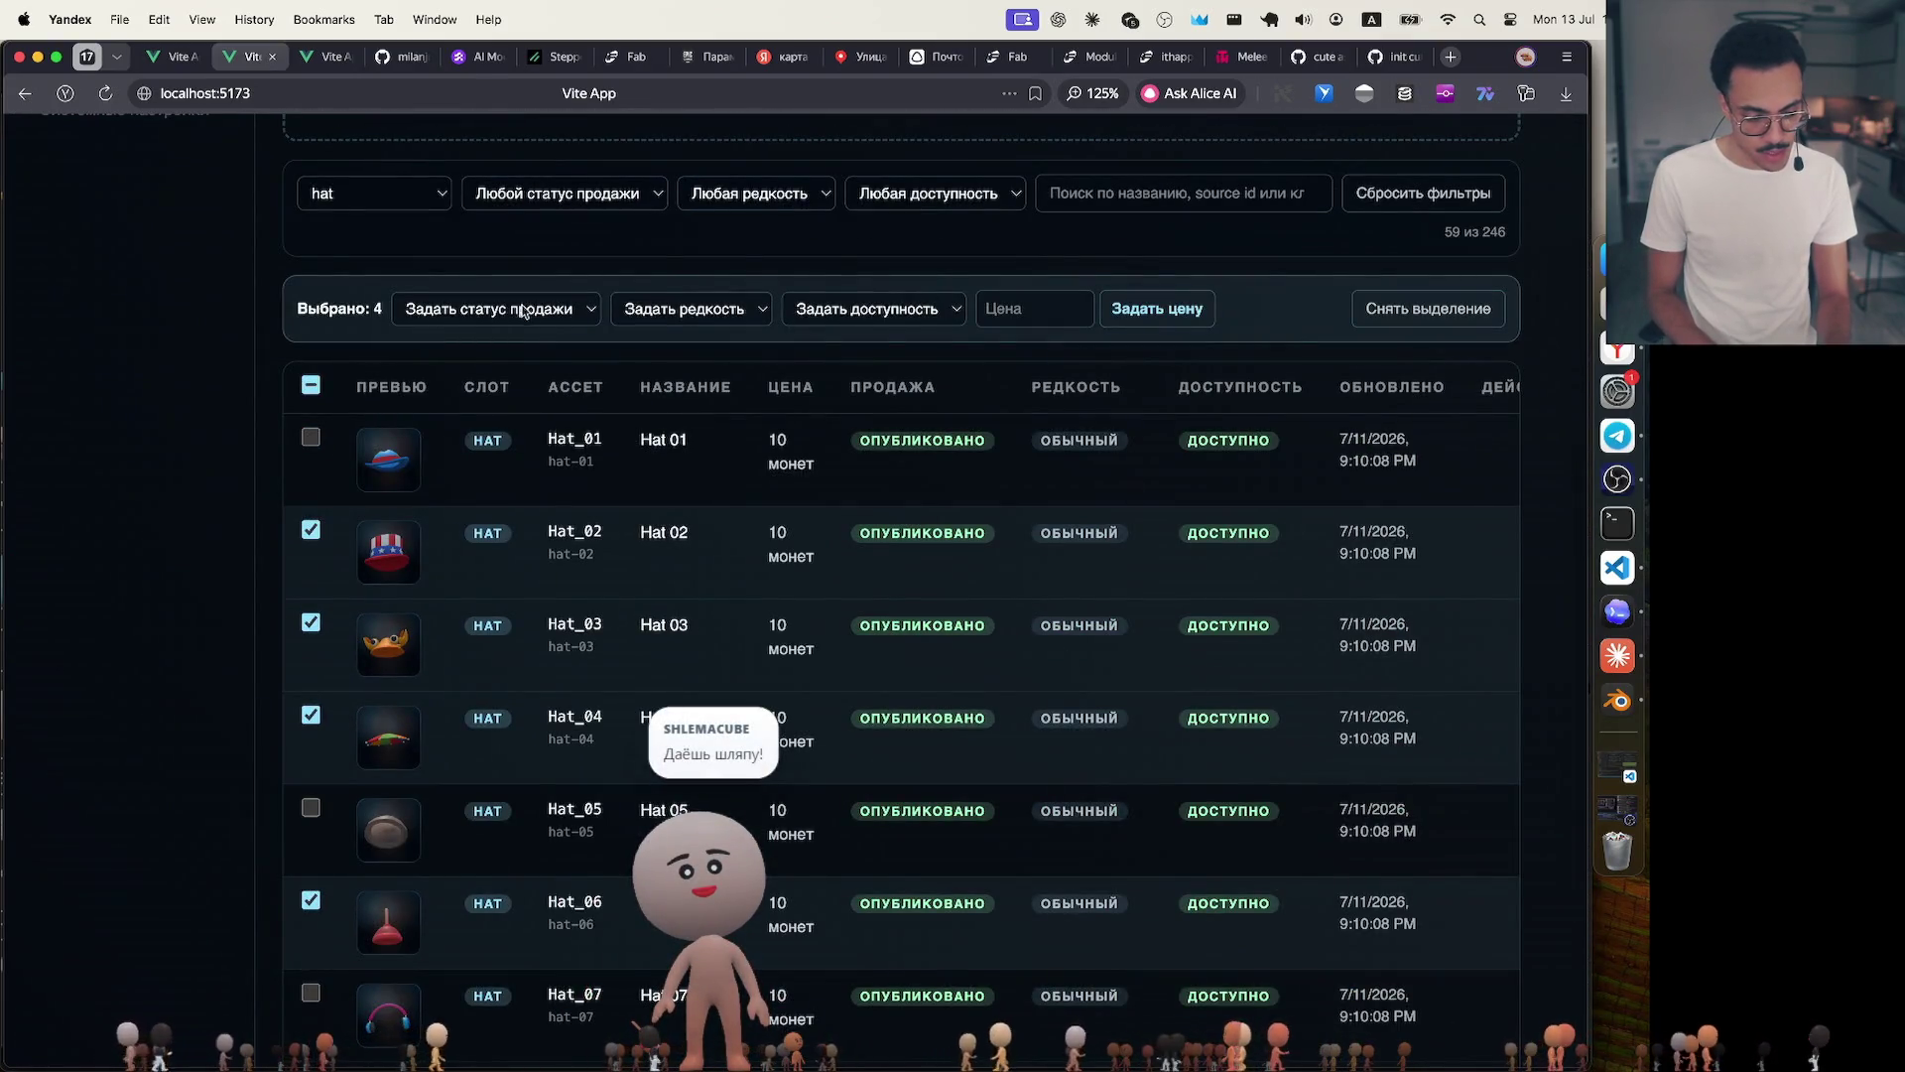
left_click(725, 317)
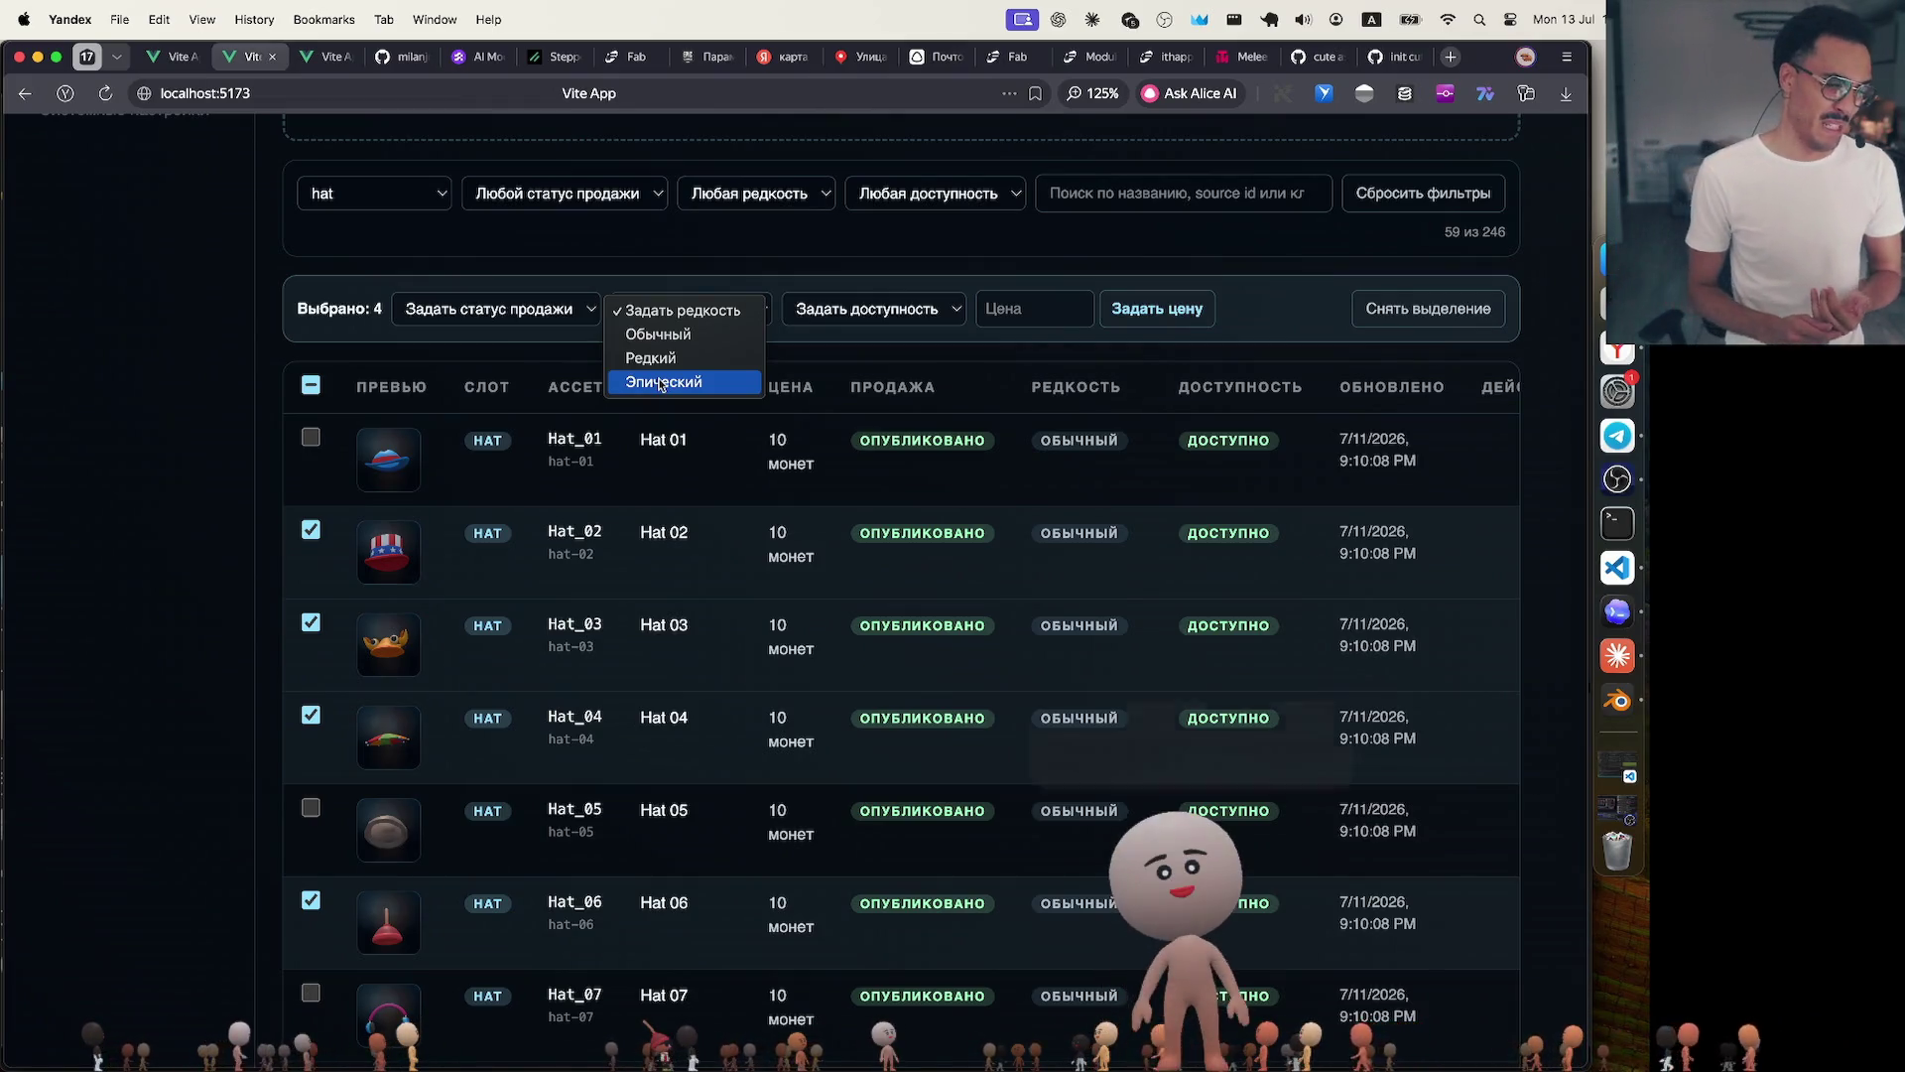
left_click(309, 383)
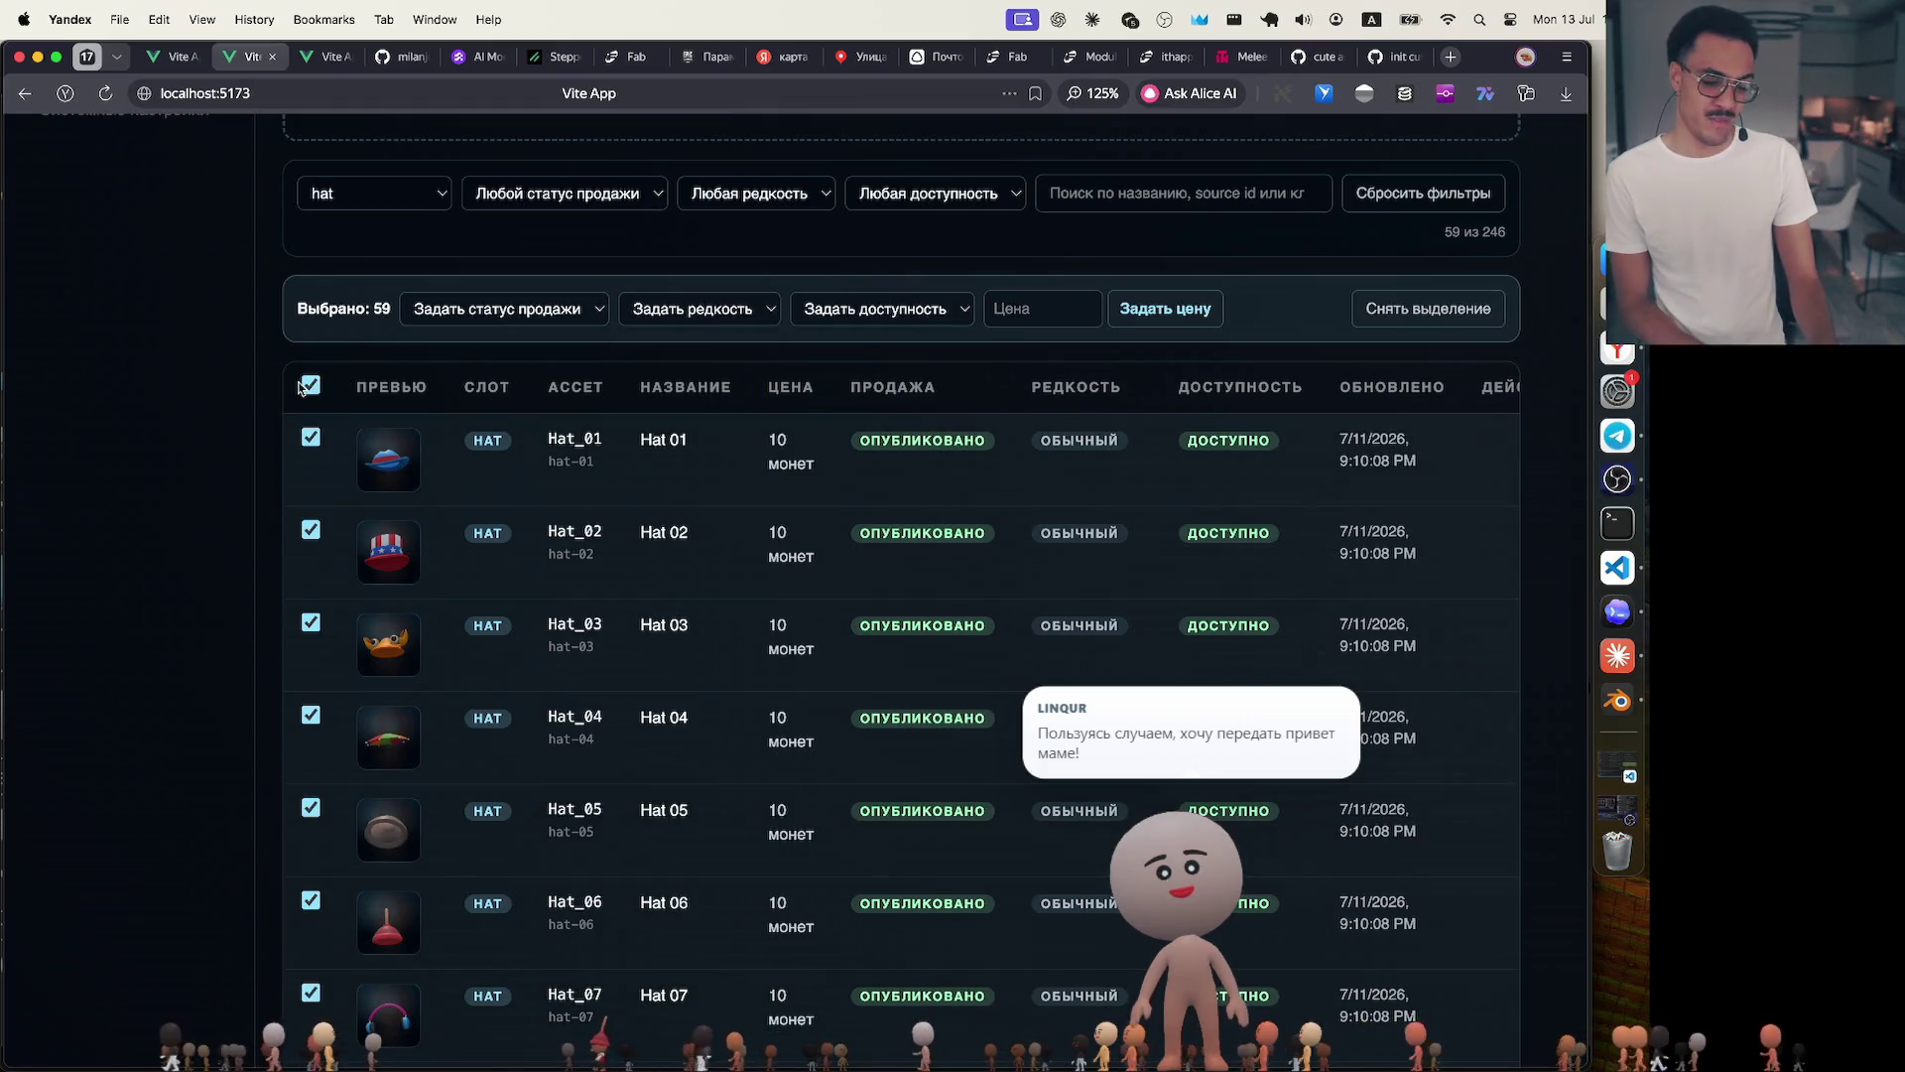
left_click(309, 384)
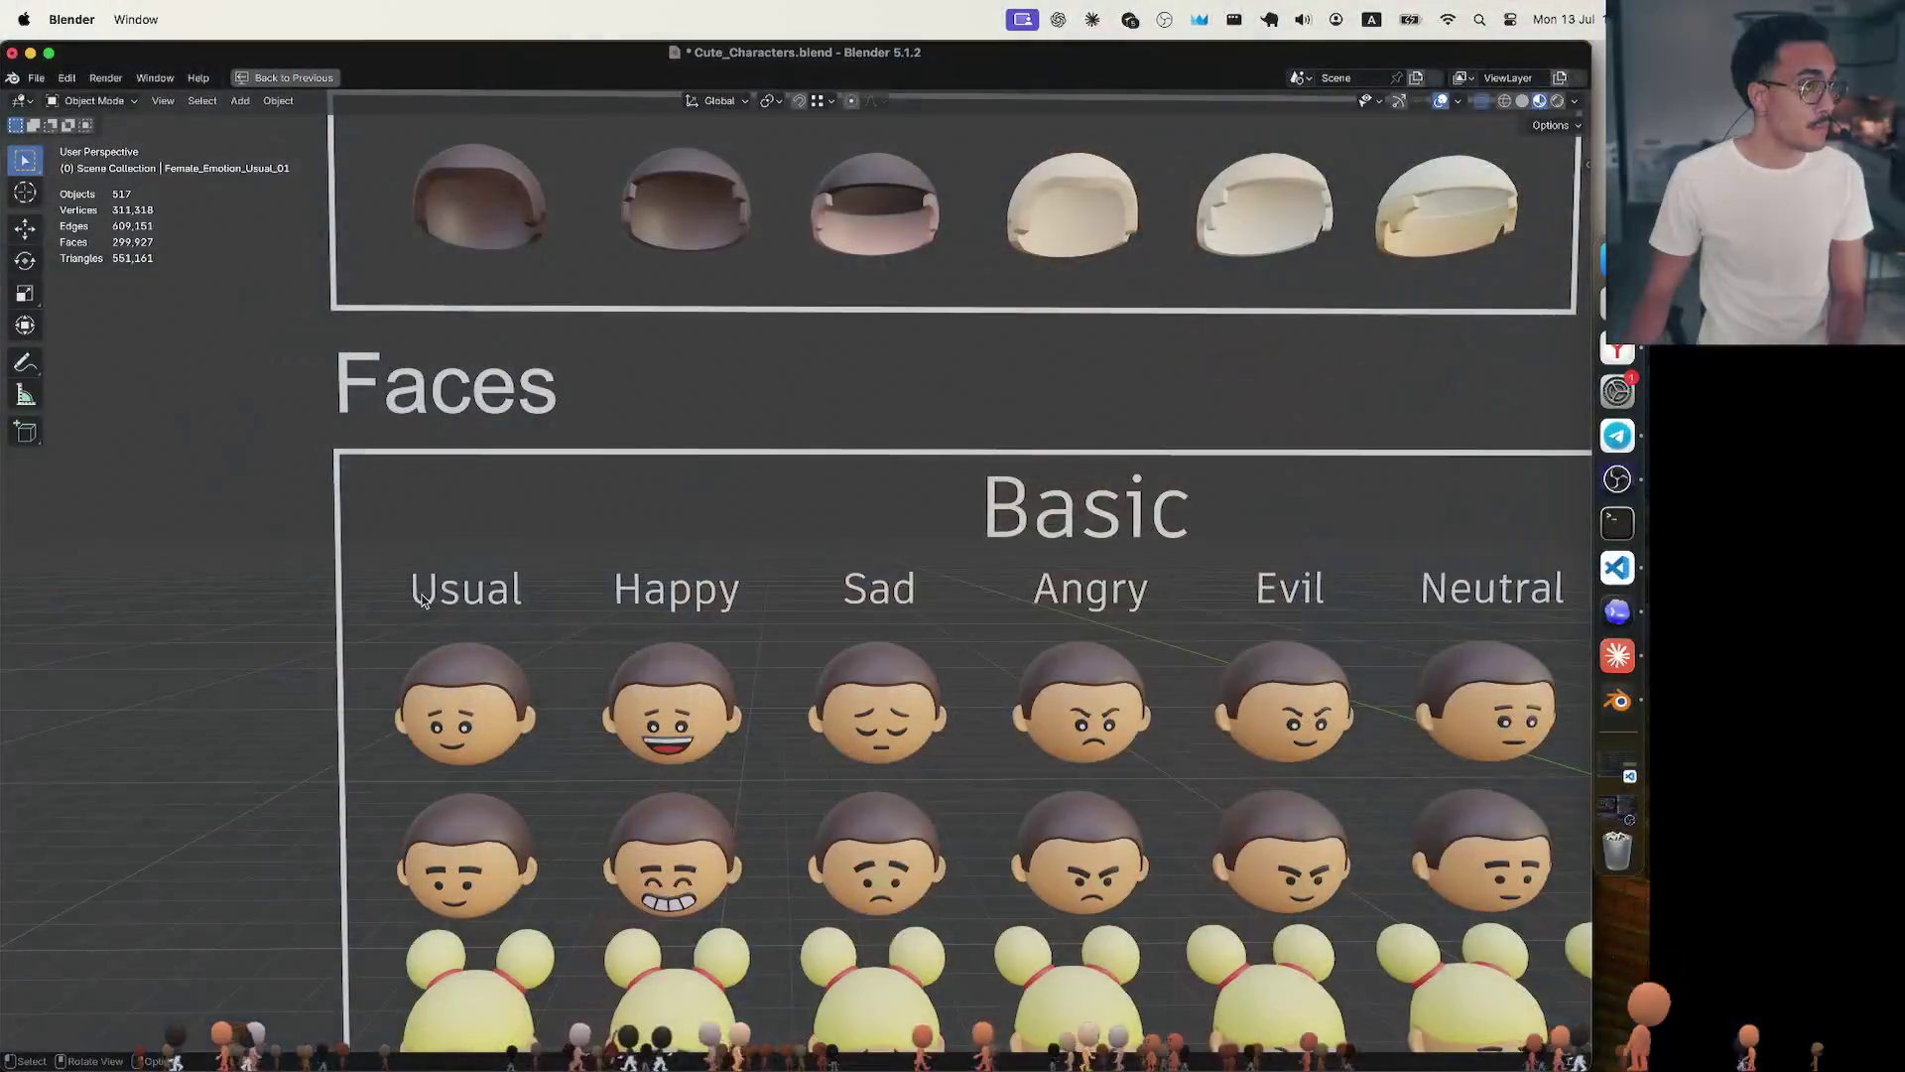
scroll(421, 598, "down", 2, "shift")
scroll(421, 598, "down", 3, "shift")
scroll(422, 600, "down", 3, "shift")
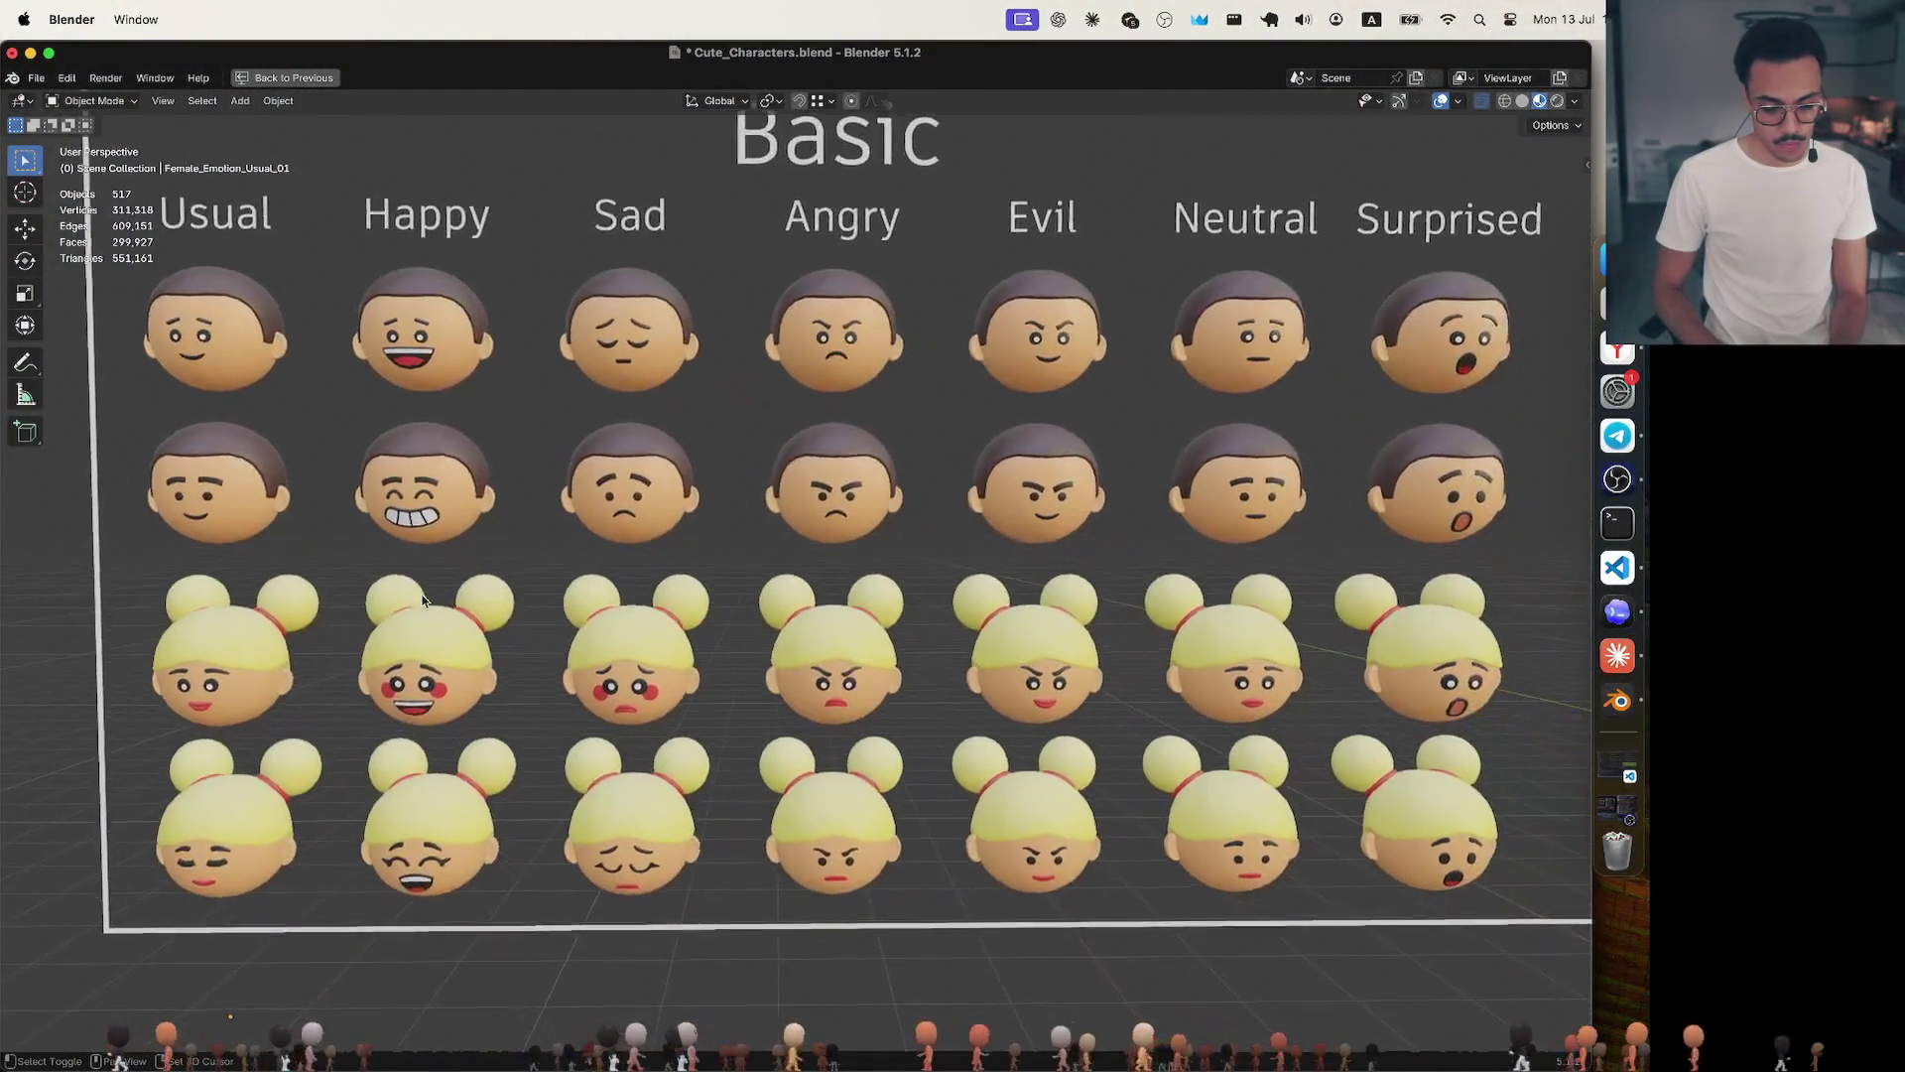
scroll(420, 601, "down", 2, "shift")
scroll(421, 598, "right", 2)
scroll(421, 599, "right", 2)
scroll(422, 598, "right", 2)
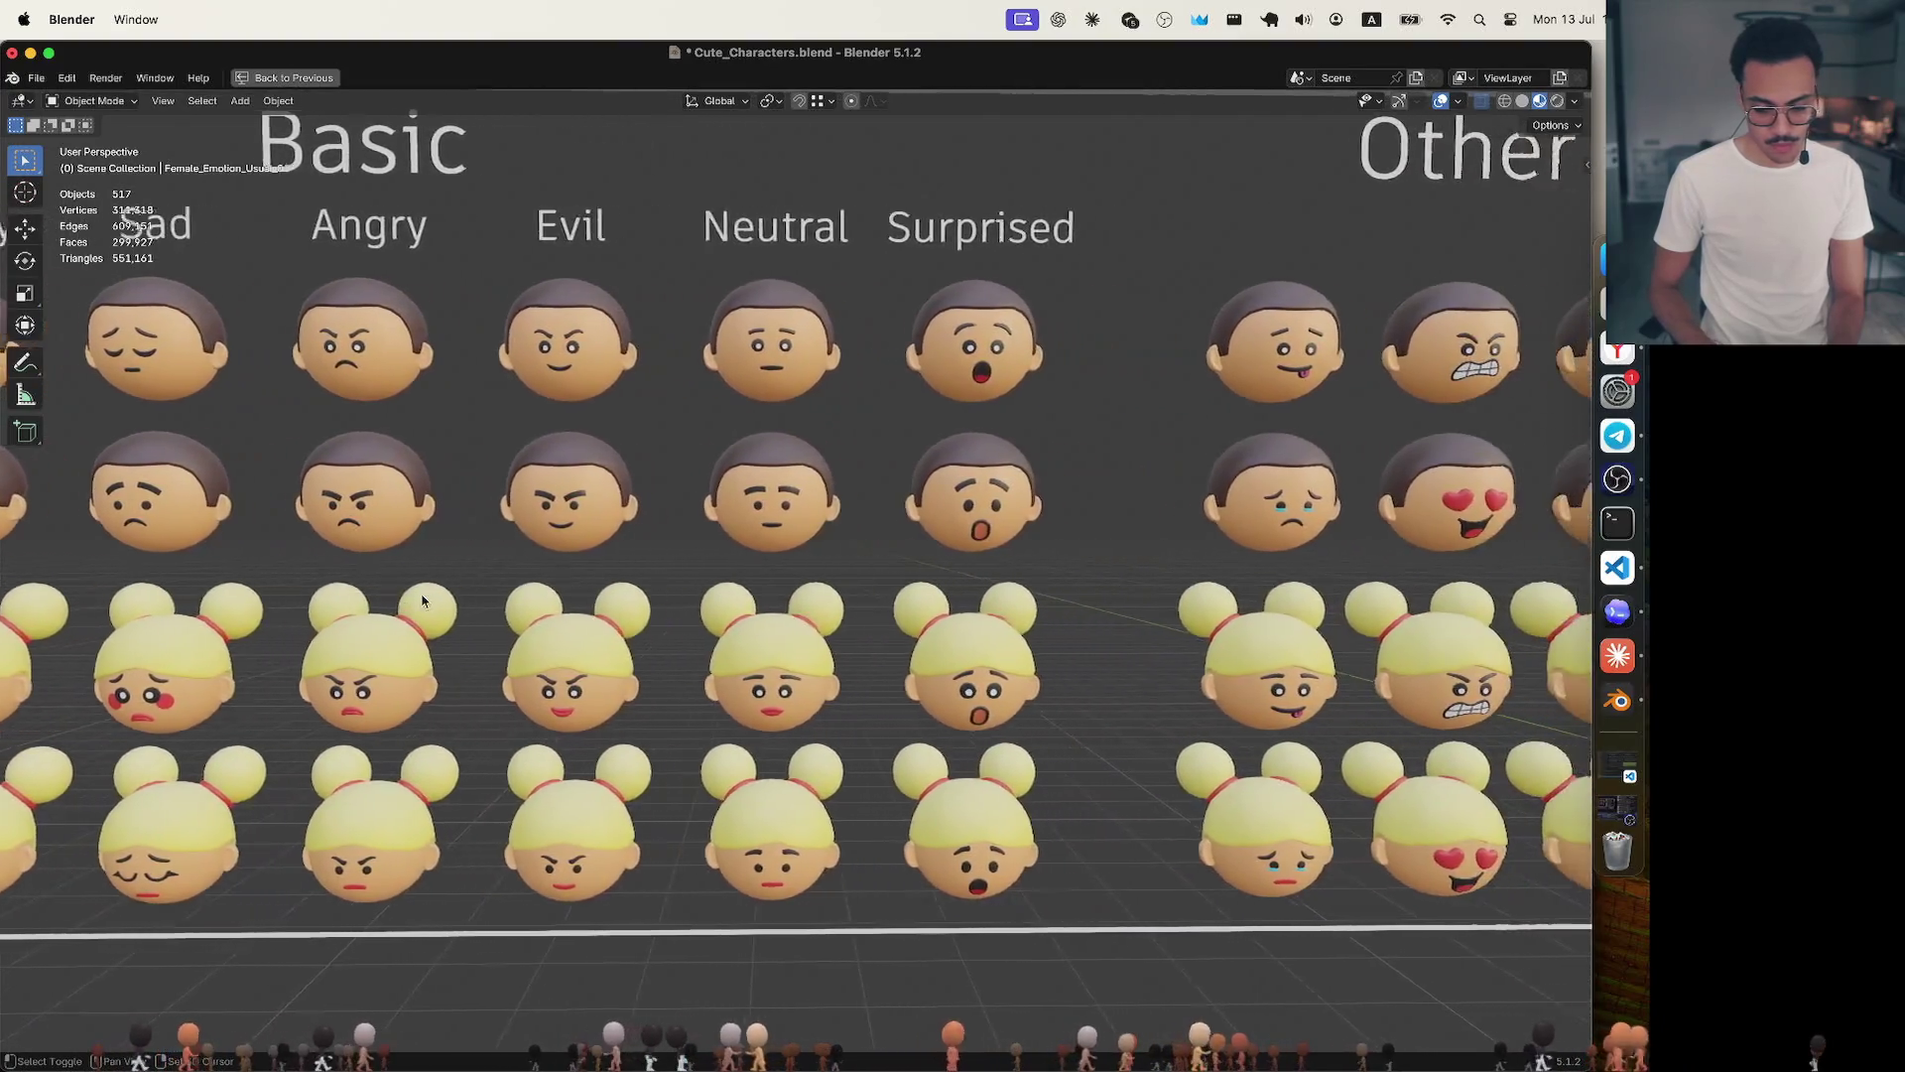
scroll(421, 599, "right", 2)
scroll(422, 598, "right", 1)
scroll(430, 599, "right", 3)
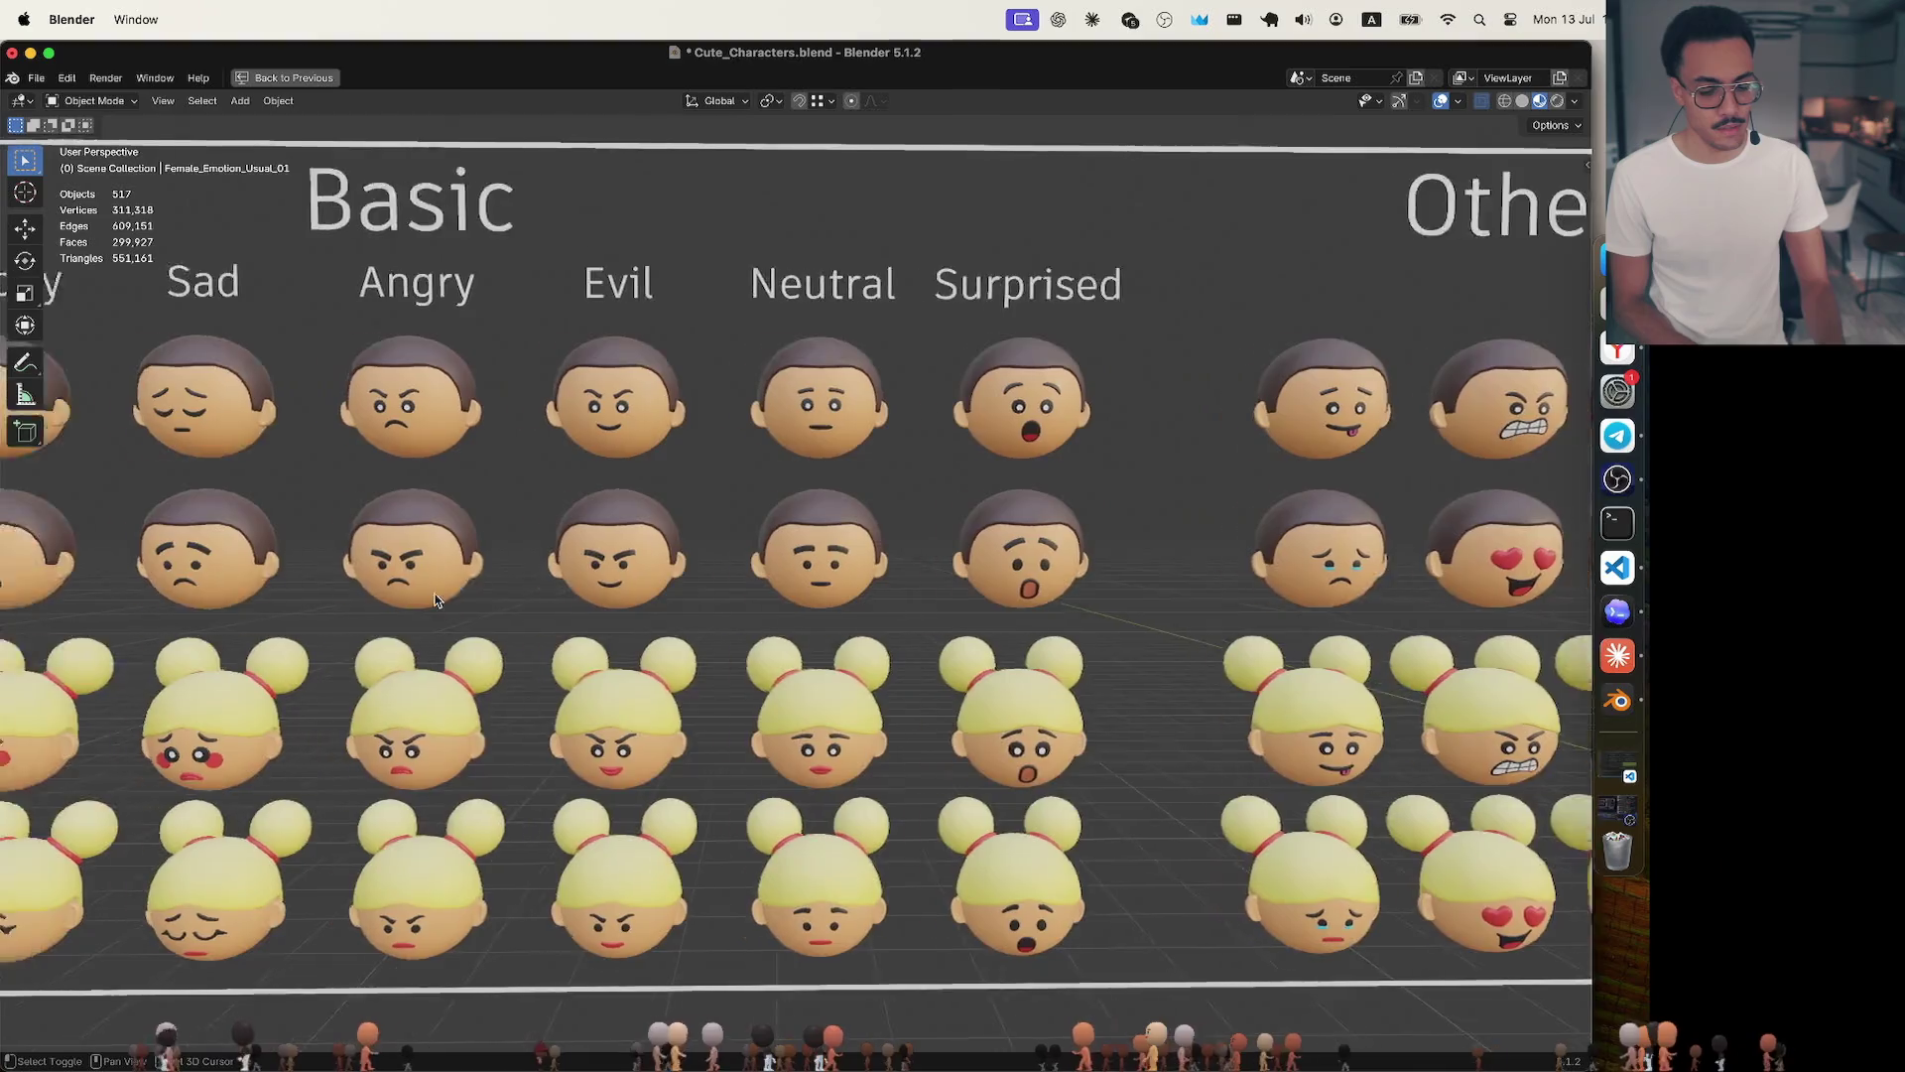
Pan the viewport back over the Basic face heads in the Cute_Characters catalog.
mouse_move(435, 600)
middle_mouse_down("shift")
mouse_move(774, 625)
mouse_move(862, 608)
middle_mouse_up("shift")
scroll(774, 625, "up", 3)
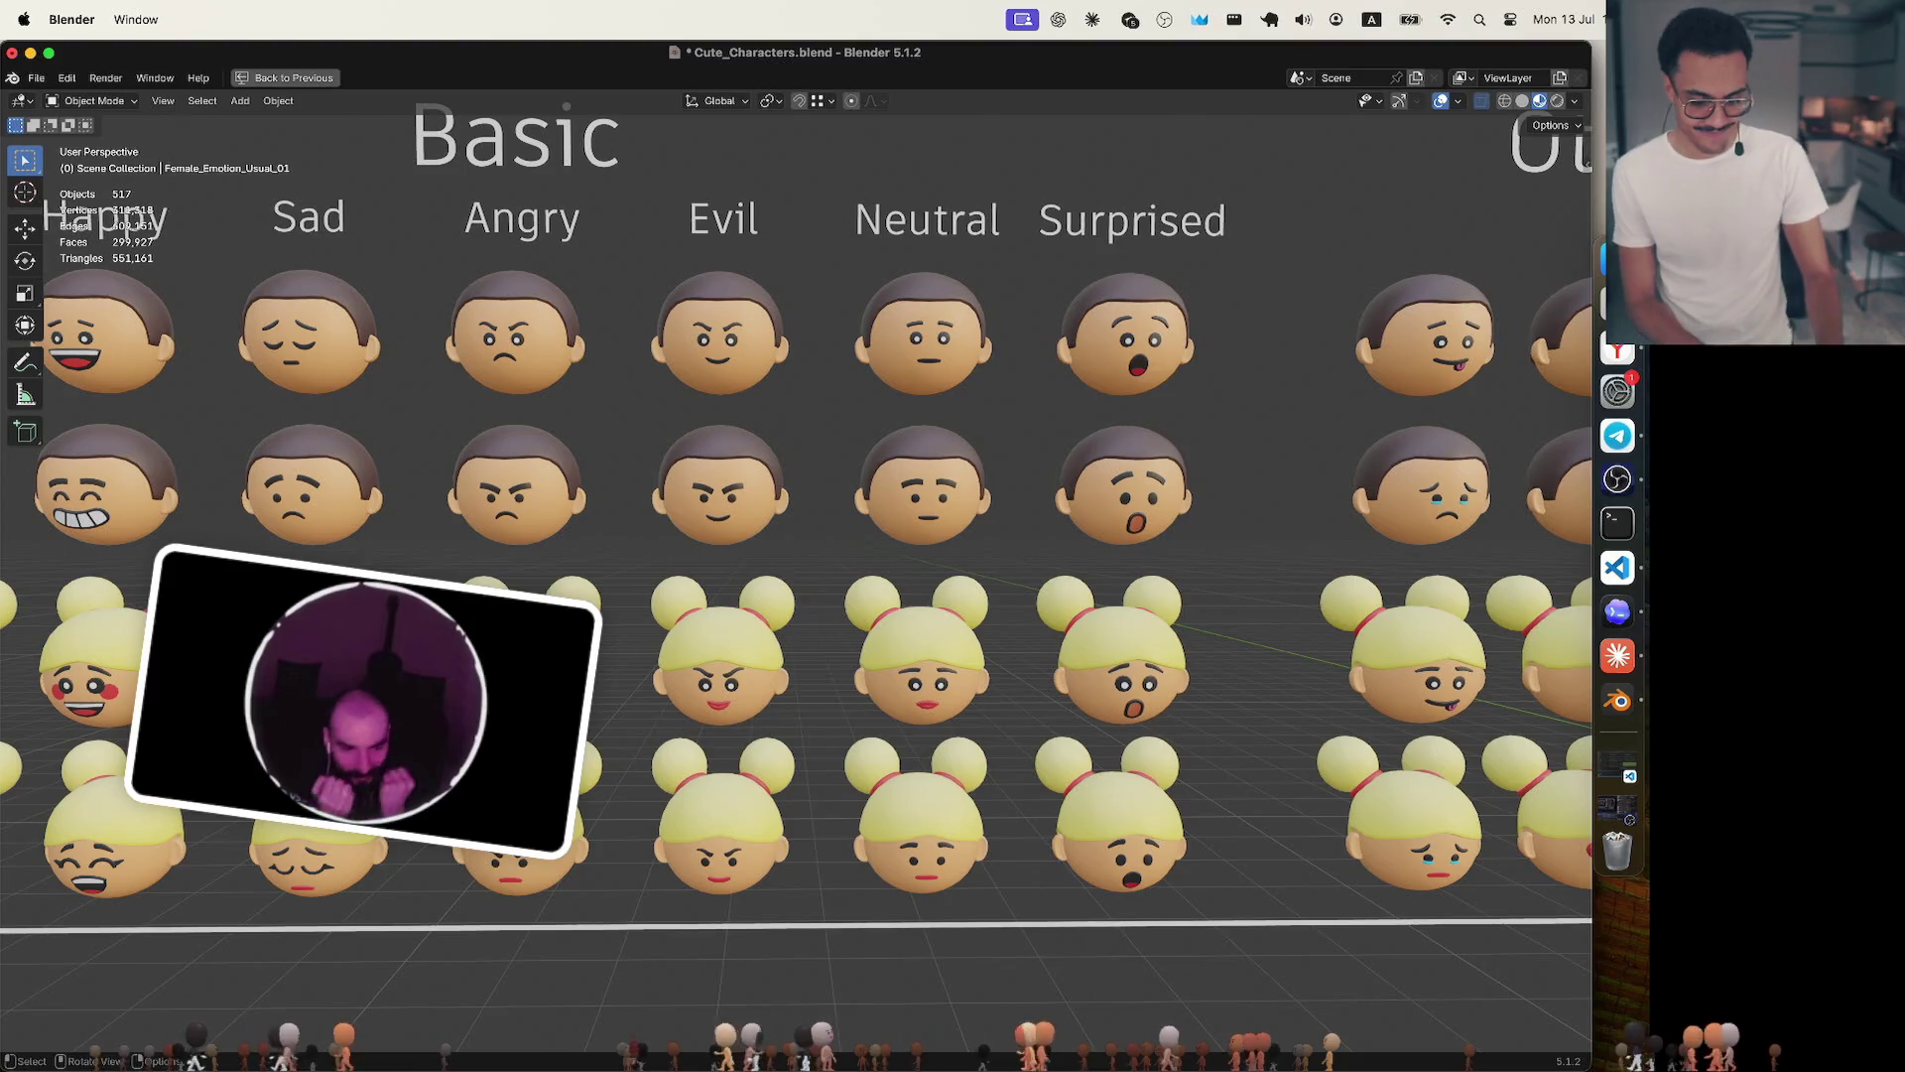
scroll(1250, 444, "down", 5)
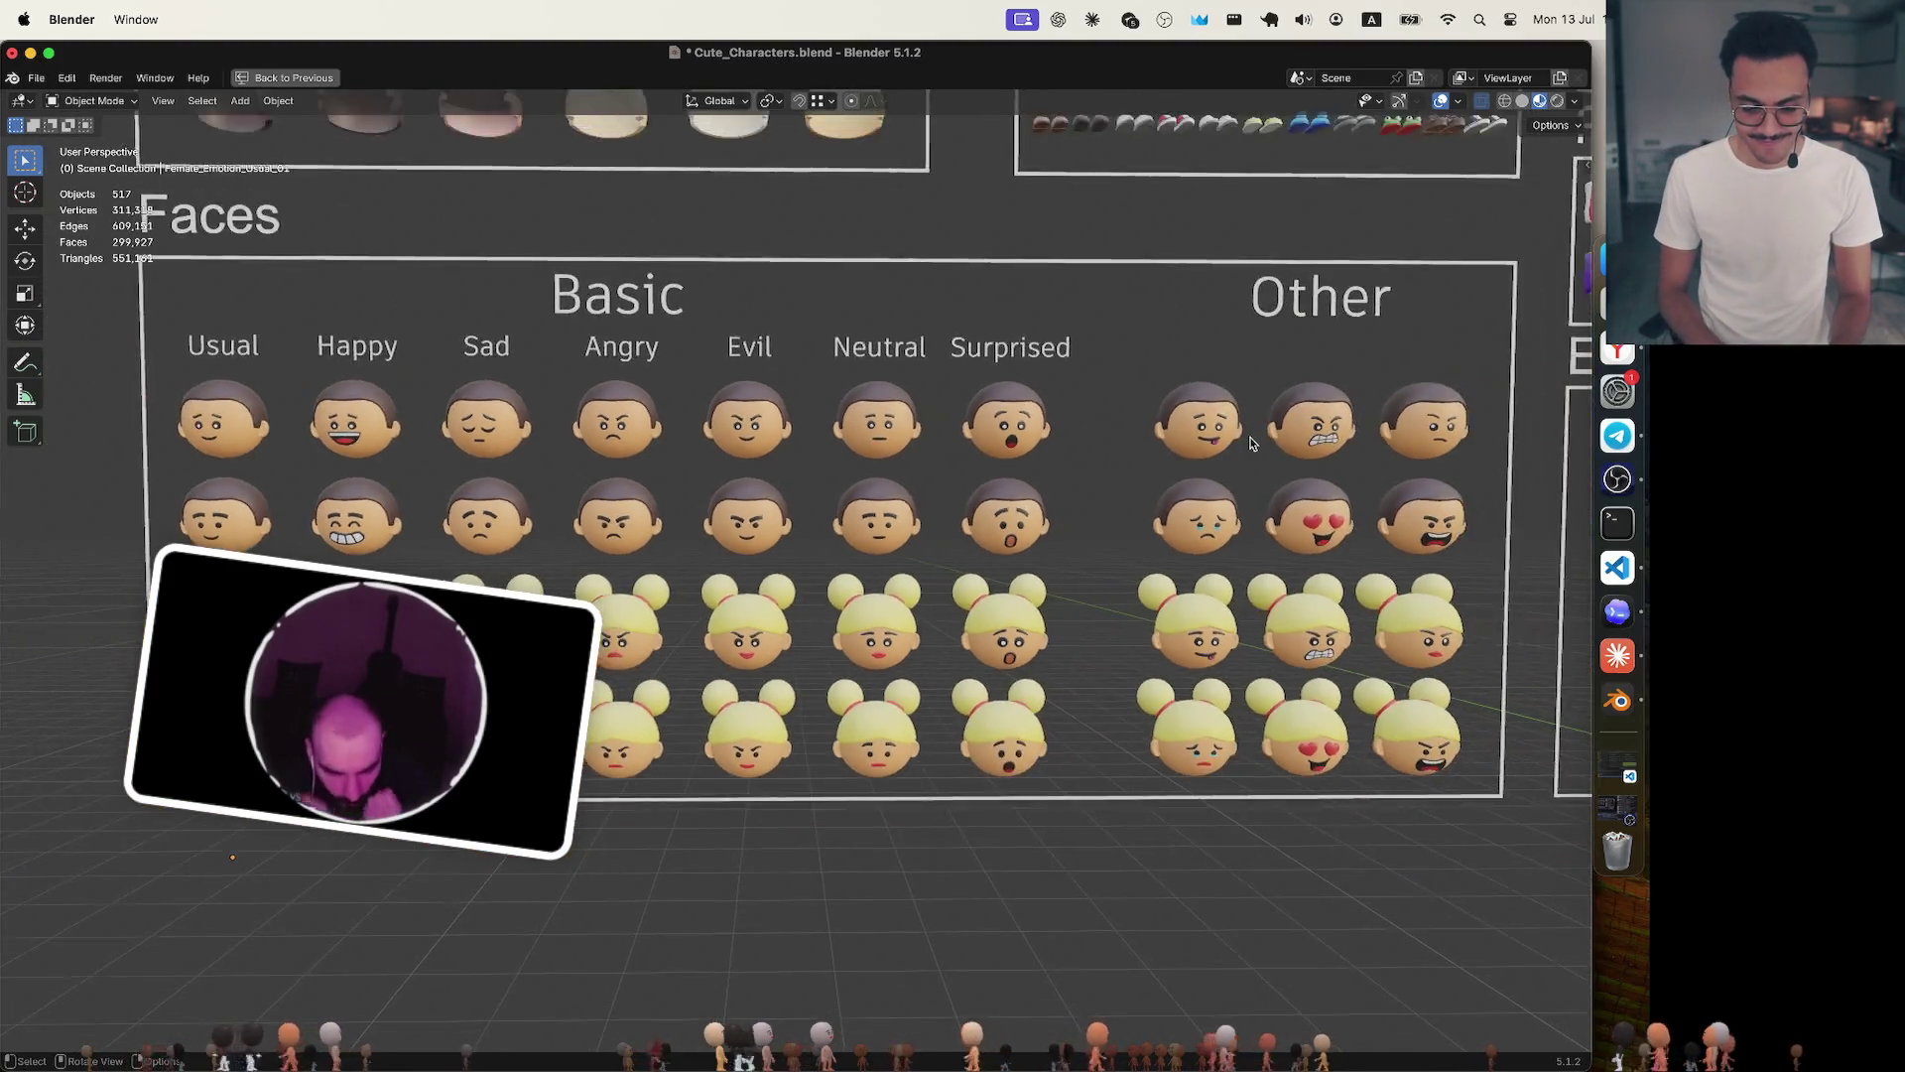
scroll(1250, 443, "down", 3)
scroll(1252, 443, "up", 5, "shift")
scroll(1256, 445, "up", 5, "shift")
scroll(1255, 443, "up", 5, "shift")
scroll(1255, 445, "up", 3, "shift")
scroll(1255, 443, "up", 2, "shift")
scroll(1250, 443, "up", 3)
scroll(1250, 444, "down", 3)
scroll(1251, 444, "down", 3, "shift")
scroll(1251, 444, "down", 3, "shift")
scroll(1250, 444, "up", 2)
scroll(1251, 445, "left", 1)
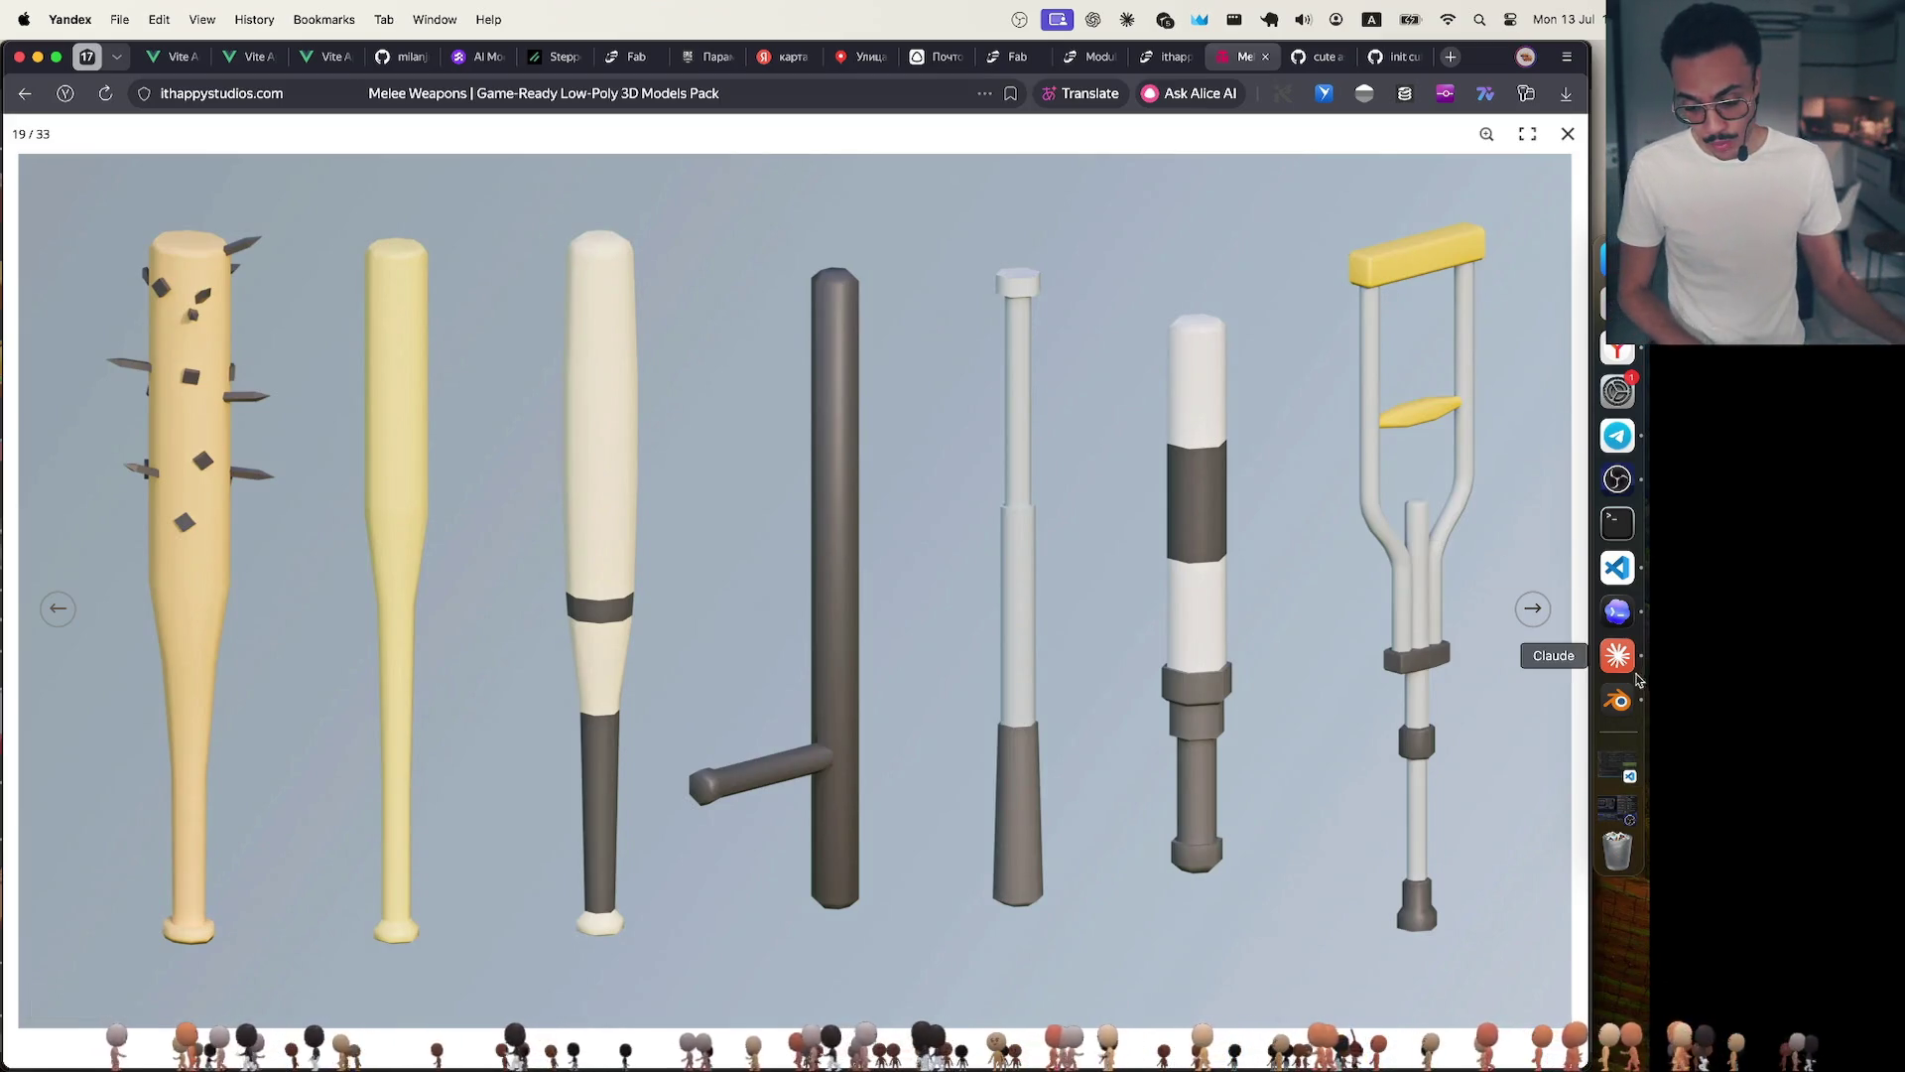
Bring Visual Studio Code forward, inspect the err check near line 202 and peek into the web folder.
left_click(1618, 567)
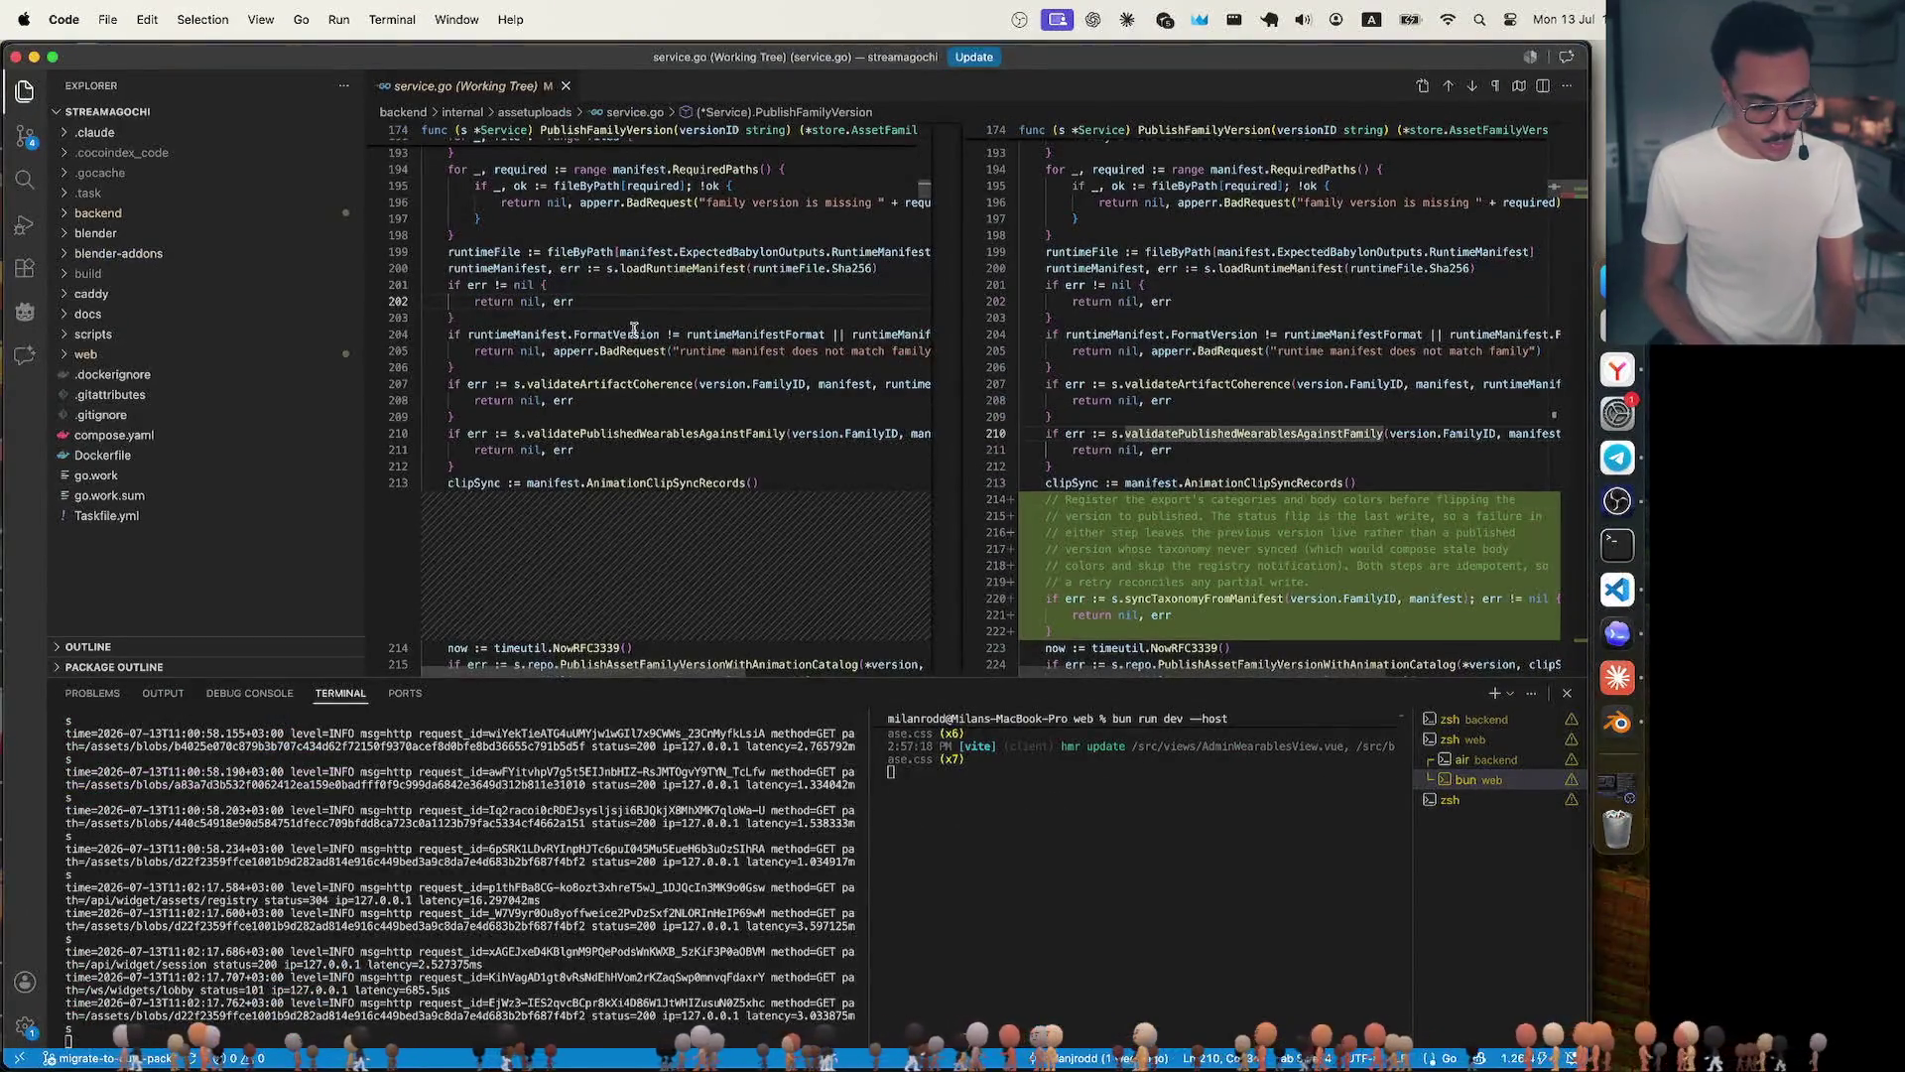
left_click(637, 305)
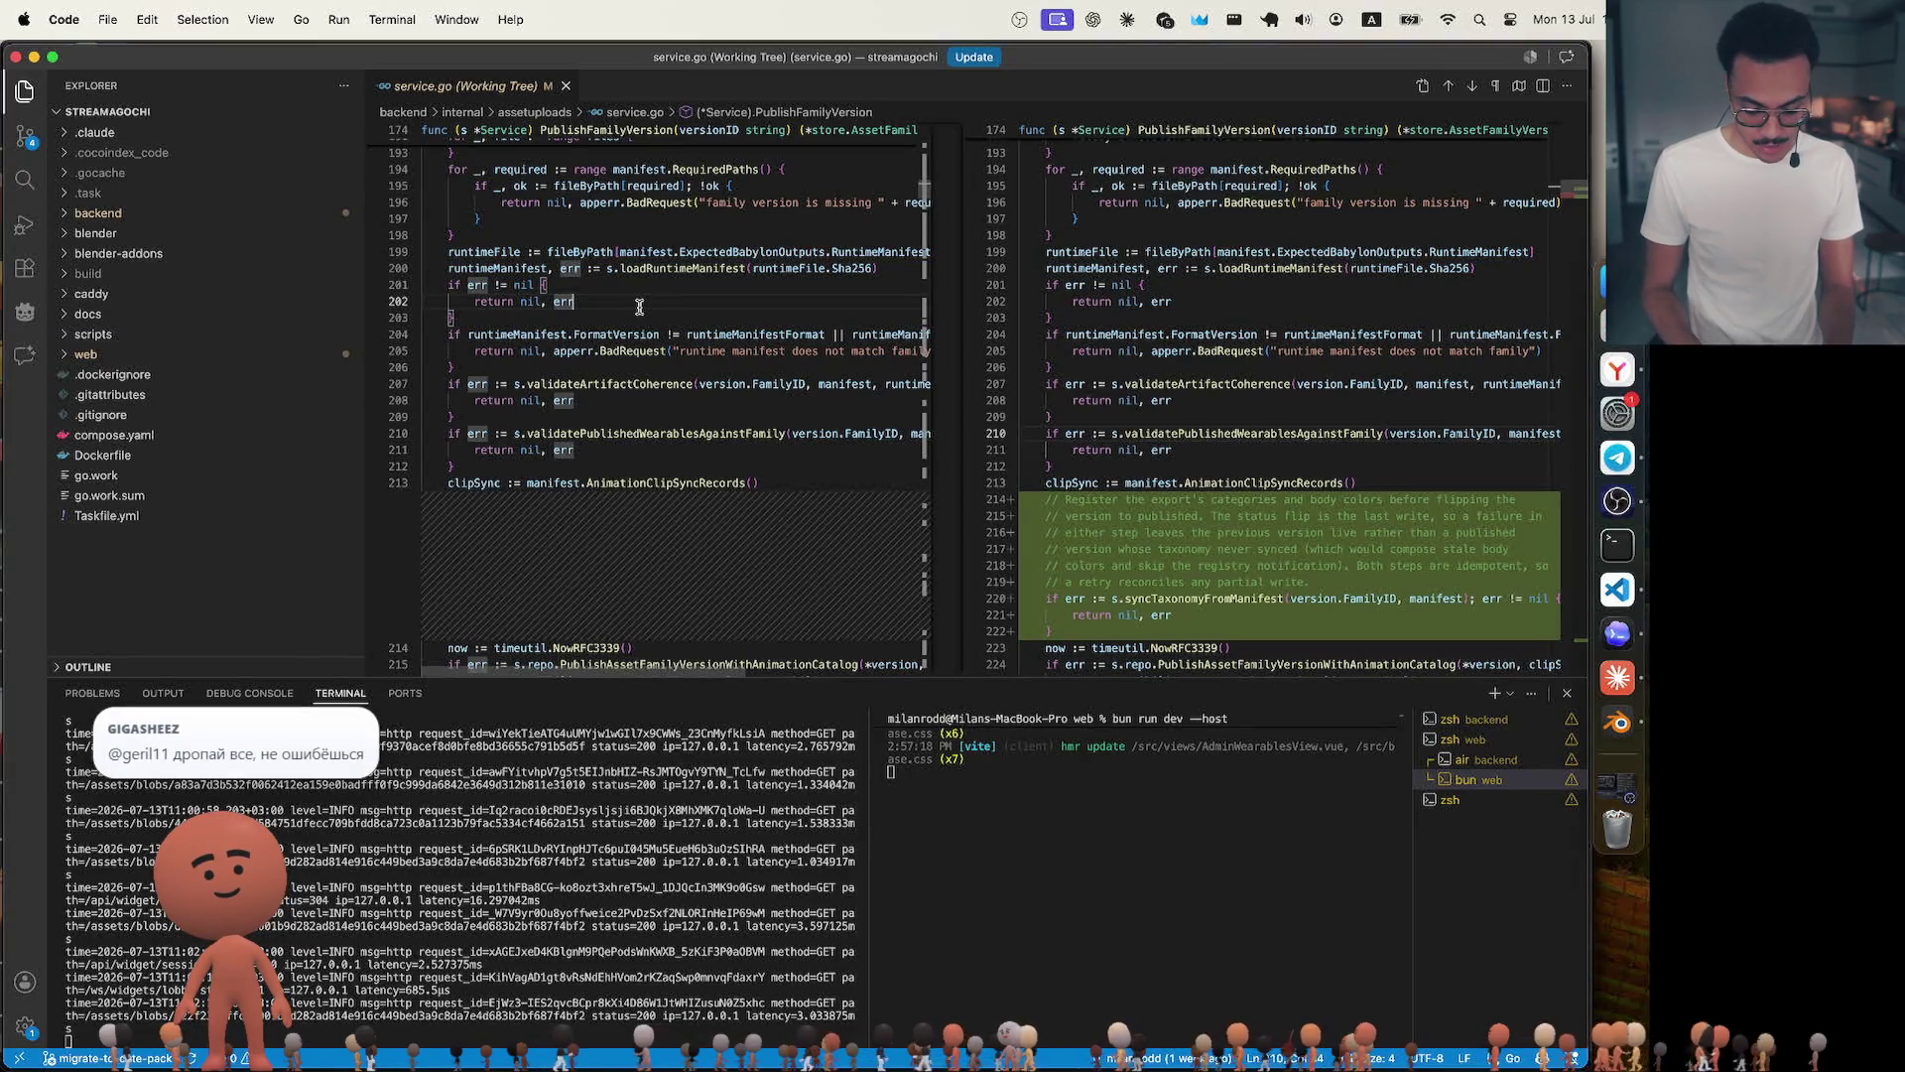
left_click(75, 353)
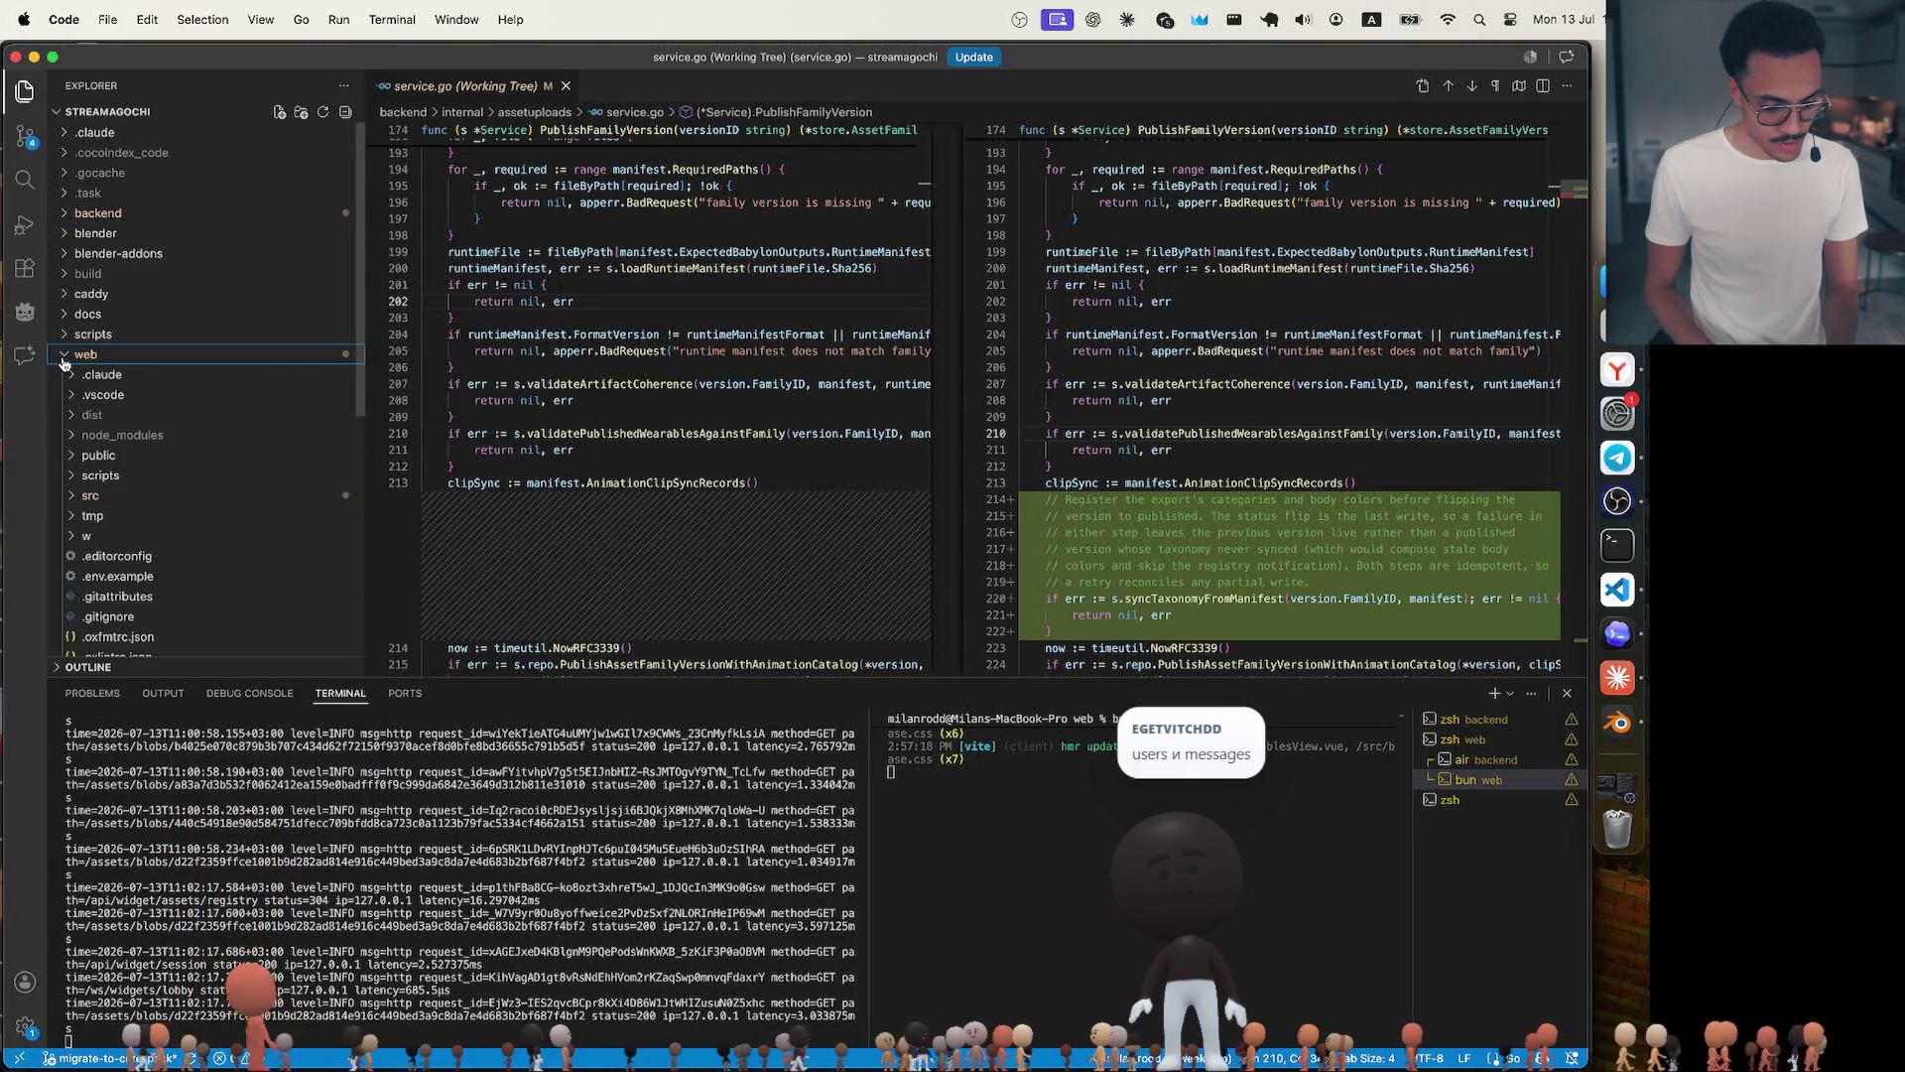
Open backend/migrations/00001_initial_schema.sql with its users table definitions.
left_click(68, 218)
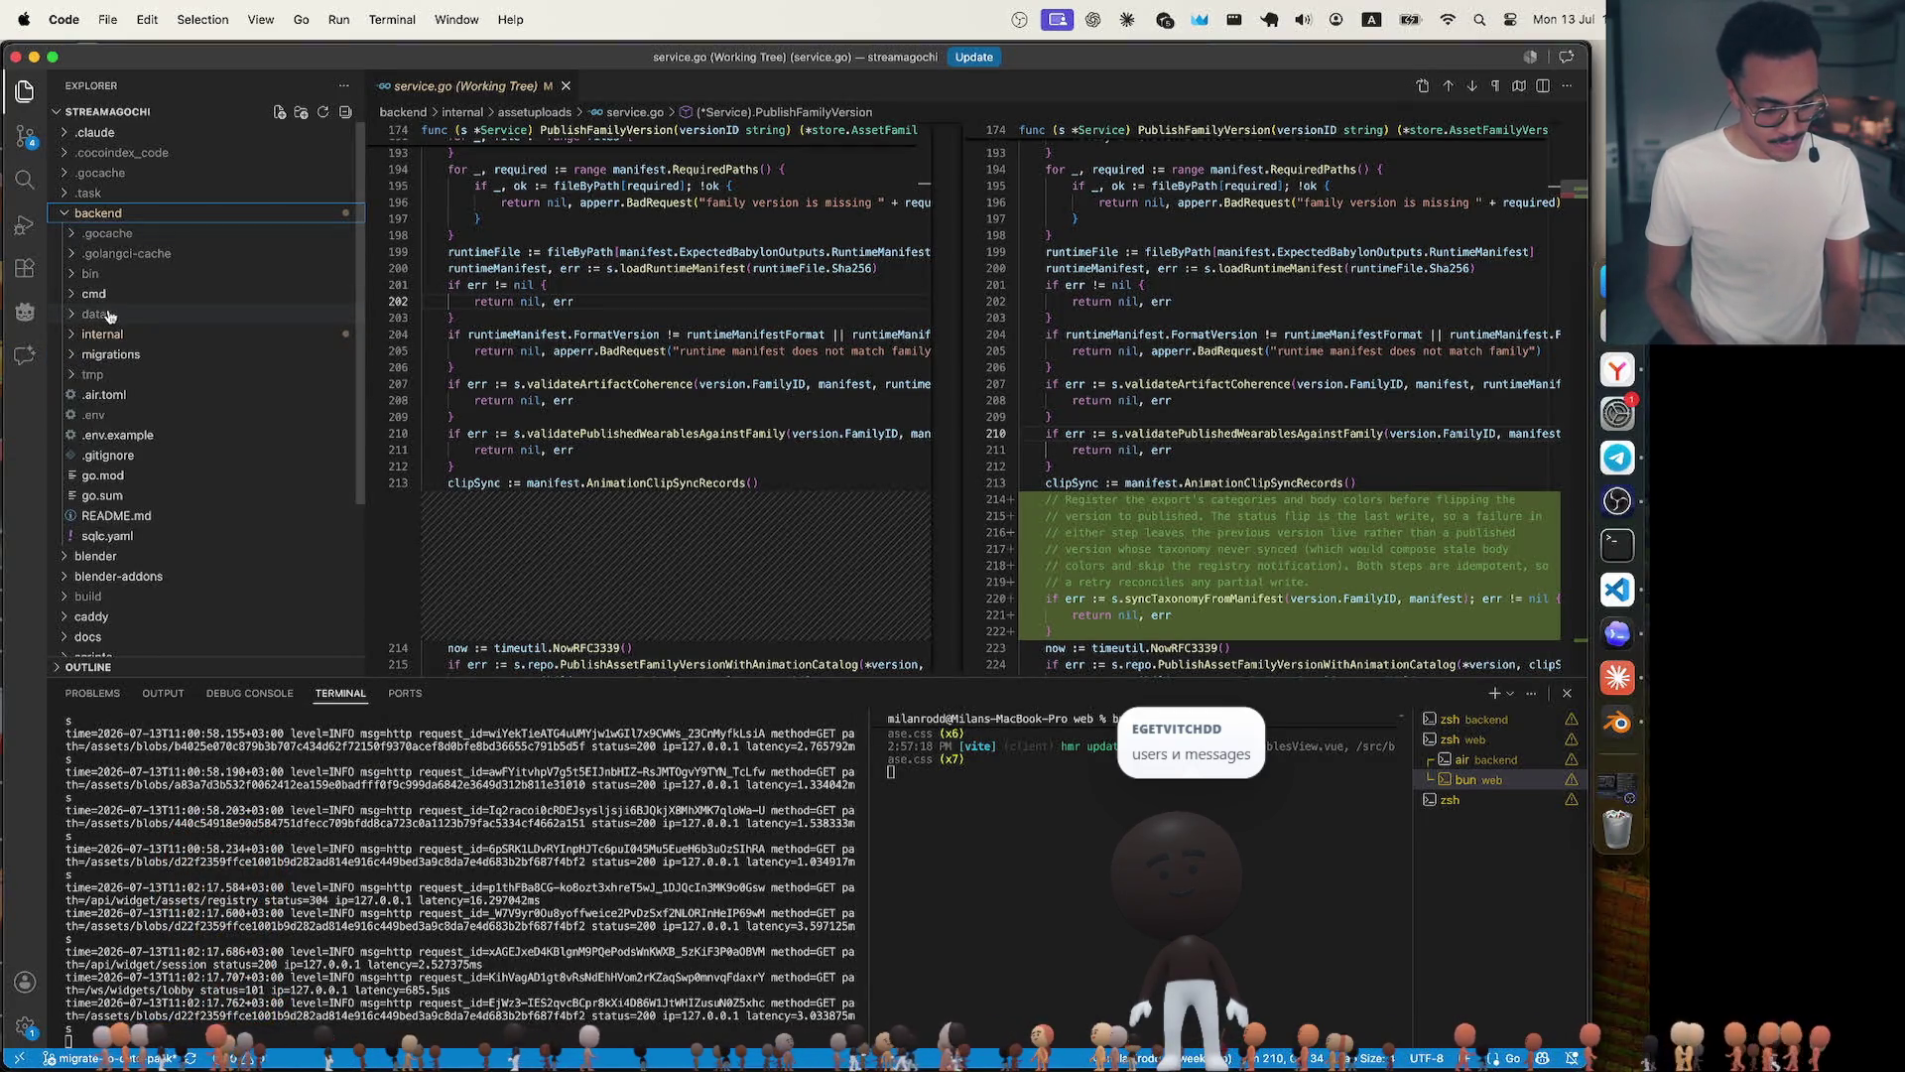
left_click(134, 354)
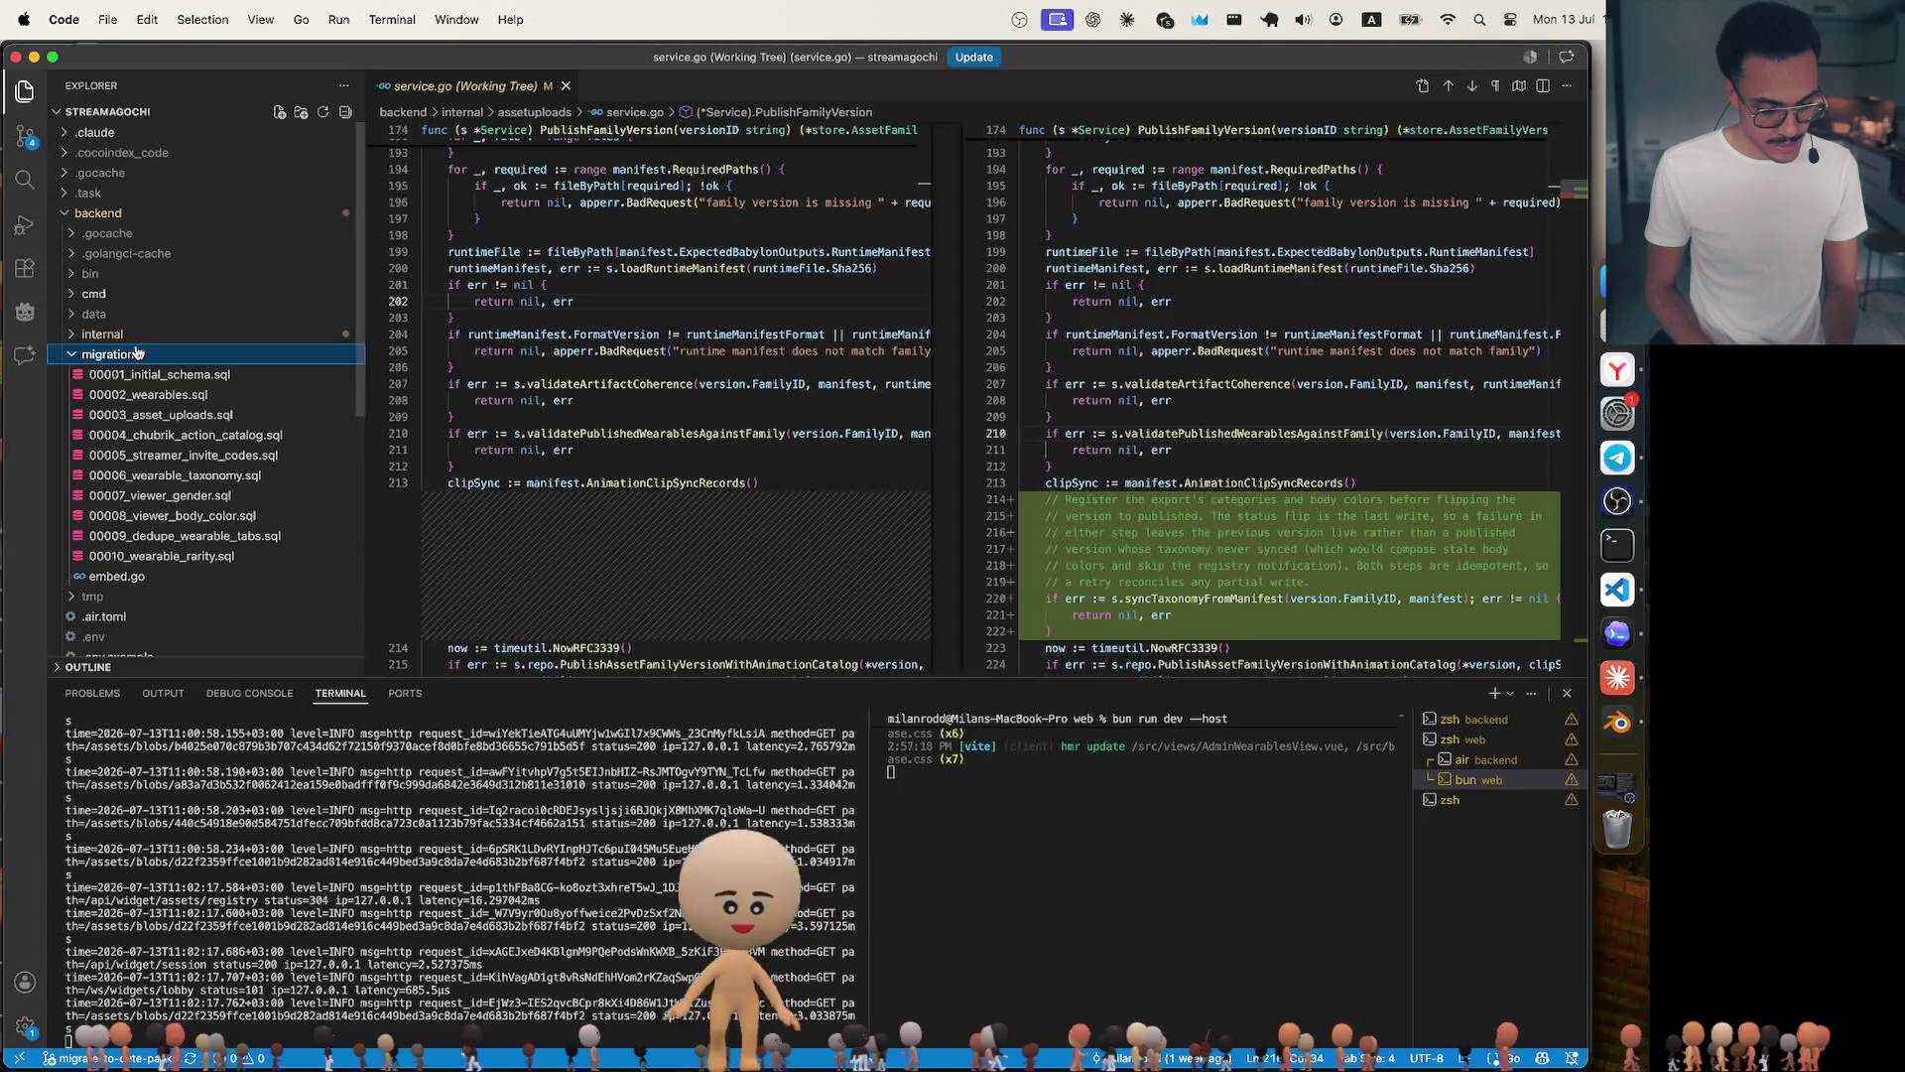
left_click(207, 378)
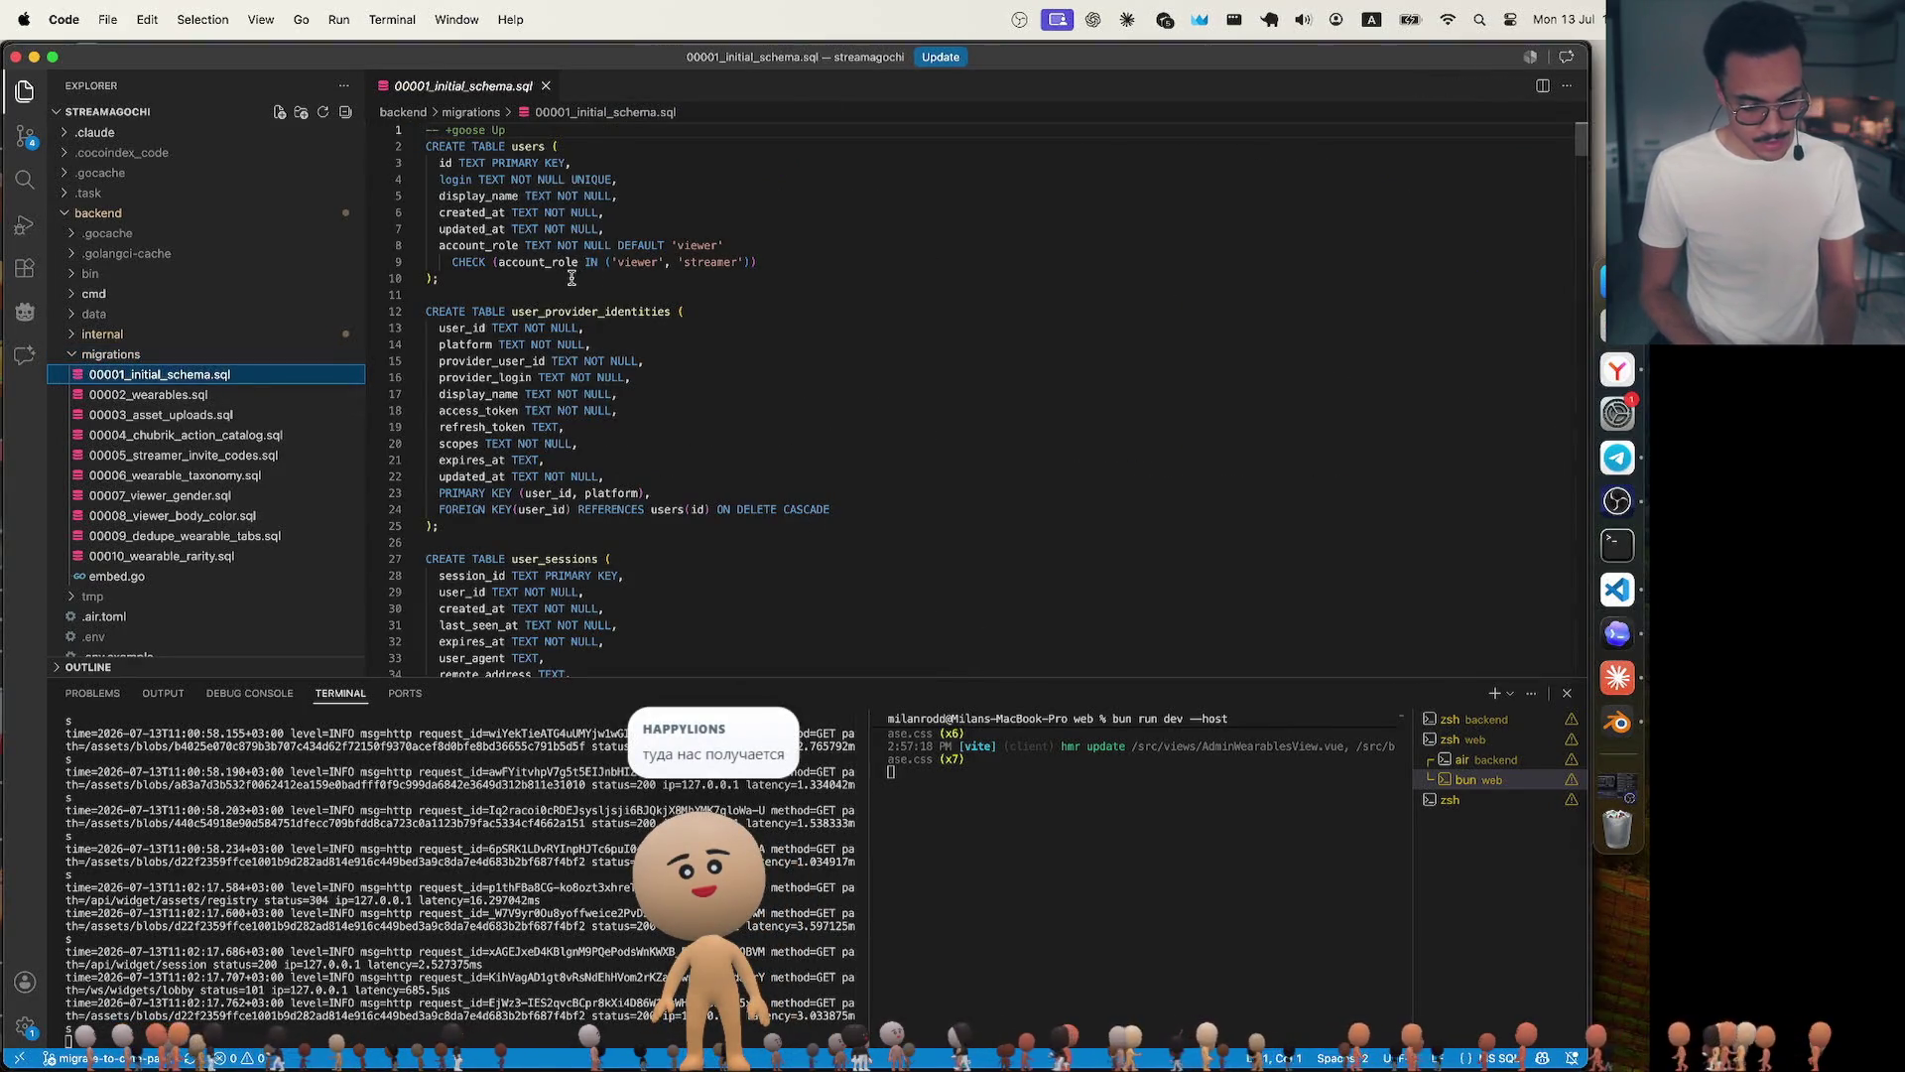
Inspect the users table id column in the migration file, briefly zooming the editor.
left_click(529, 146)
left_click(670, 159)
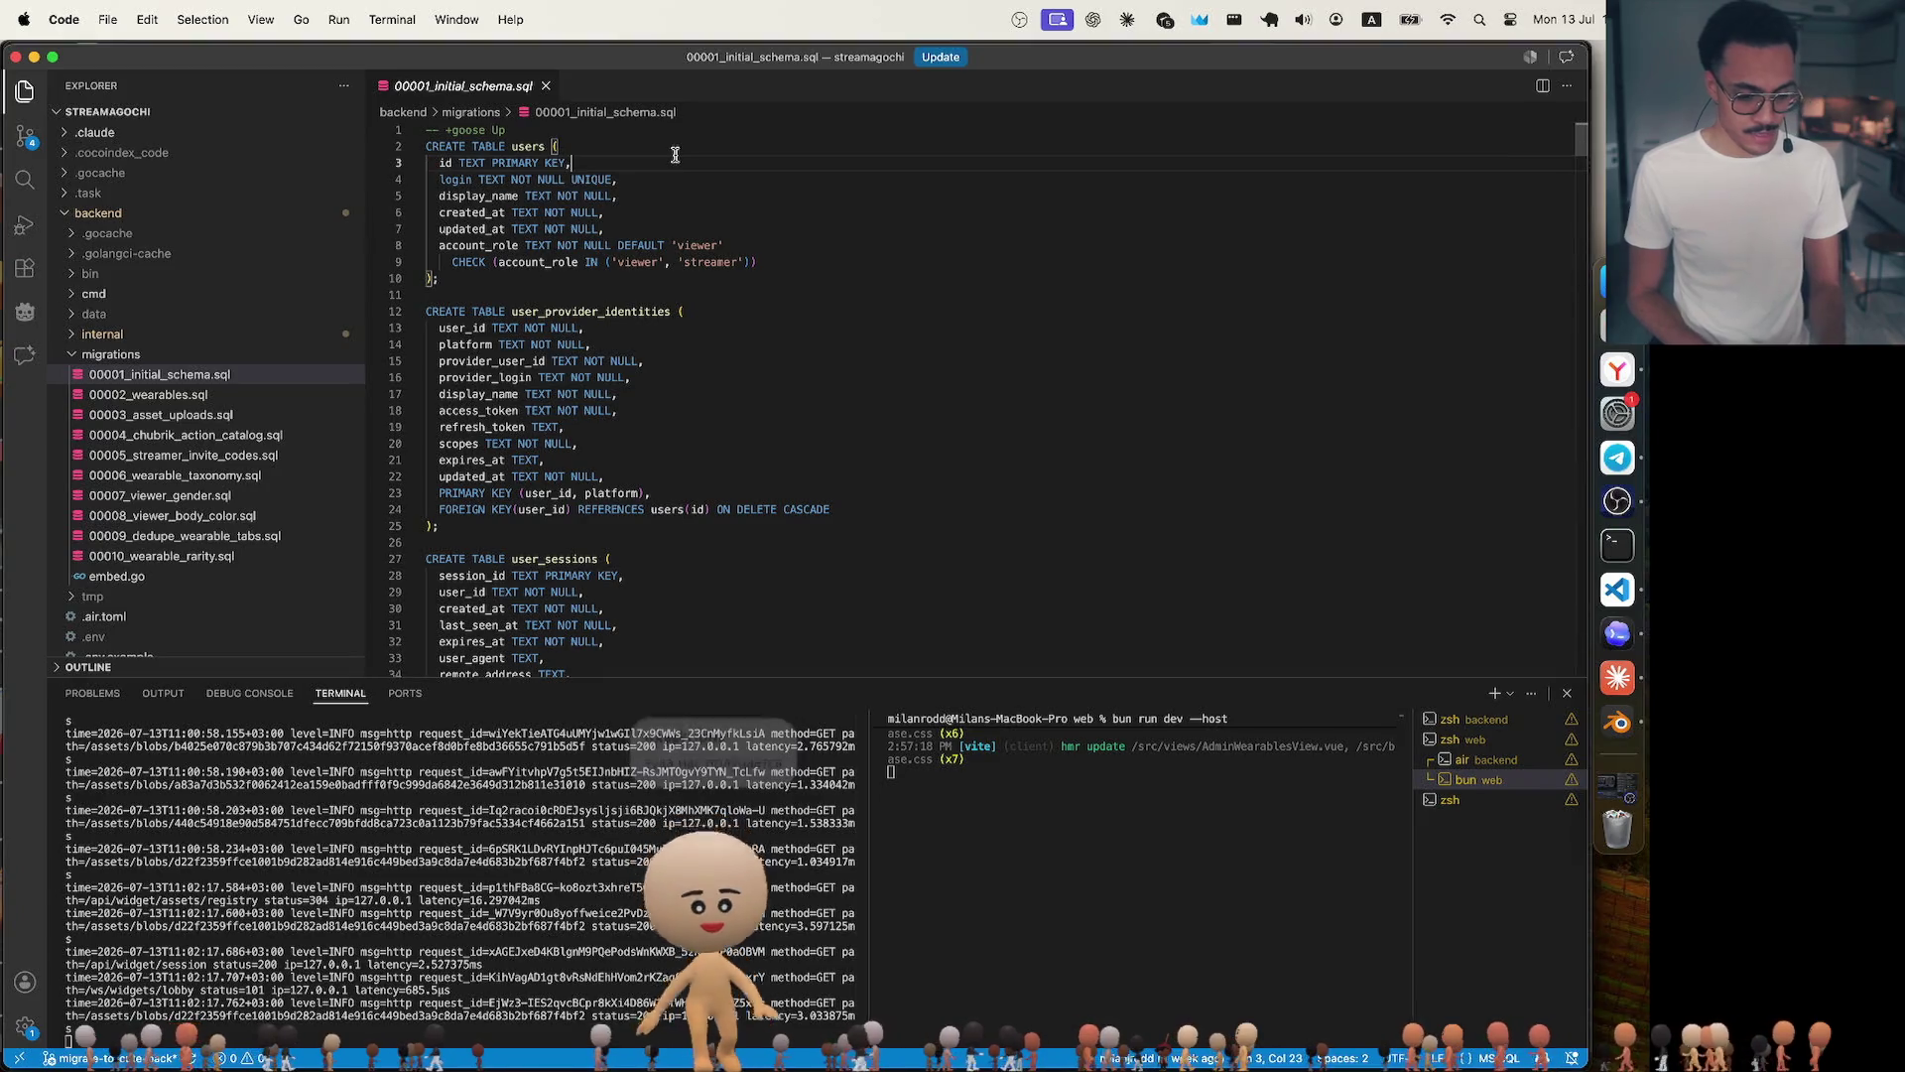
key("super+equal")
key("super+equal")
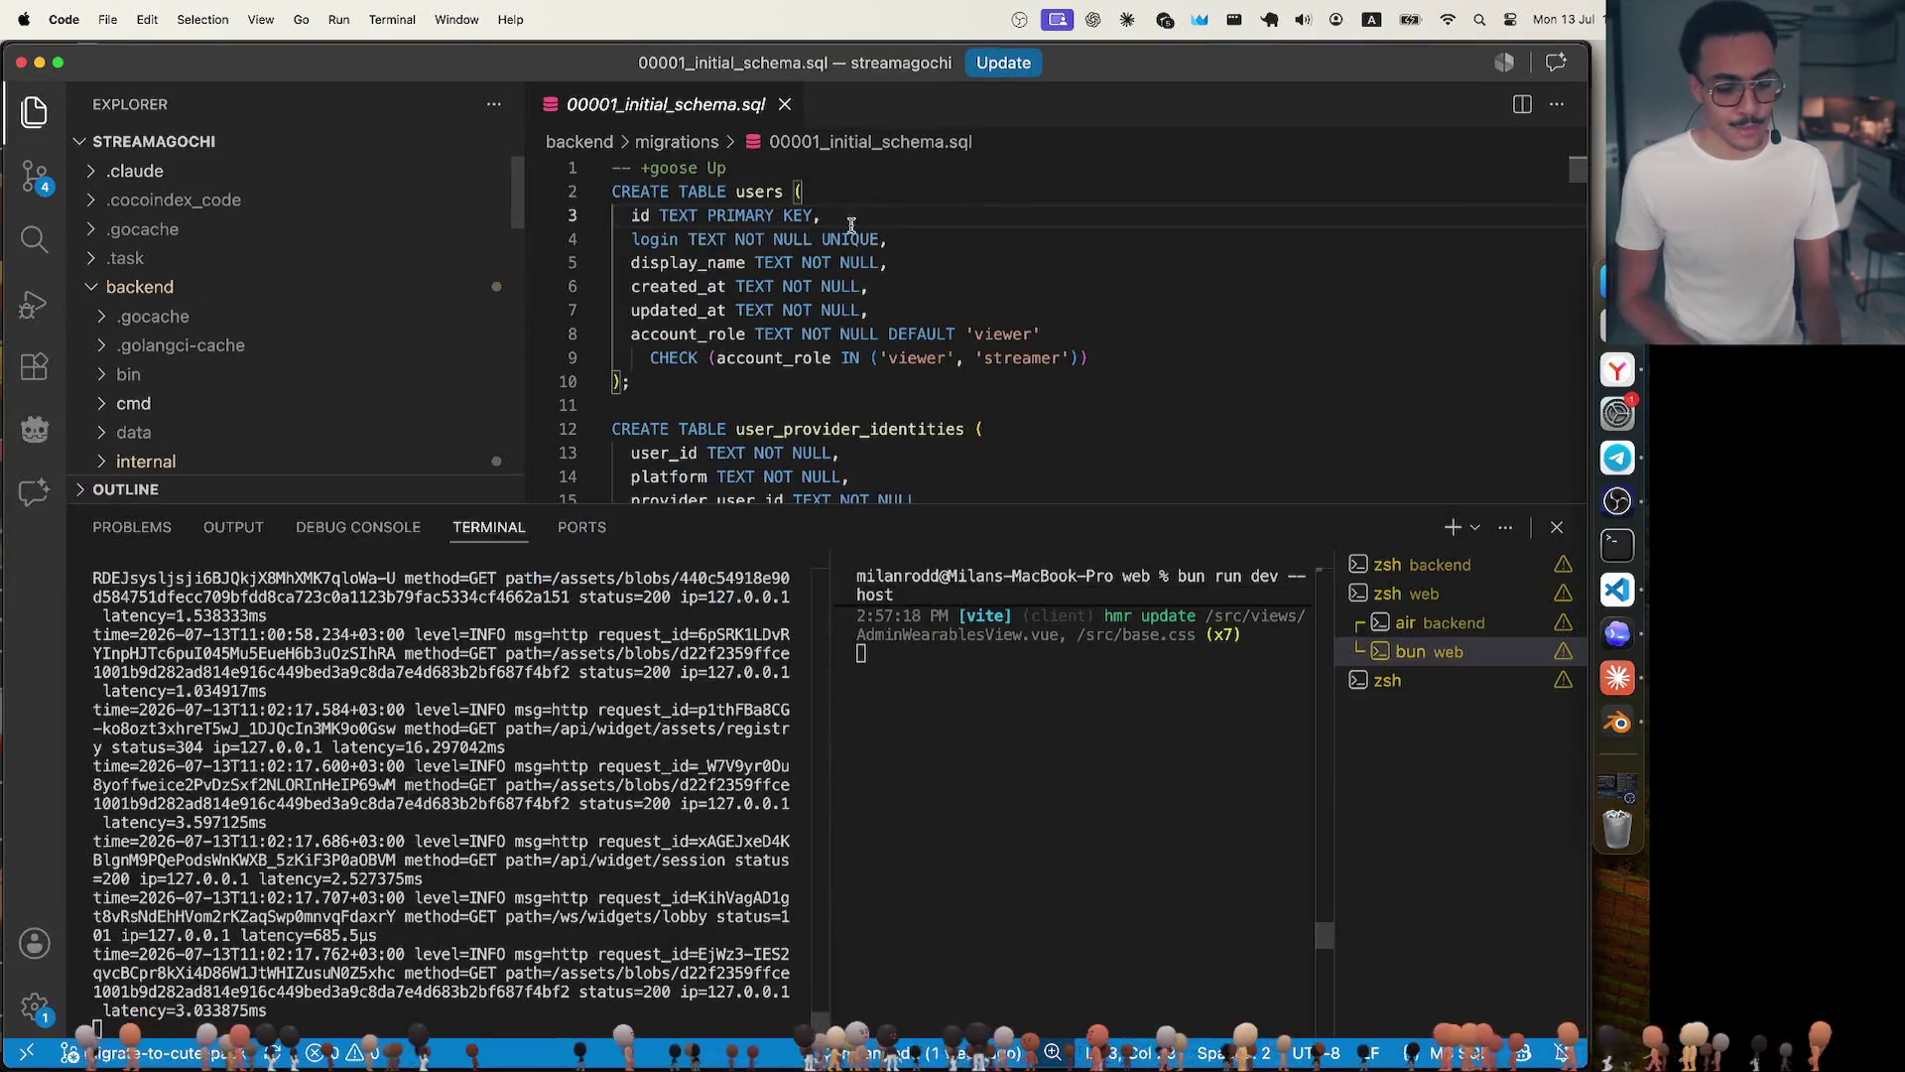
key("super+minus")
key("super+minus")
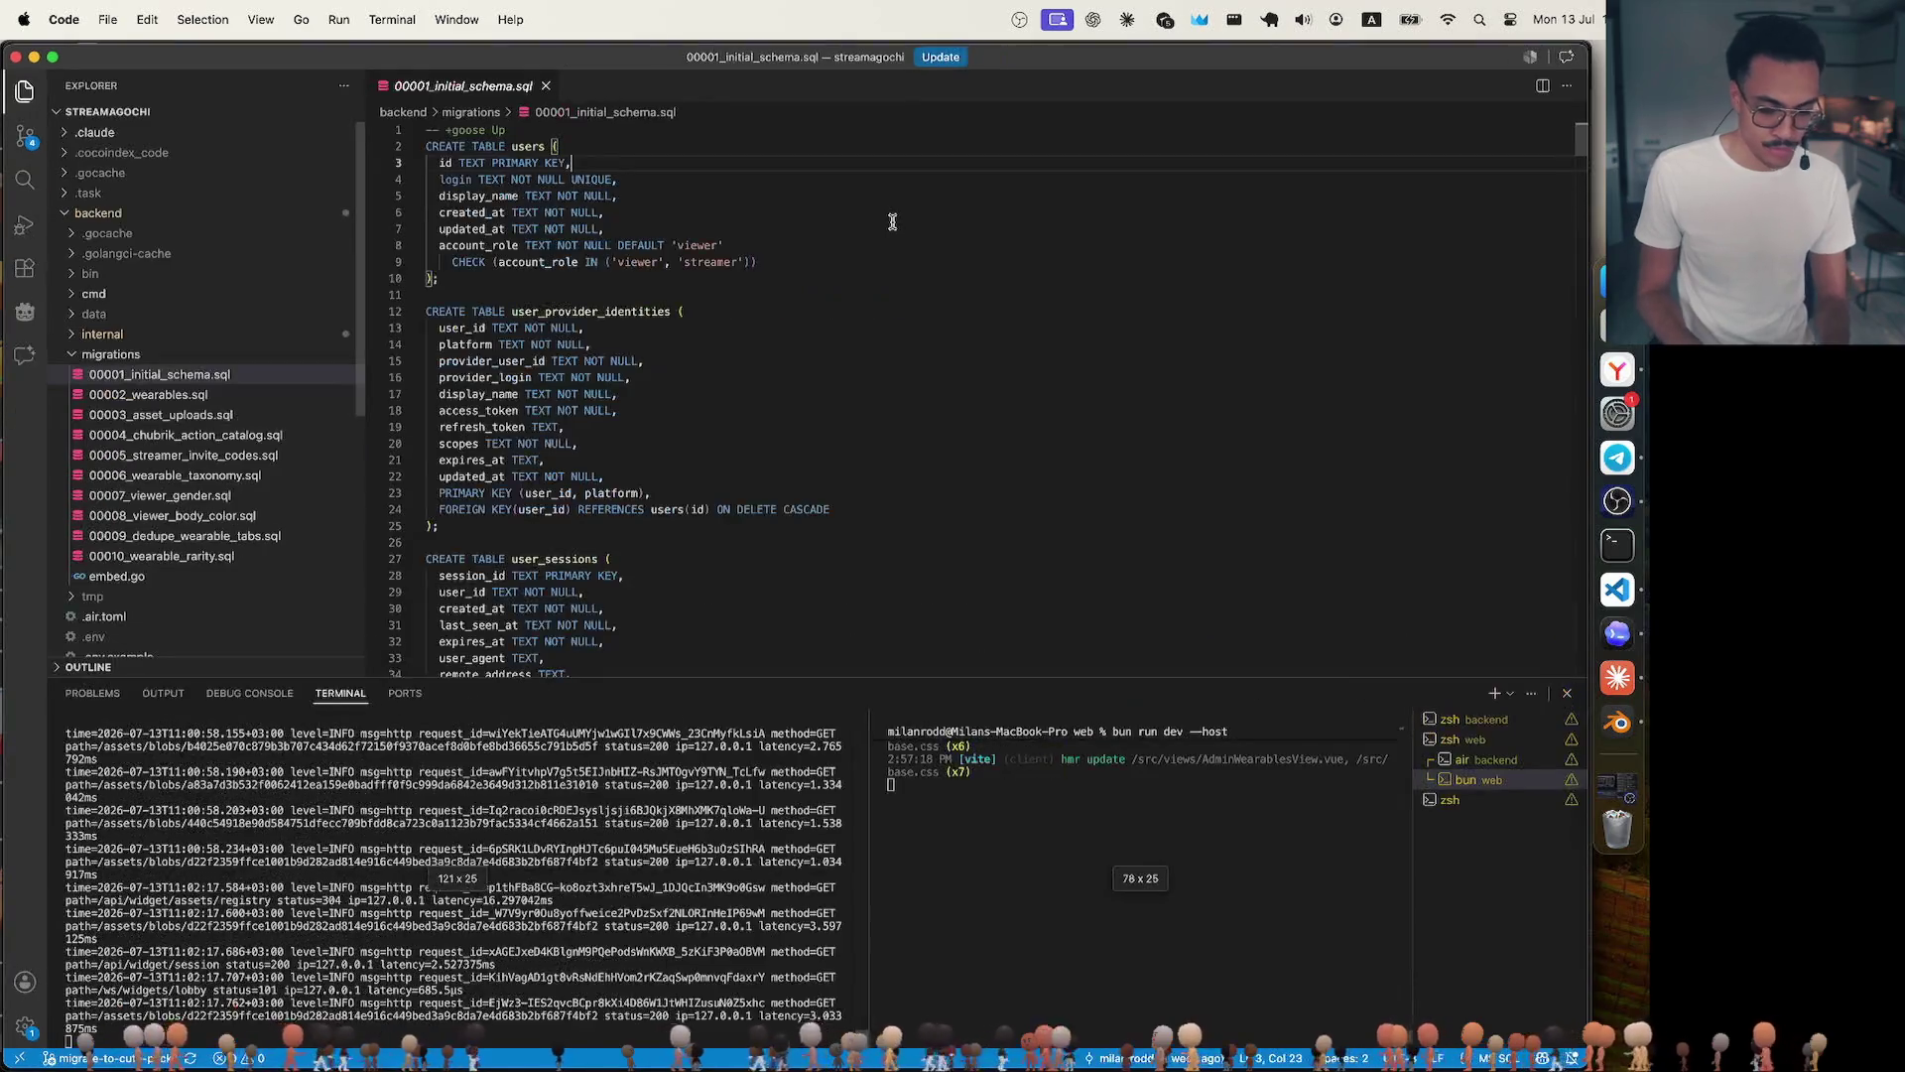
Stop both running processes and restart the backend `air` watcher.
key("ctrl+c")
key("Return")
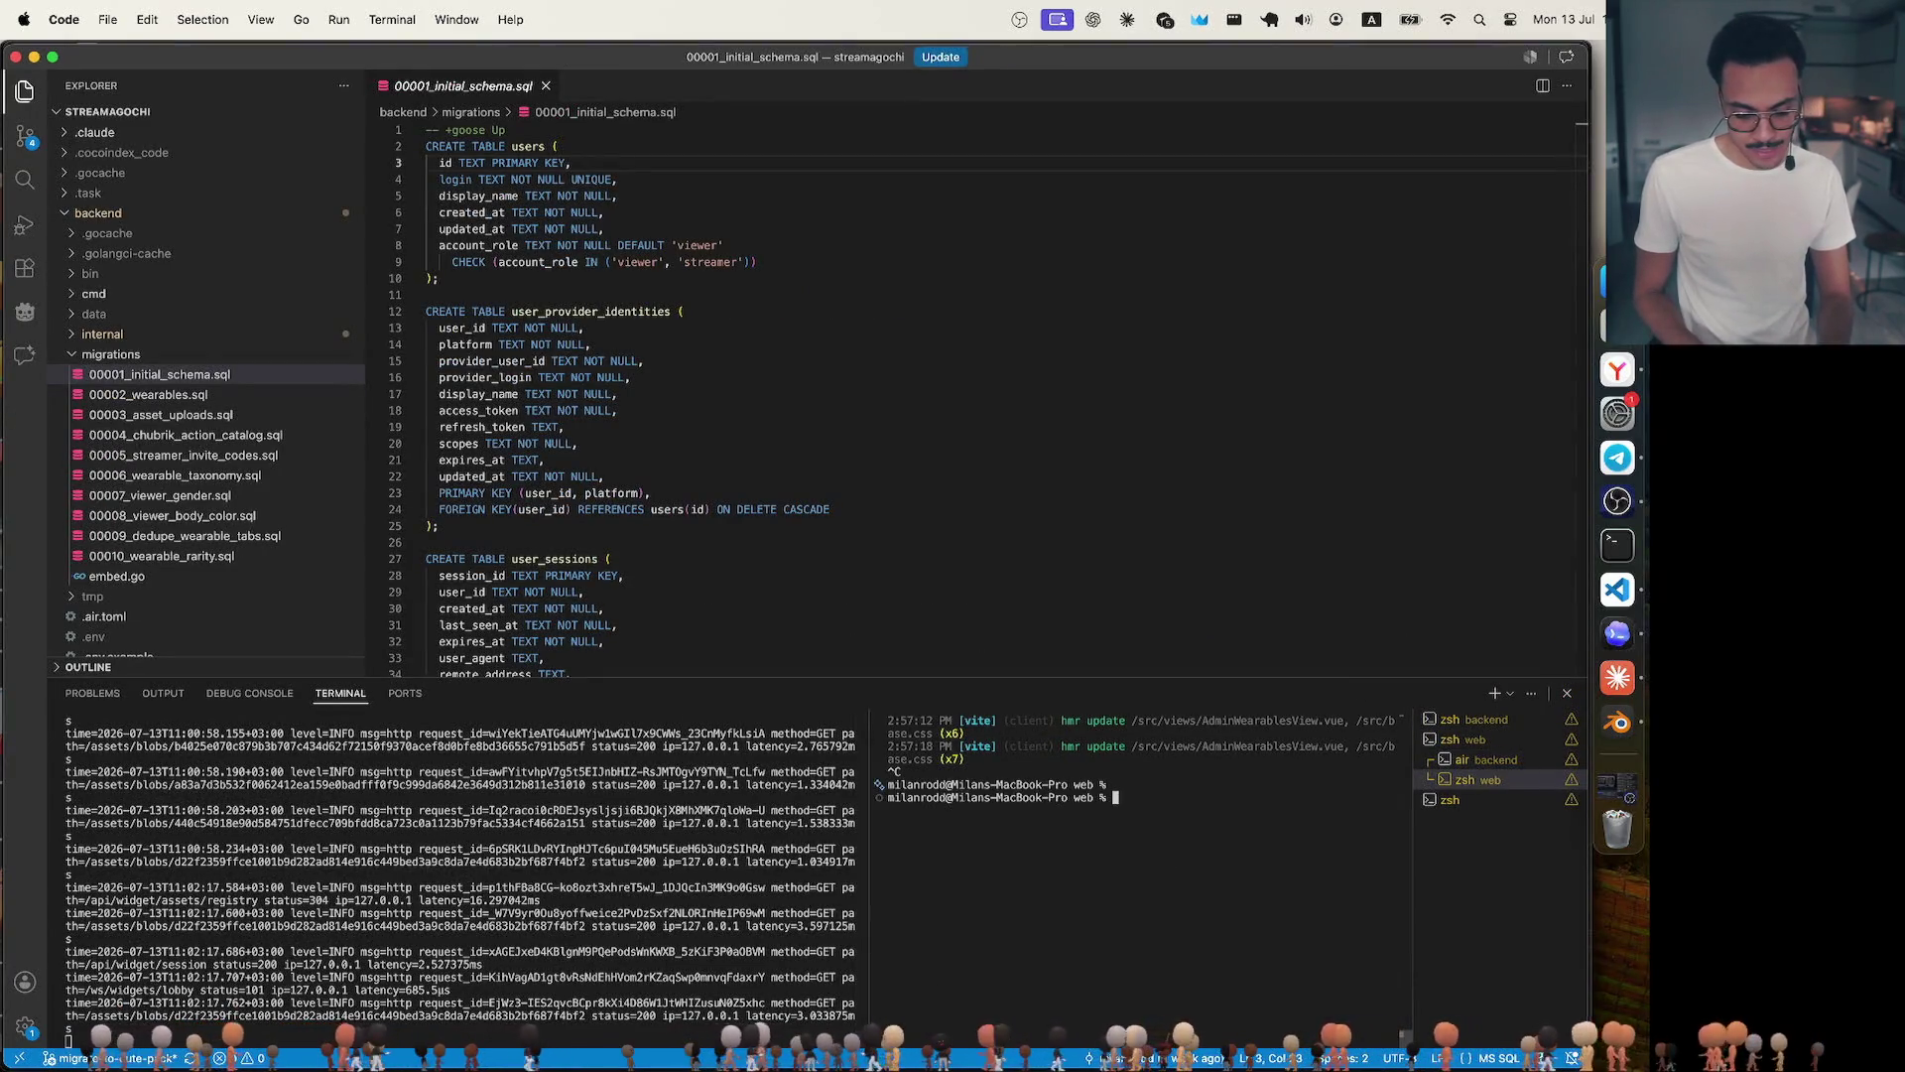
key("Return")
key("super+alt+Left")
key("ctrl+c")
key("Up")
key("Return")
Relaunch the web Vite dev server with `bun run dev --host`.
left_click(1245, 884)
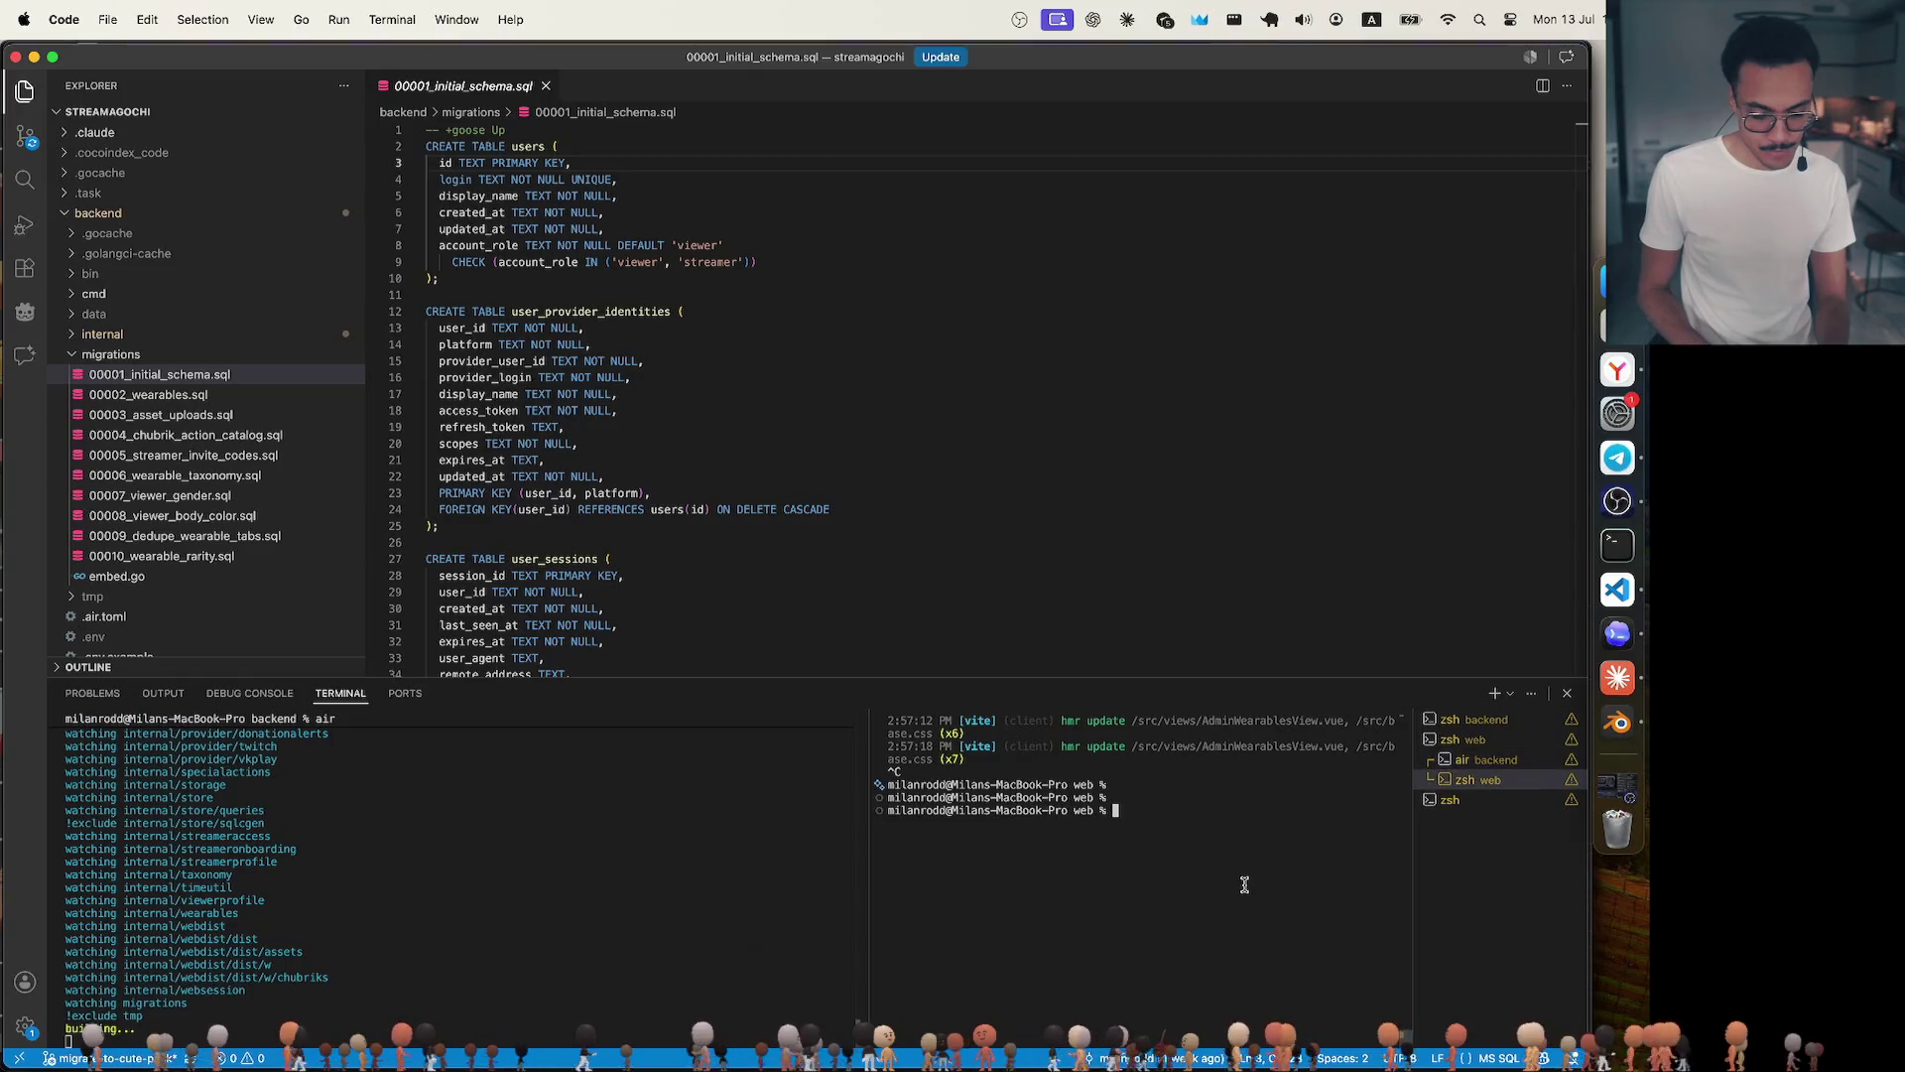
key("Return")
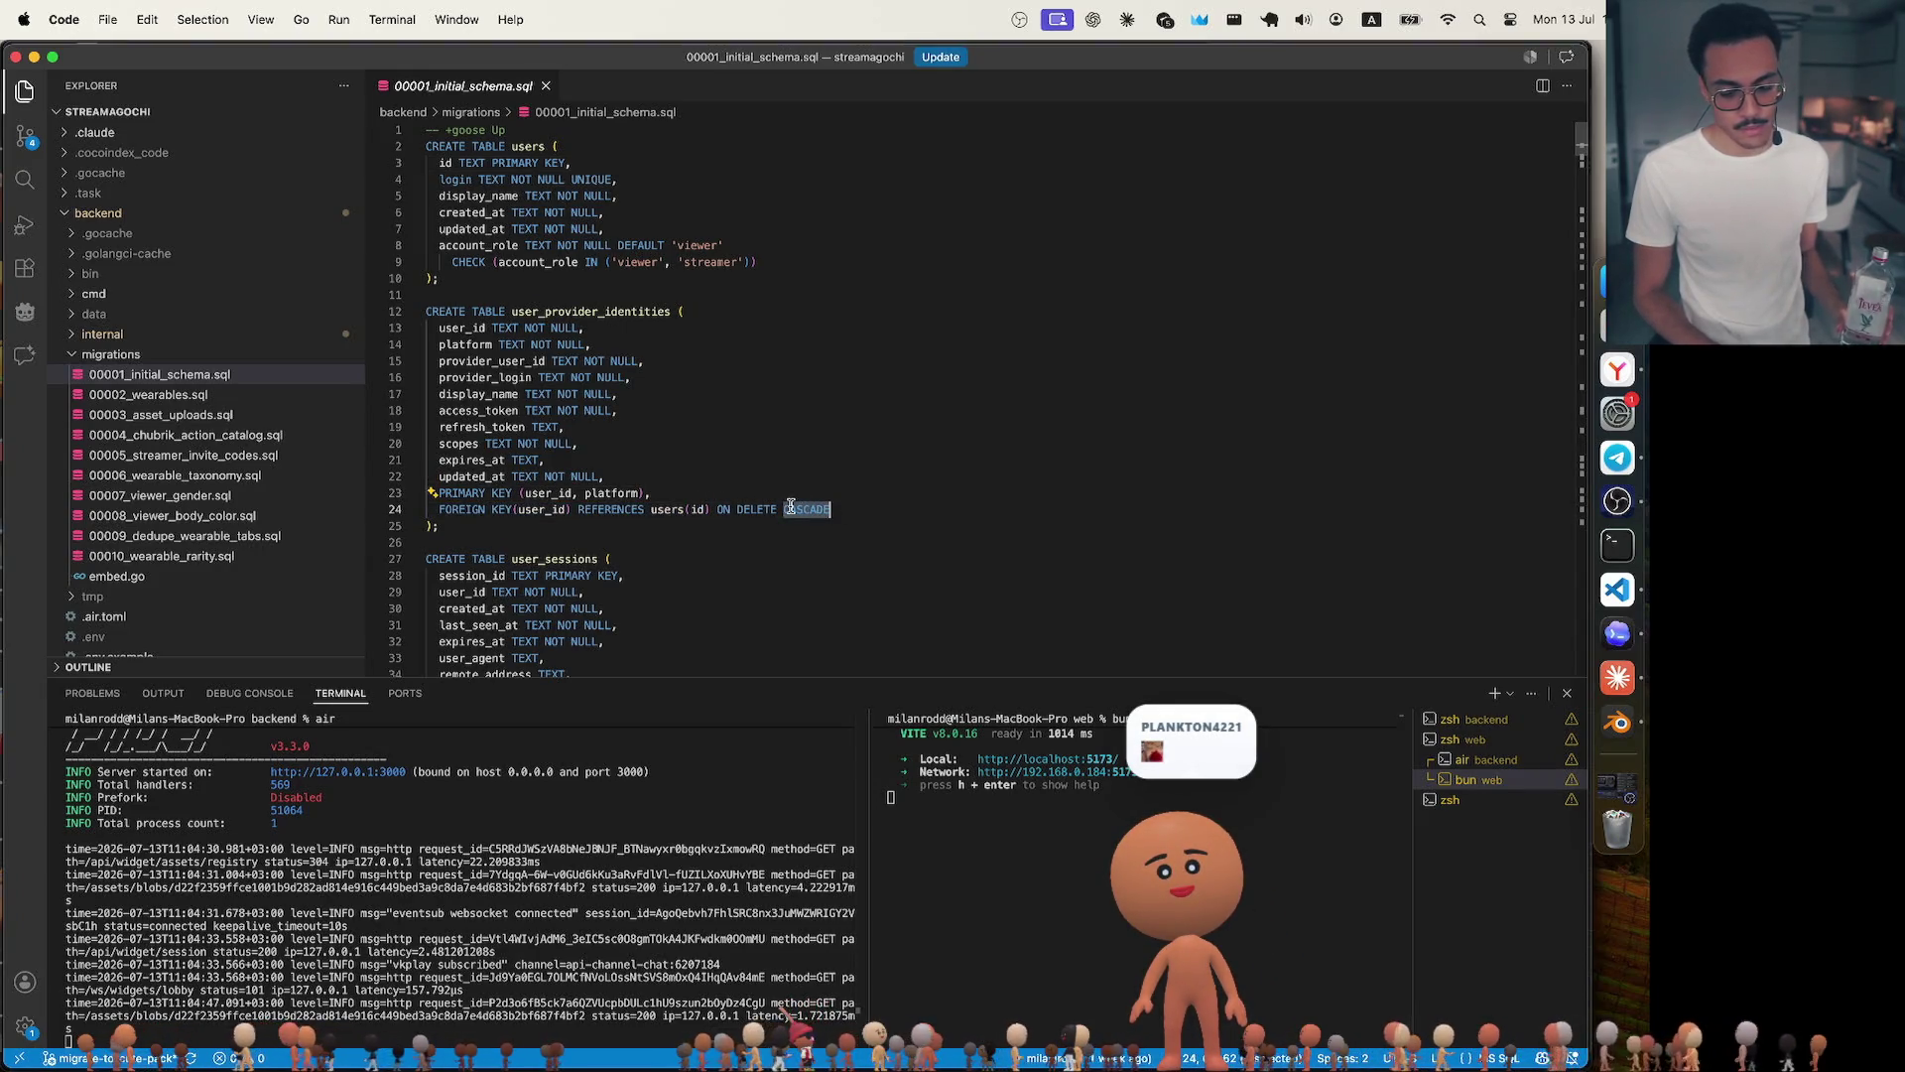
scroll(865, 506, "down", 4)
scroll(865, 506, "down", 15)
scroll(865, 506, "down", 1)
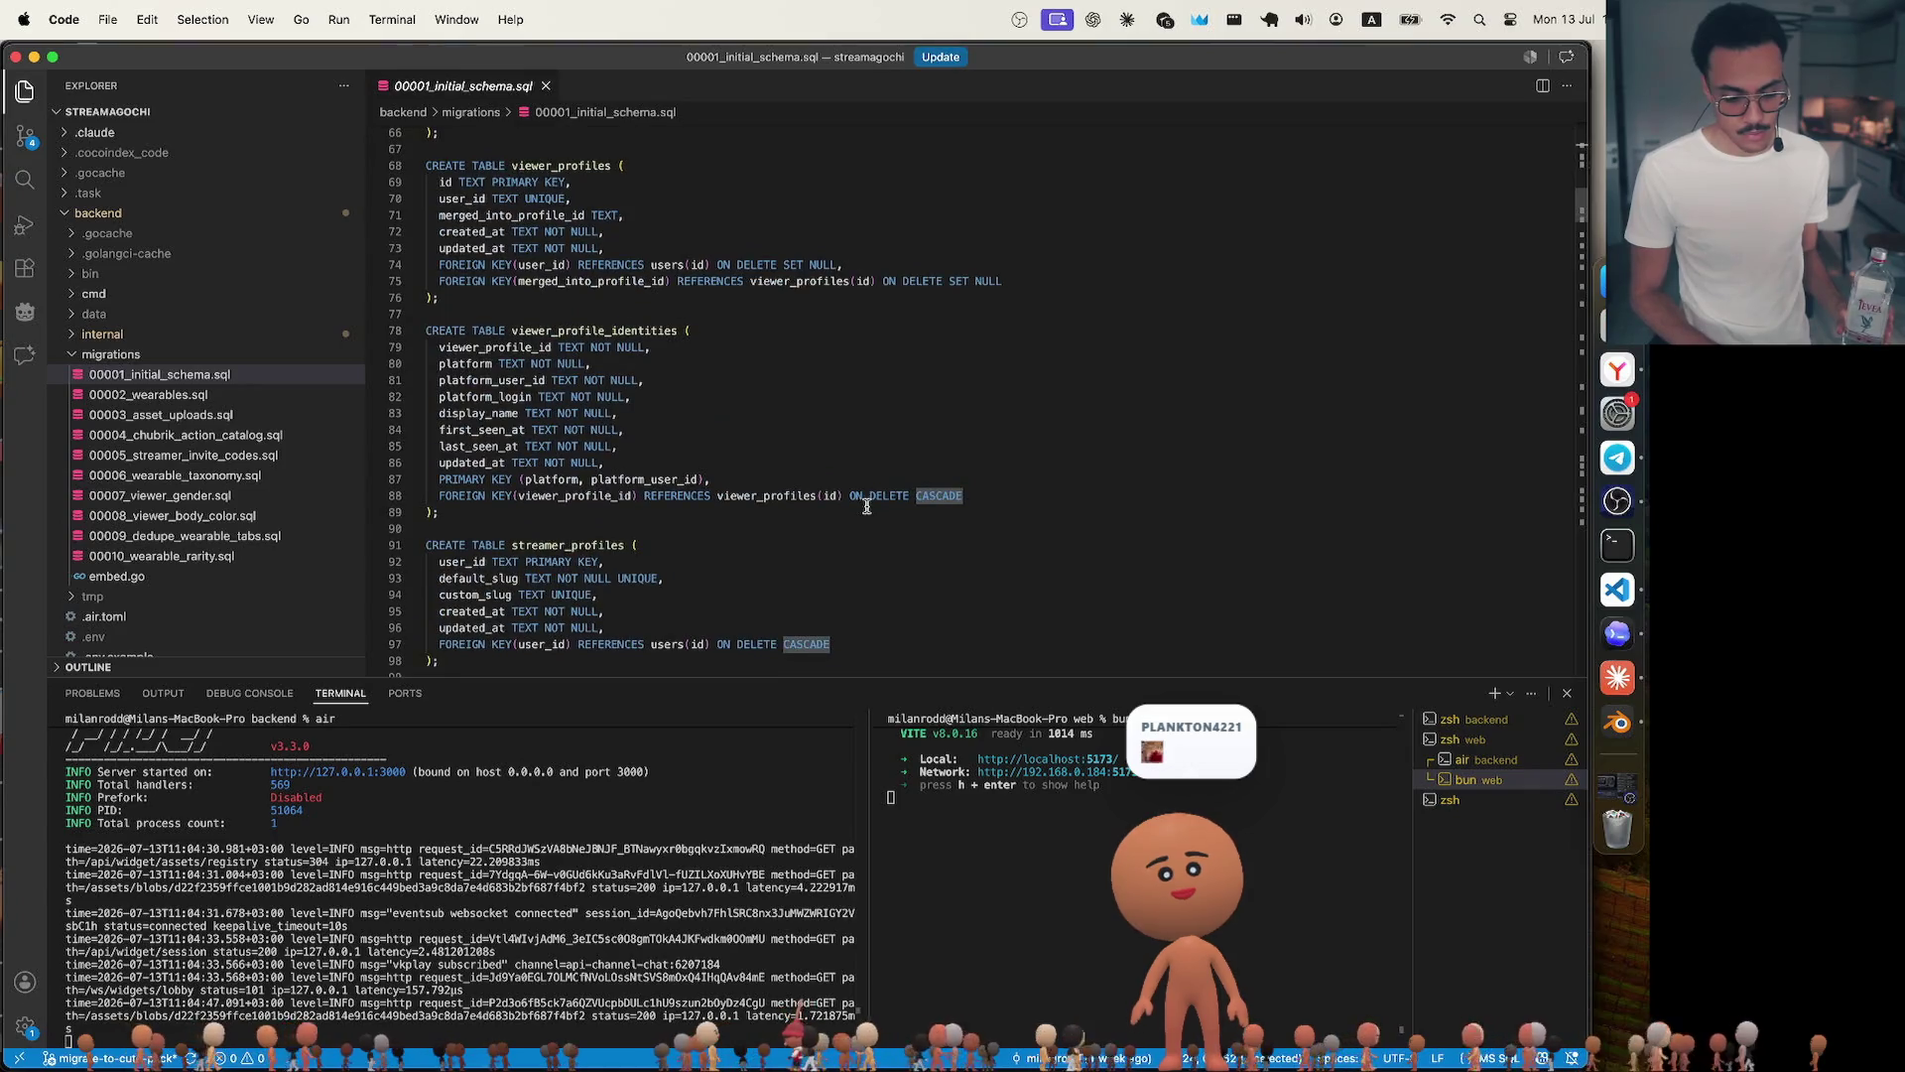
scroll(865, 507, "up", 20)
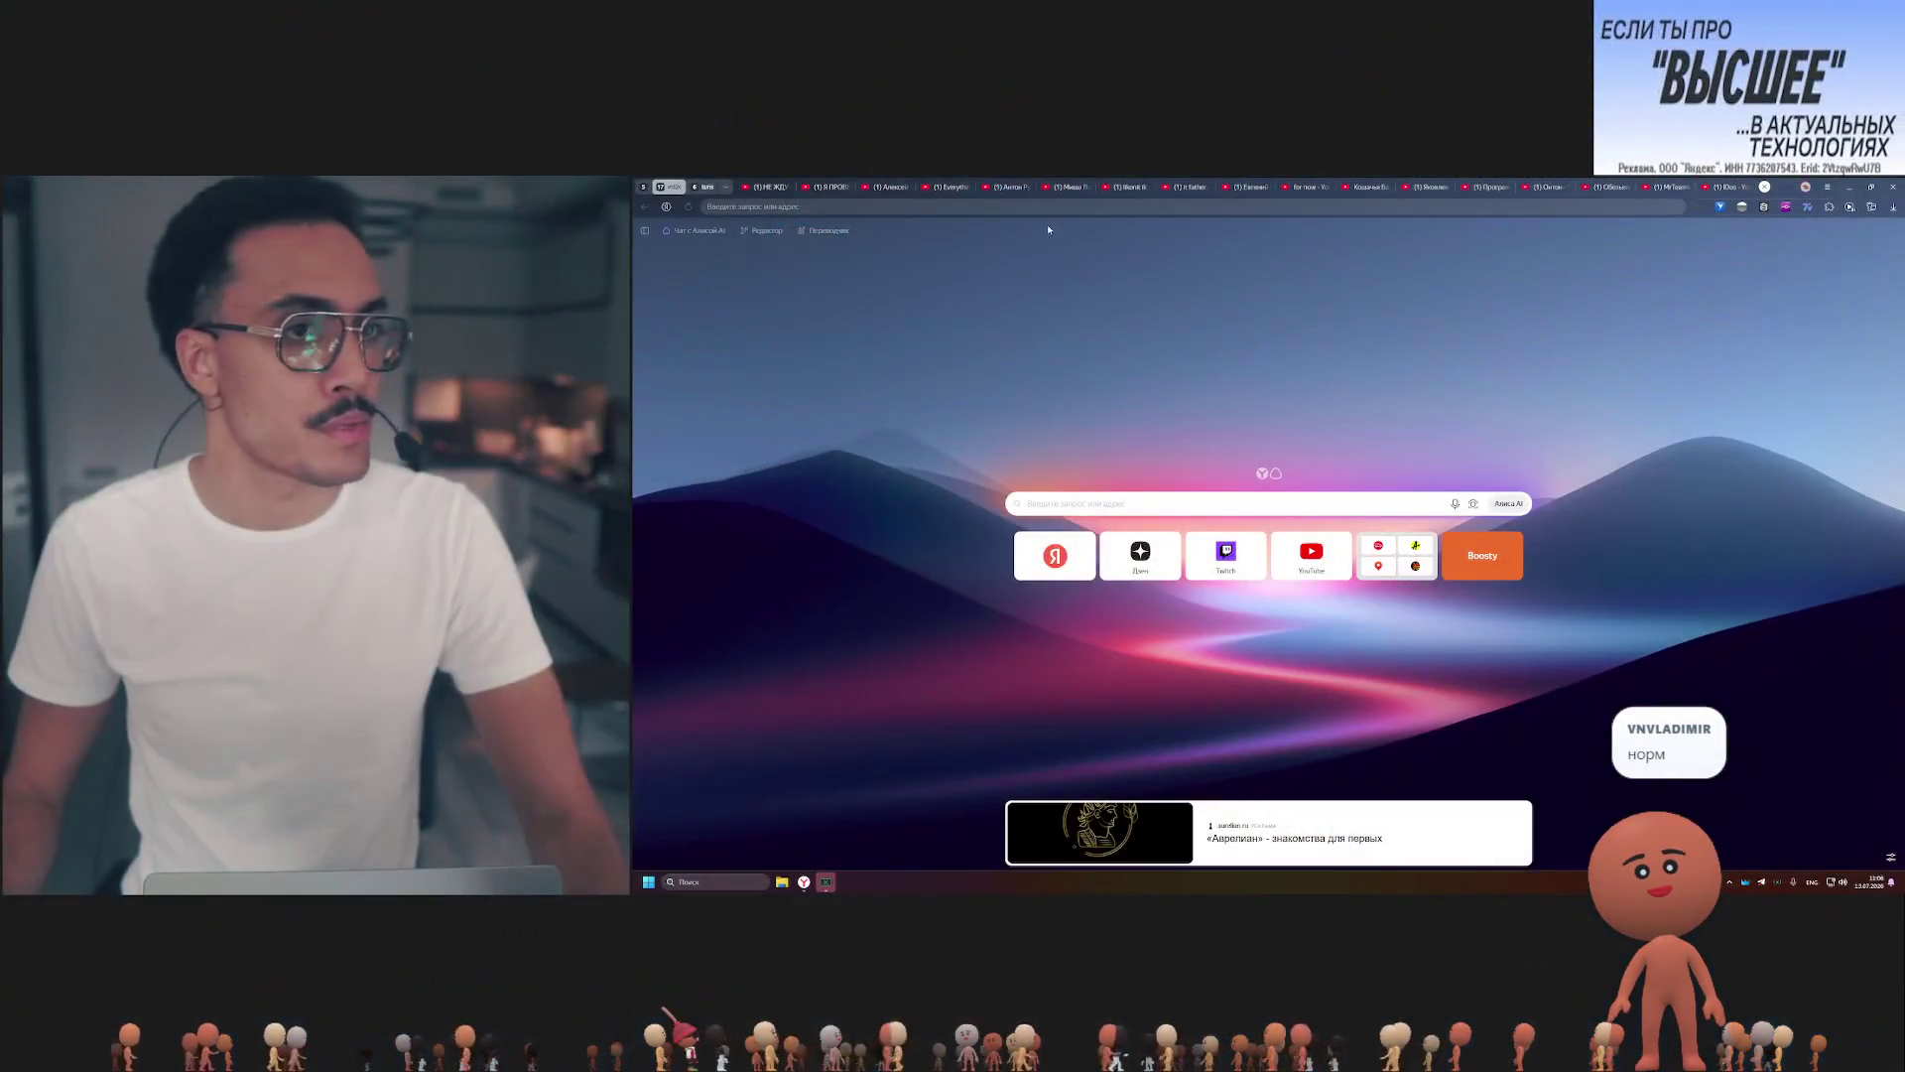
Navigate the browser to the rodd-oss/gomp repository via the github.com address suggestions.
left_click(1046, 208)
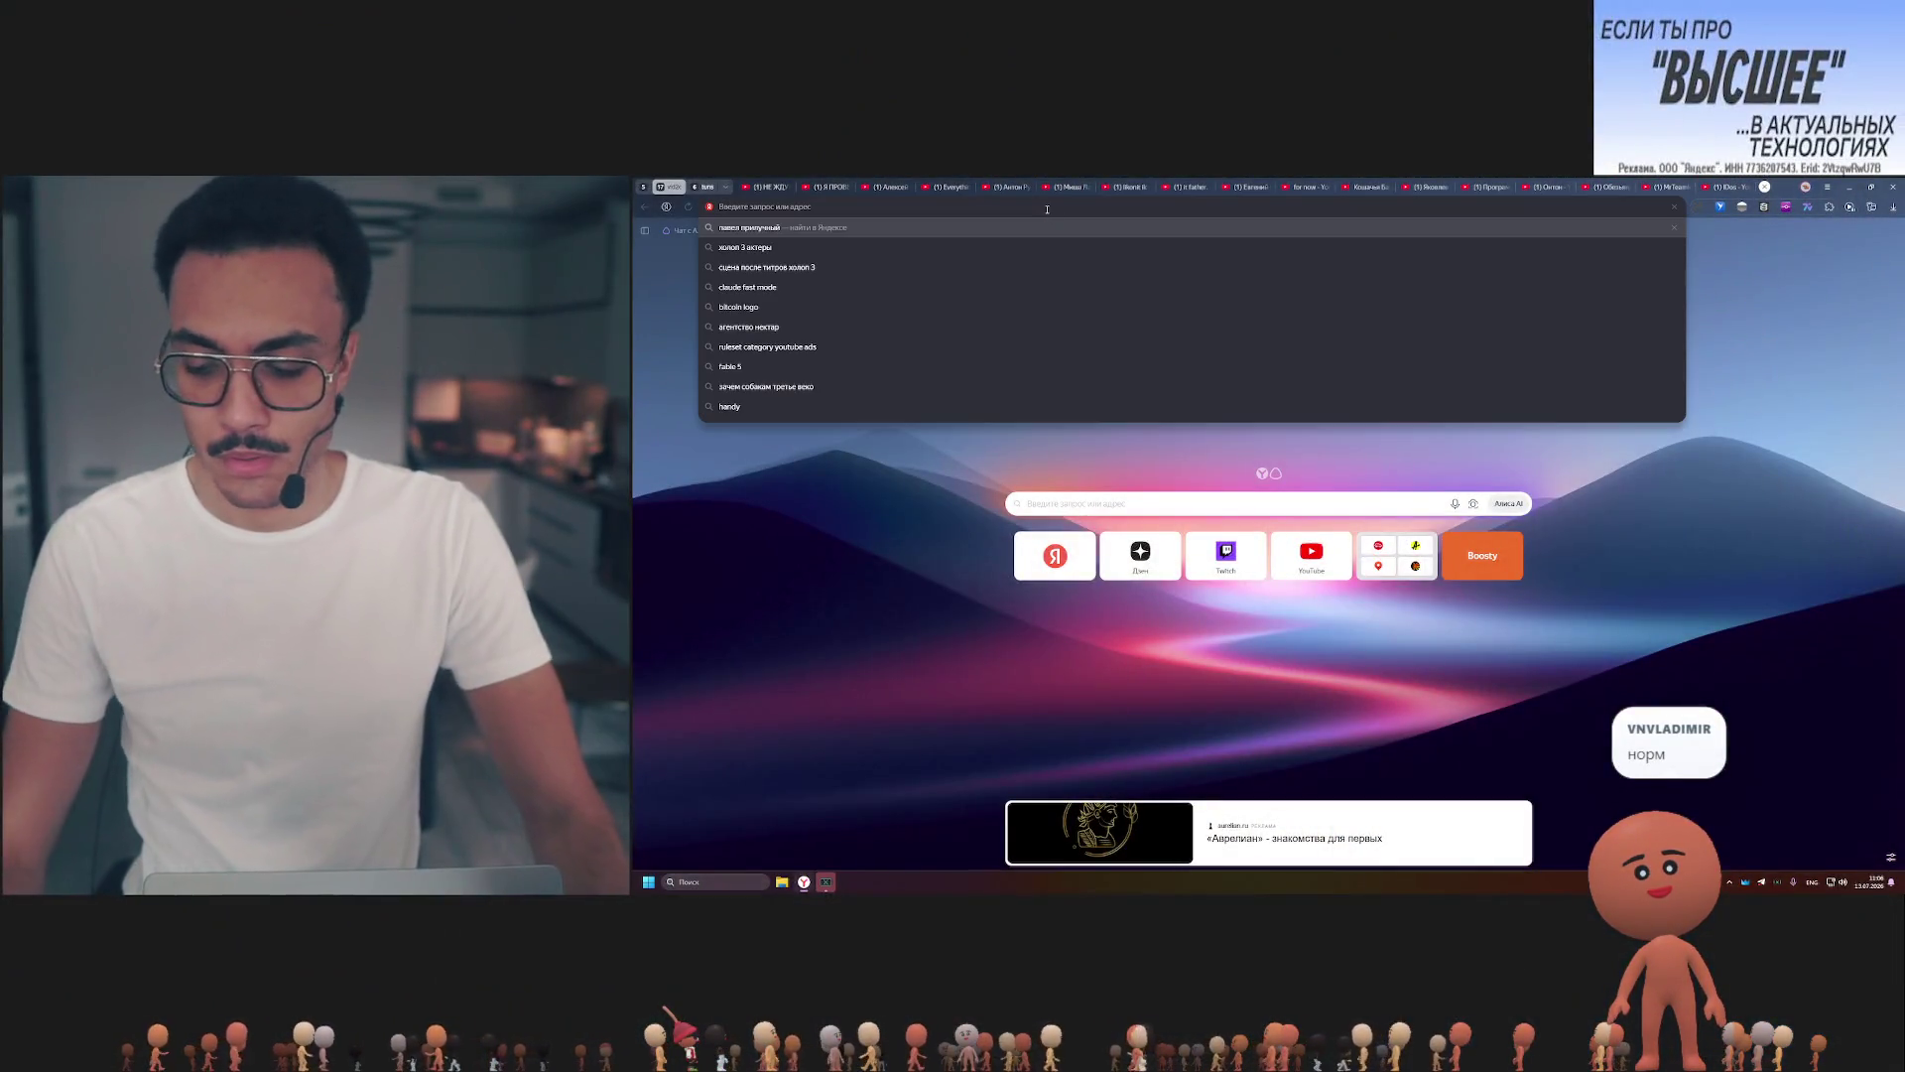
type("github.com")
key("Down")
key("Down")
key("Down")
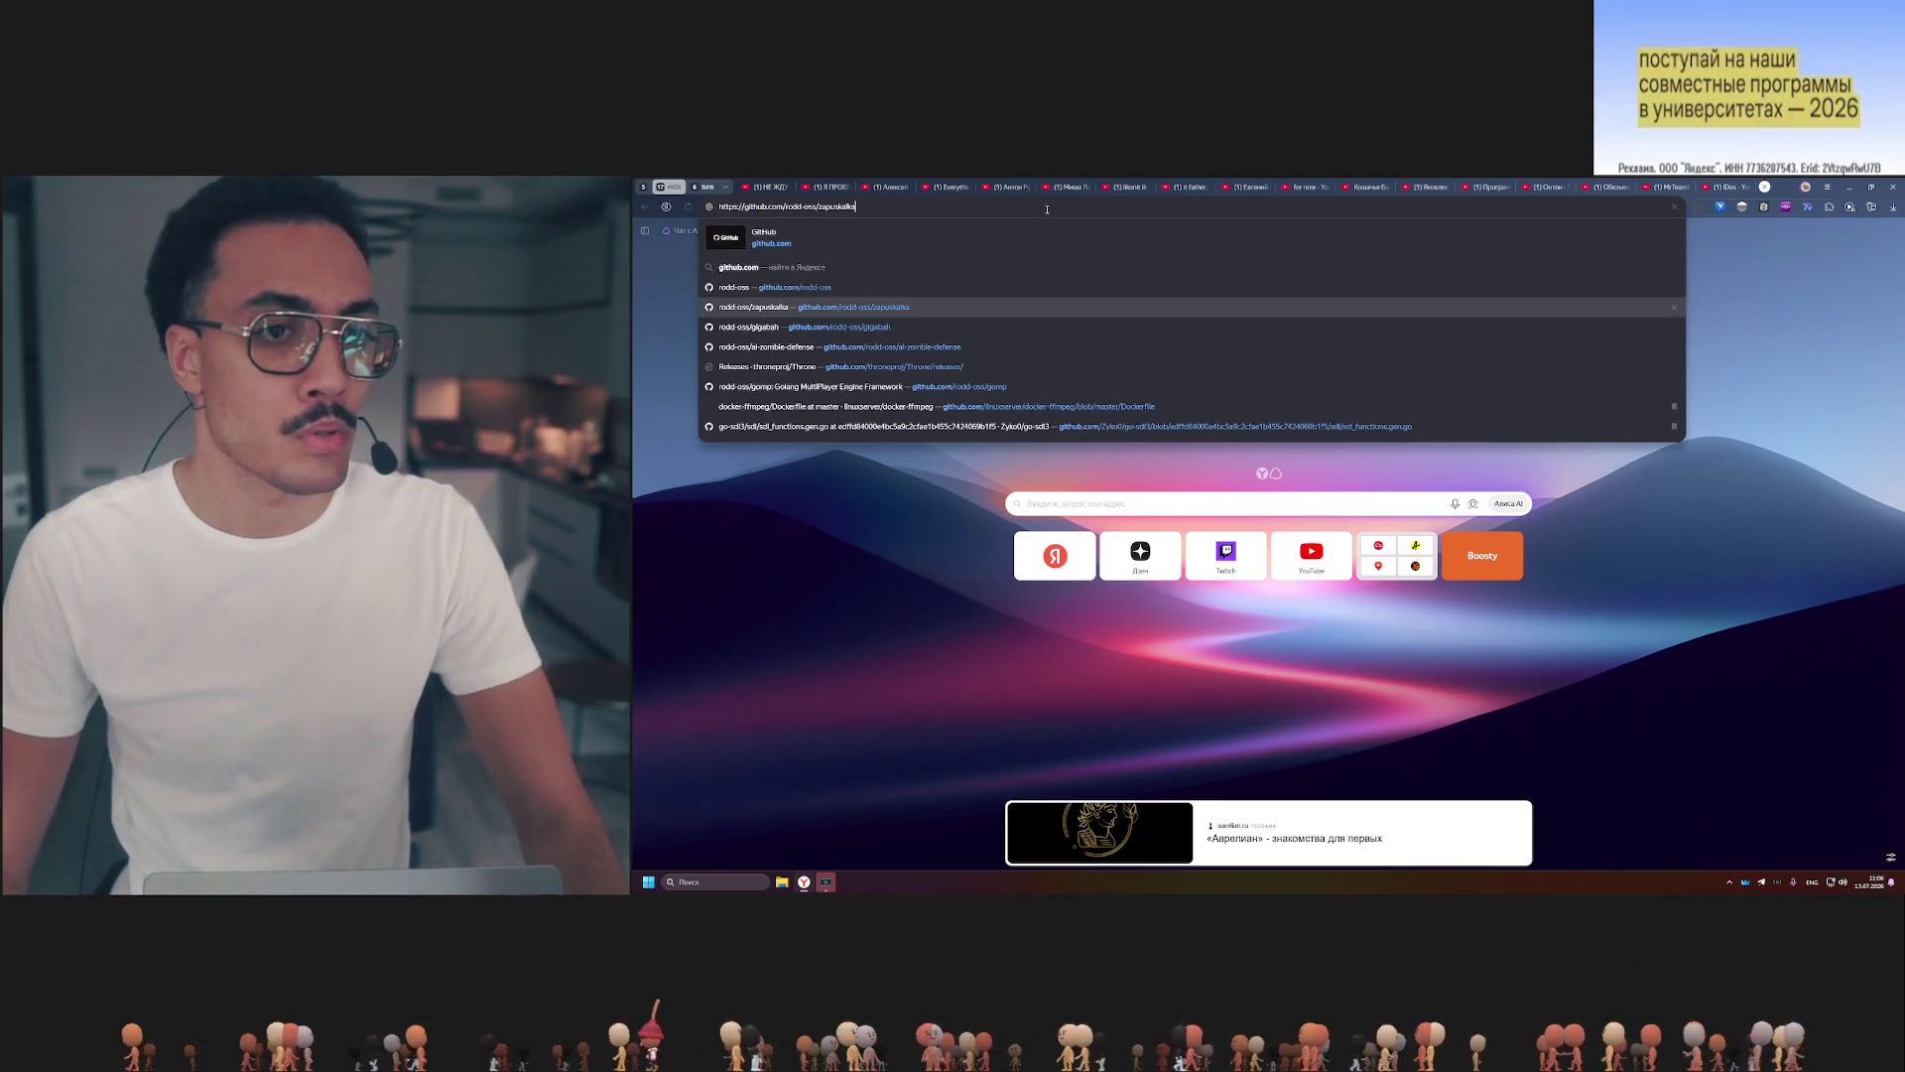
key("Down")
key("BackSpace")
key("BackSpace")
key("BackSpace")
type("go")
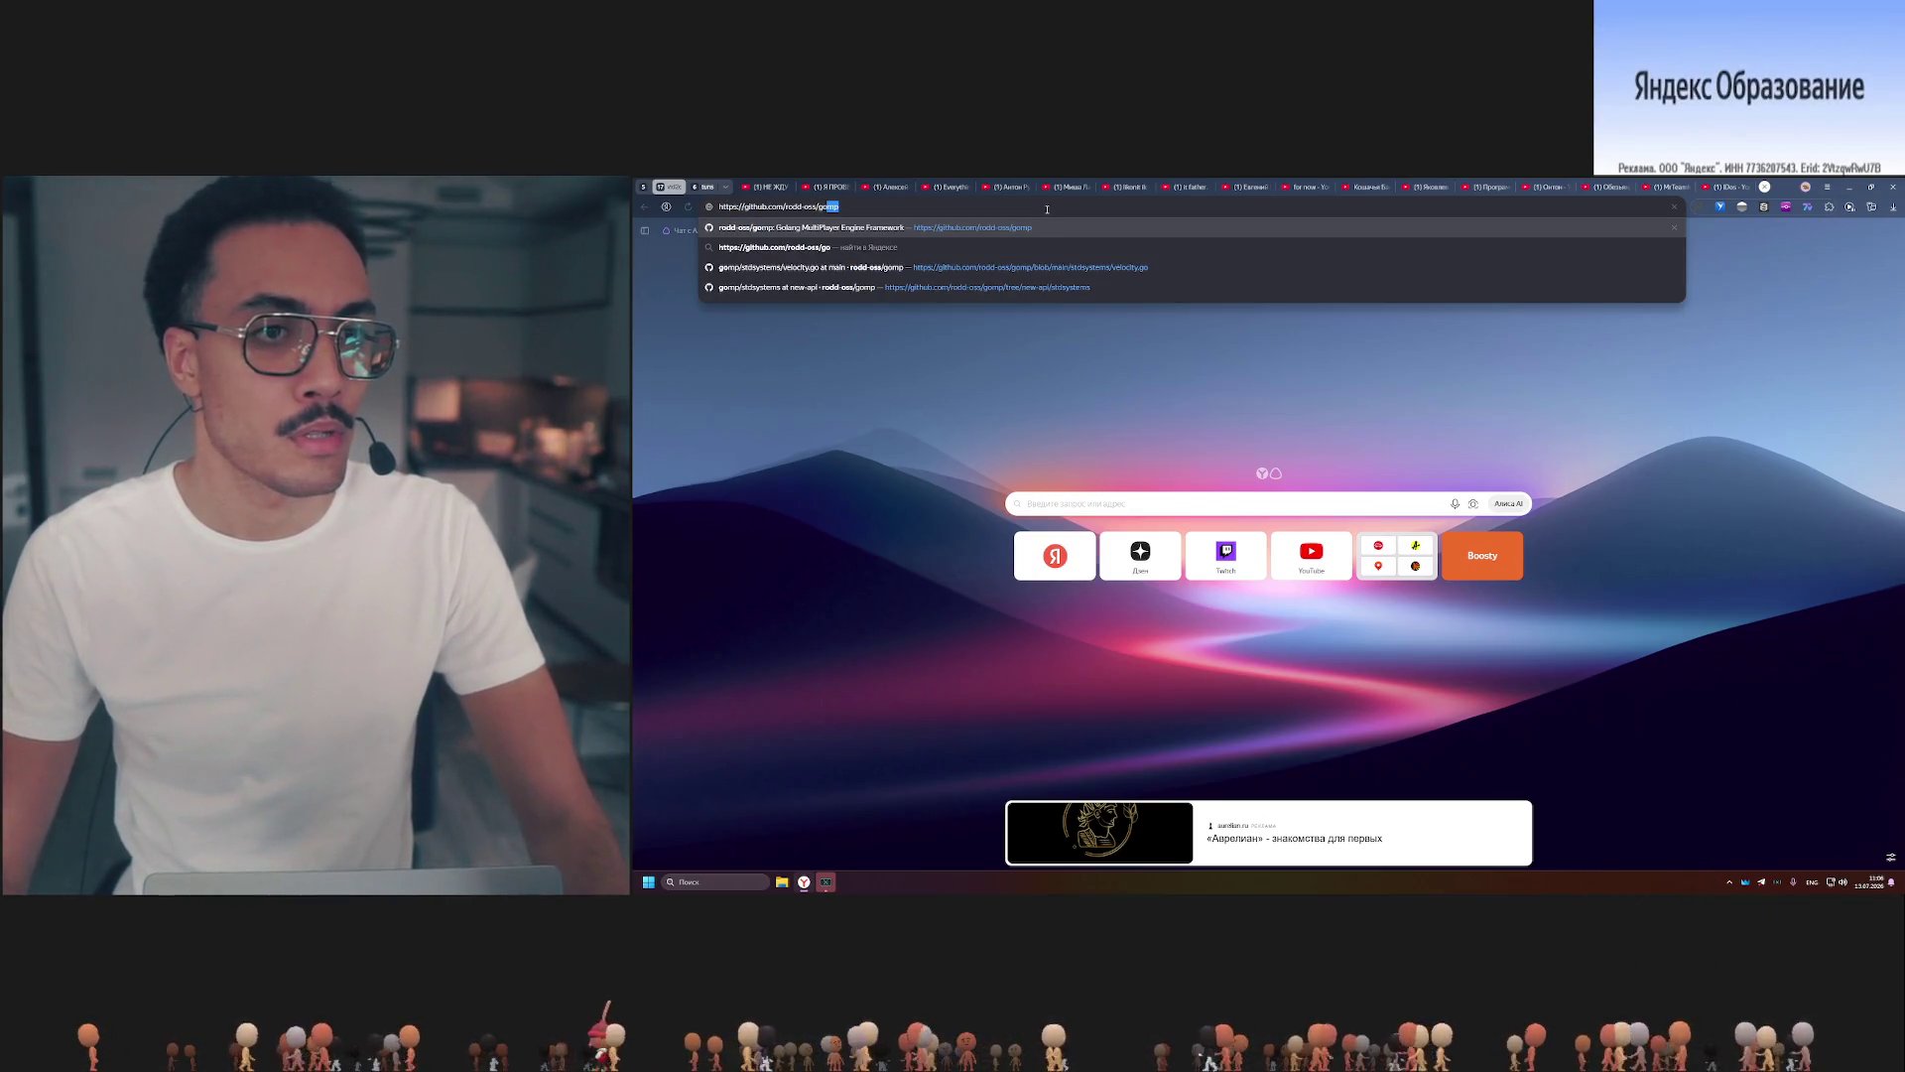
key("Return")
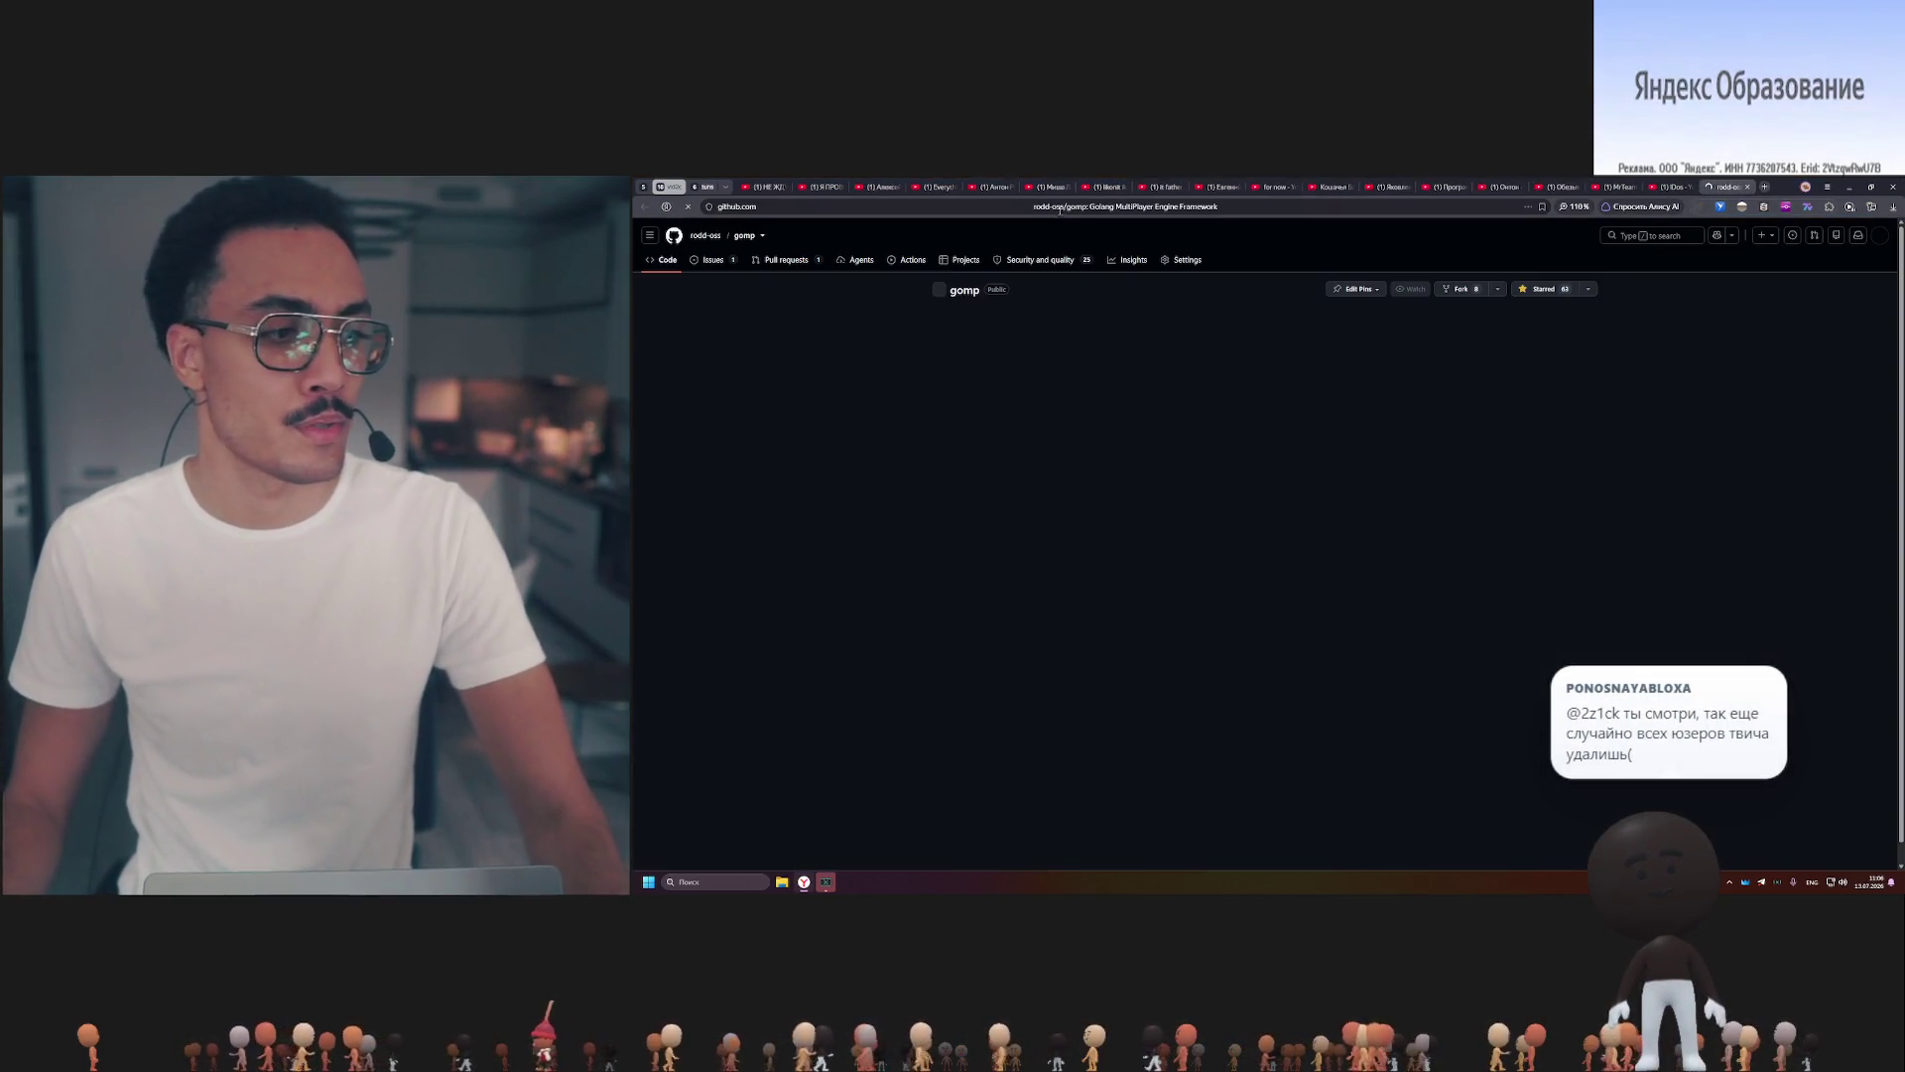
left_click(1059, 208)
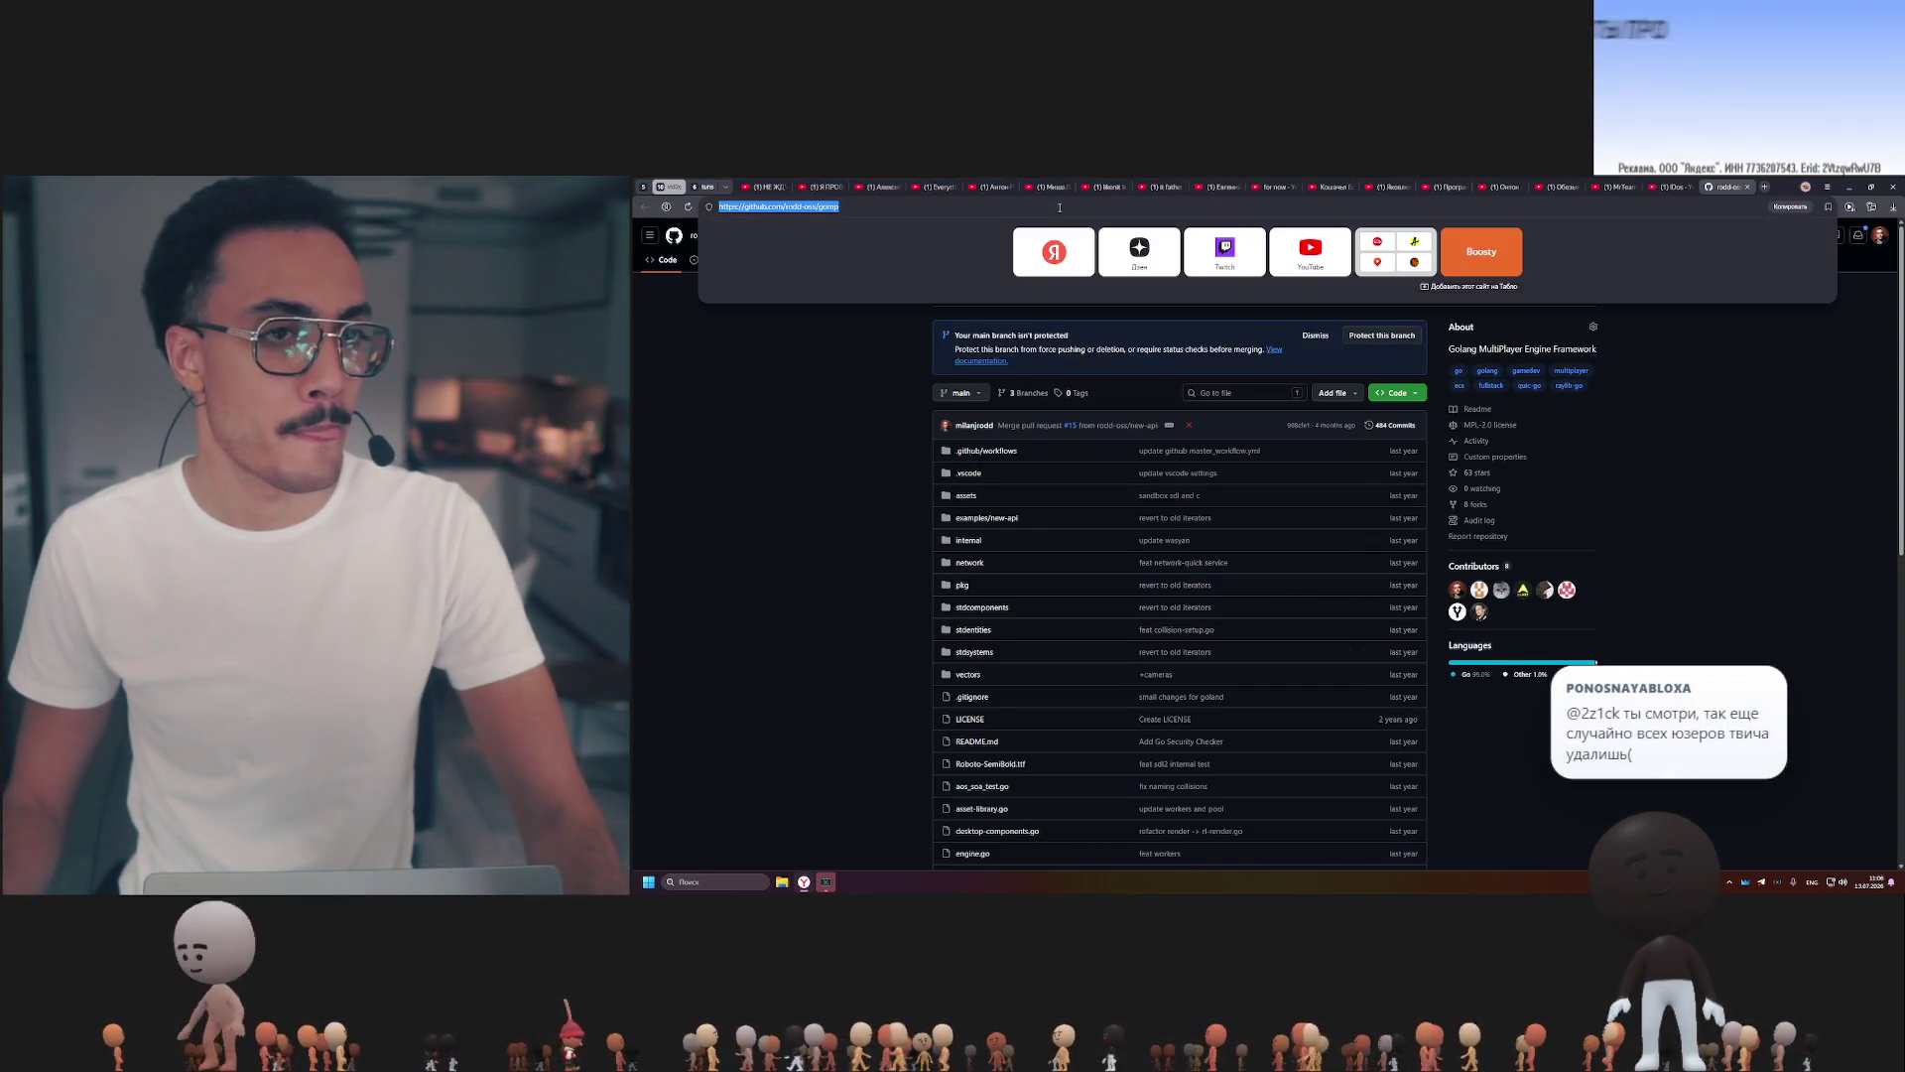
key("Escape")
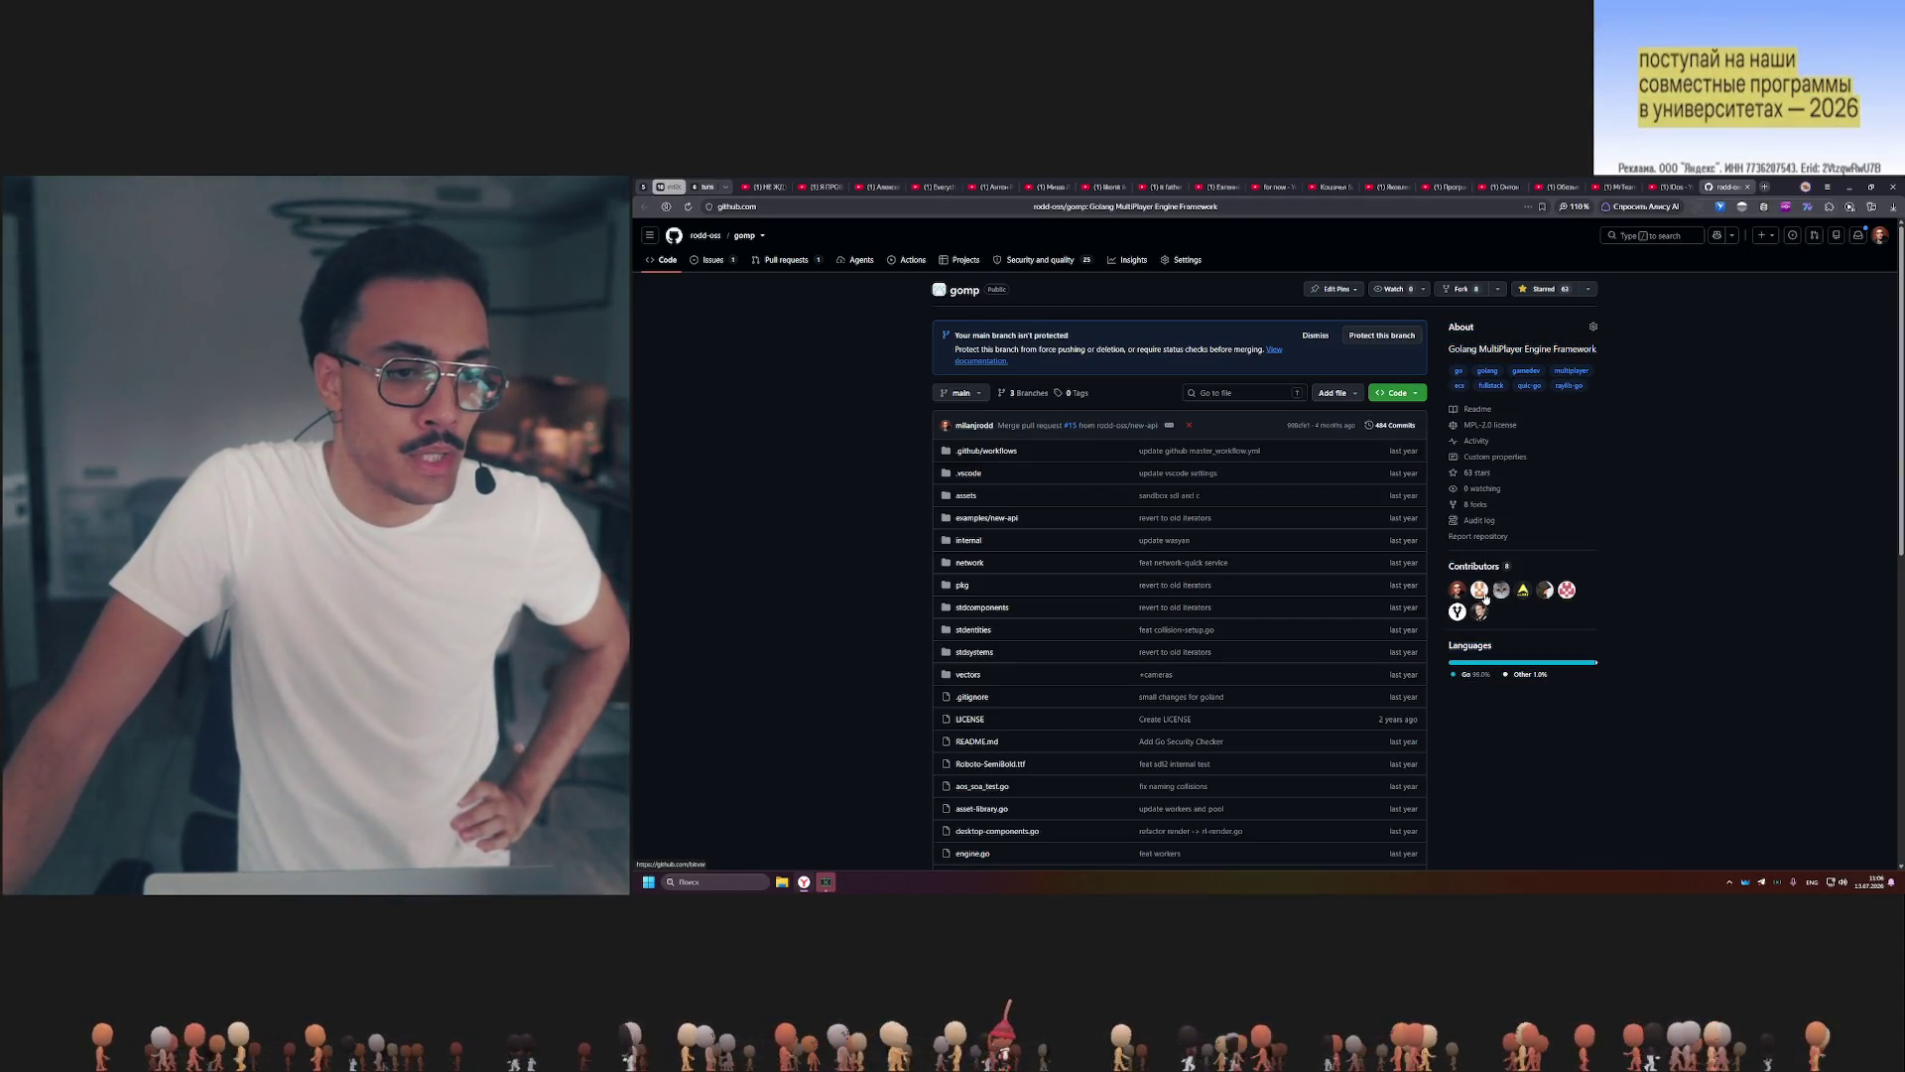
scroll(1557, 600, "down", 3)
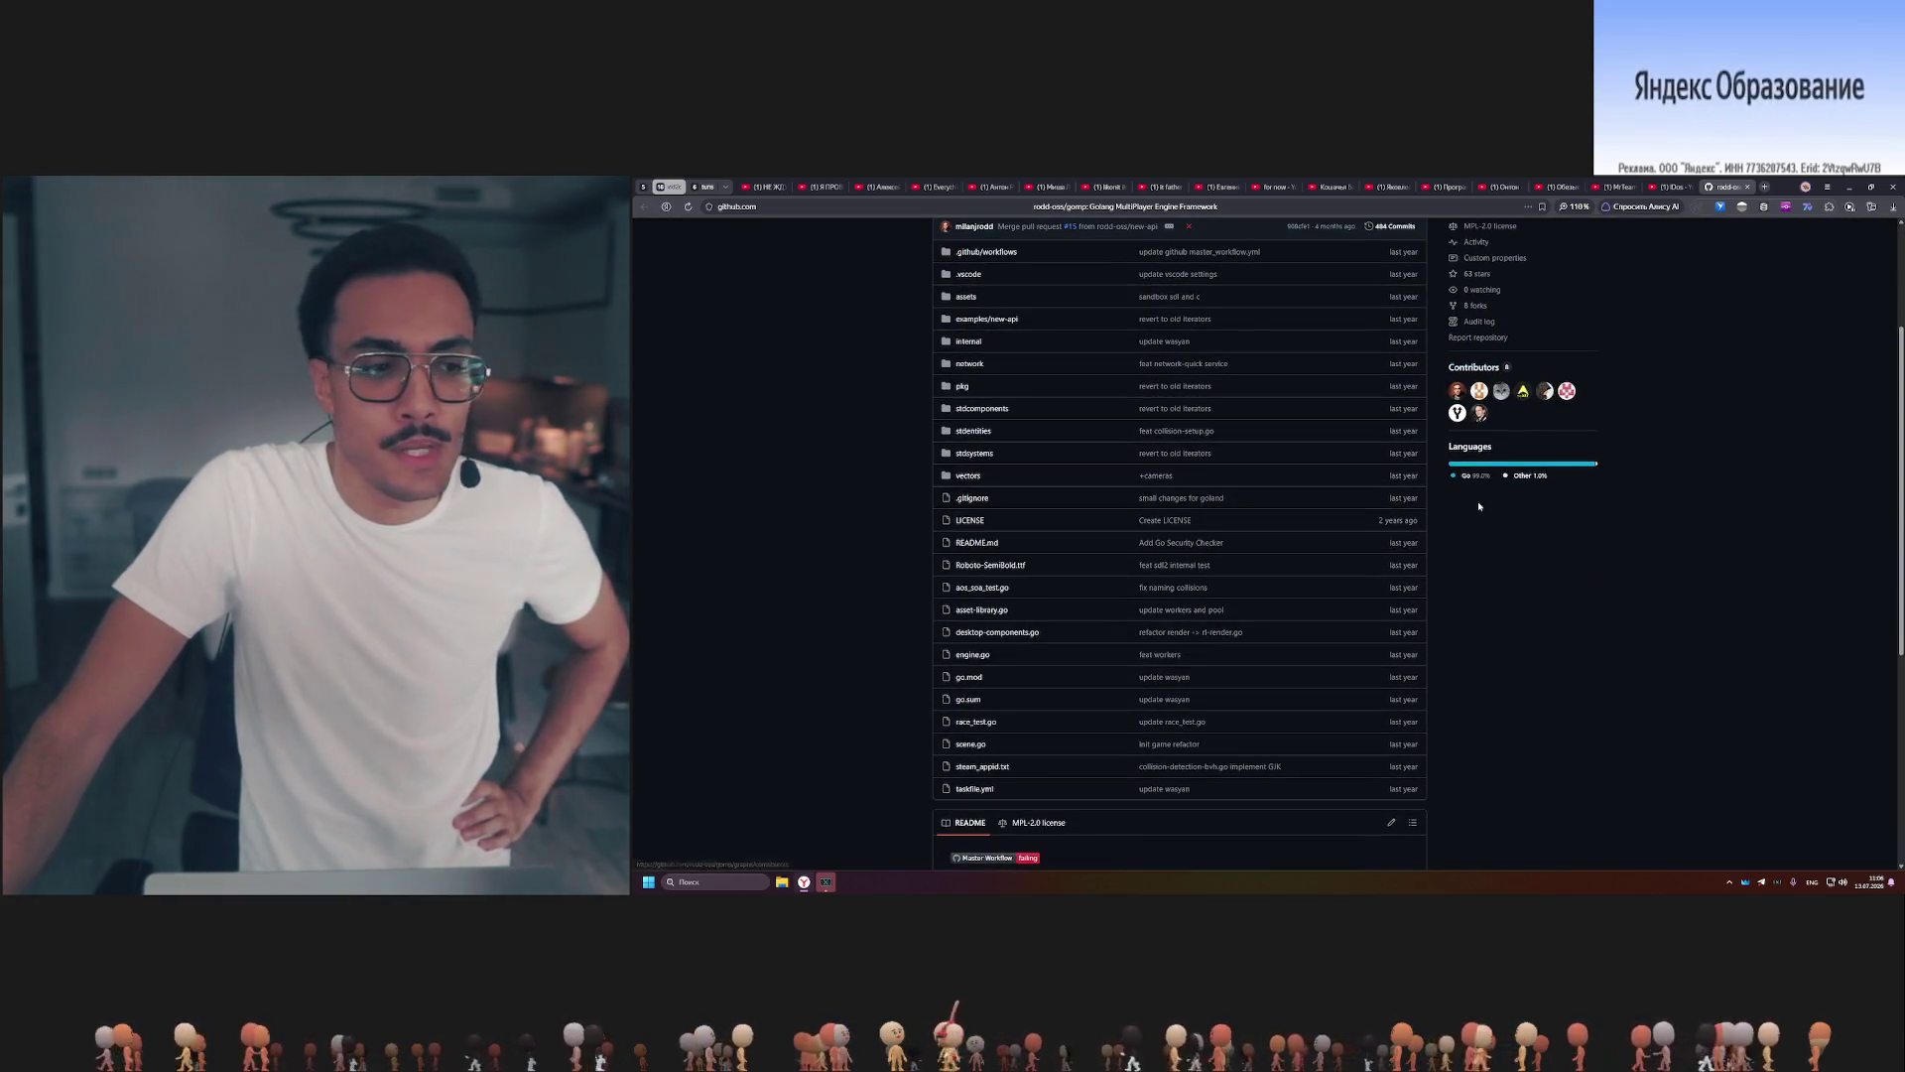
scroll(1481, 503, "down", 2)
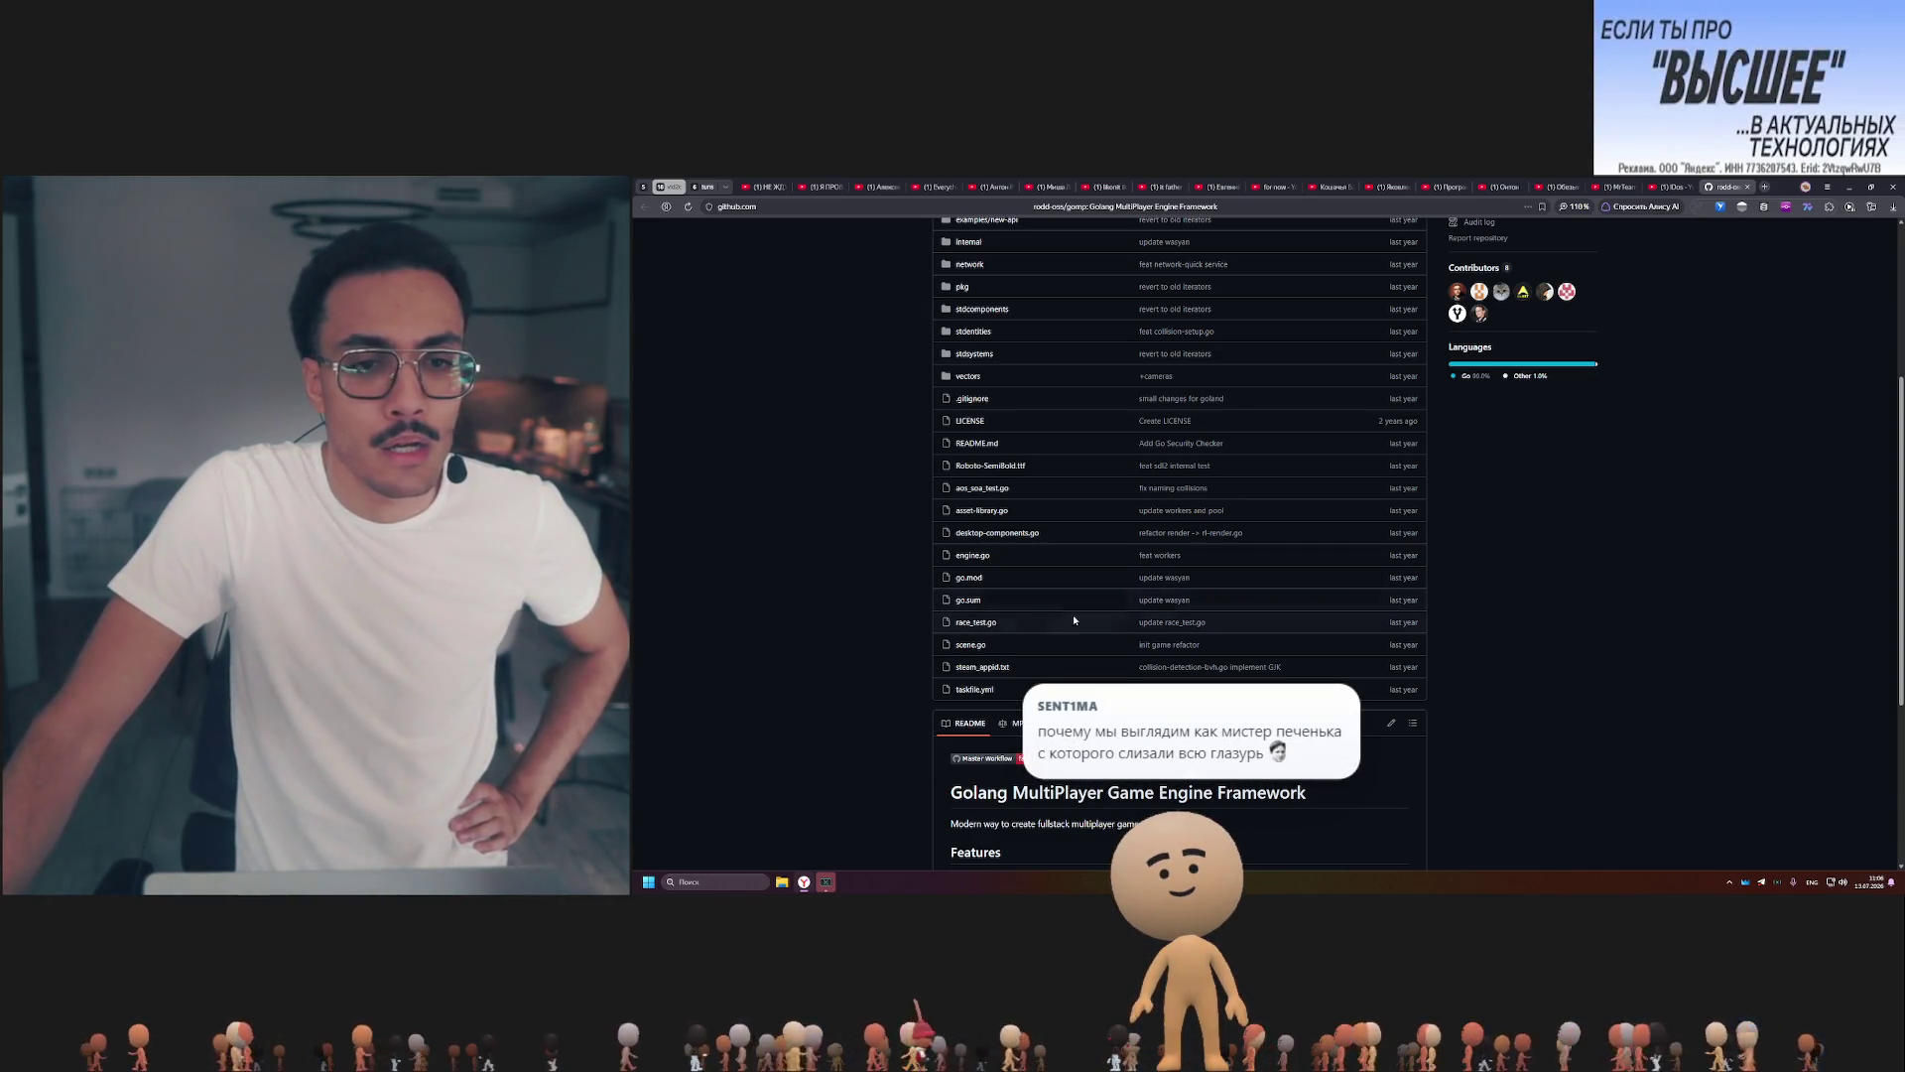
scroll(996, 634, "up", 5)
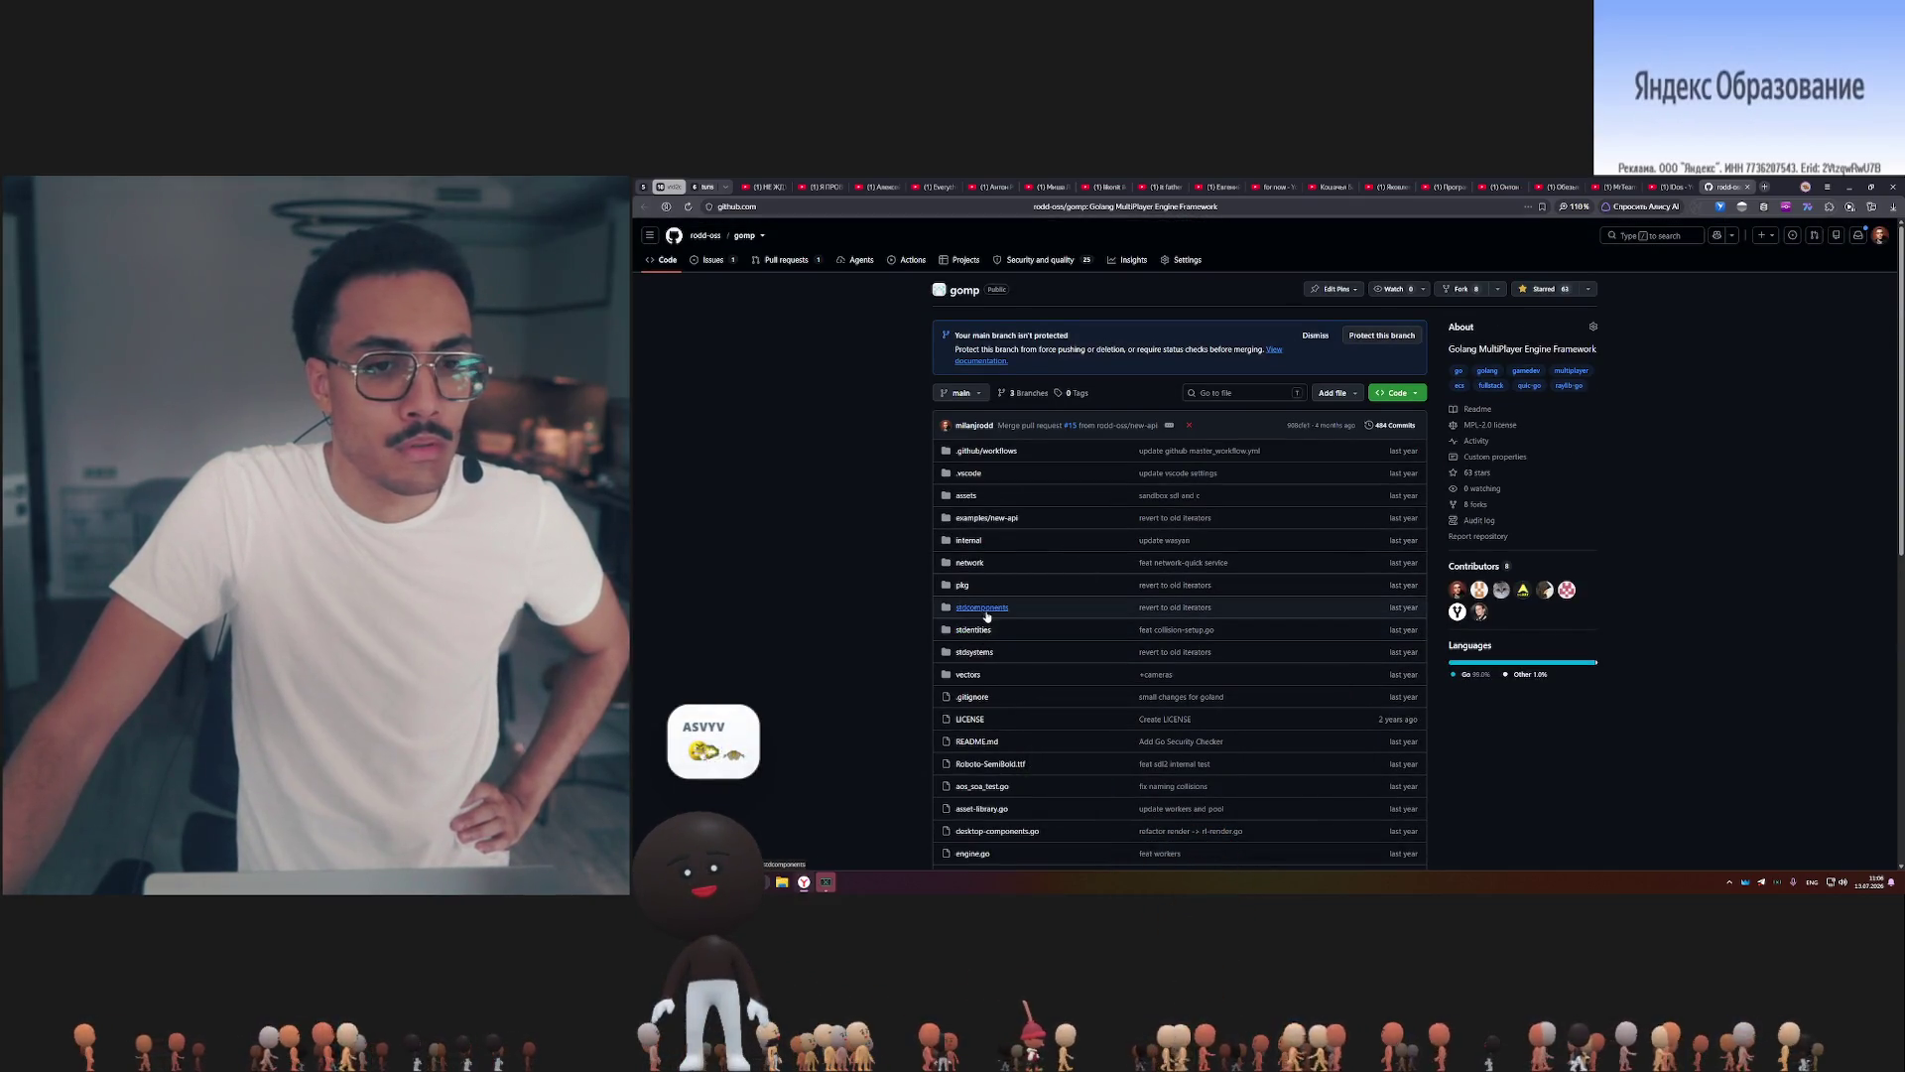
Browse the repository tree through stdsystems and pkg/ecs to view bucket.go.
left_click(982, 653)
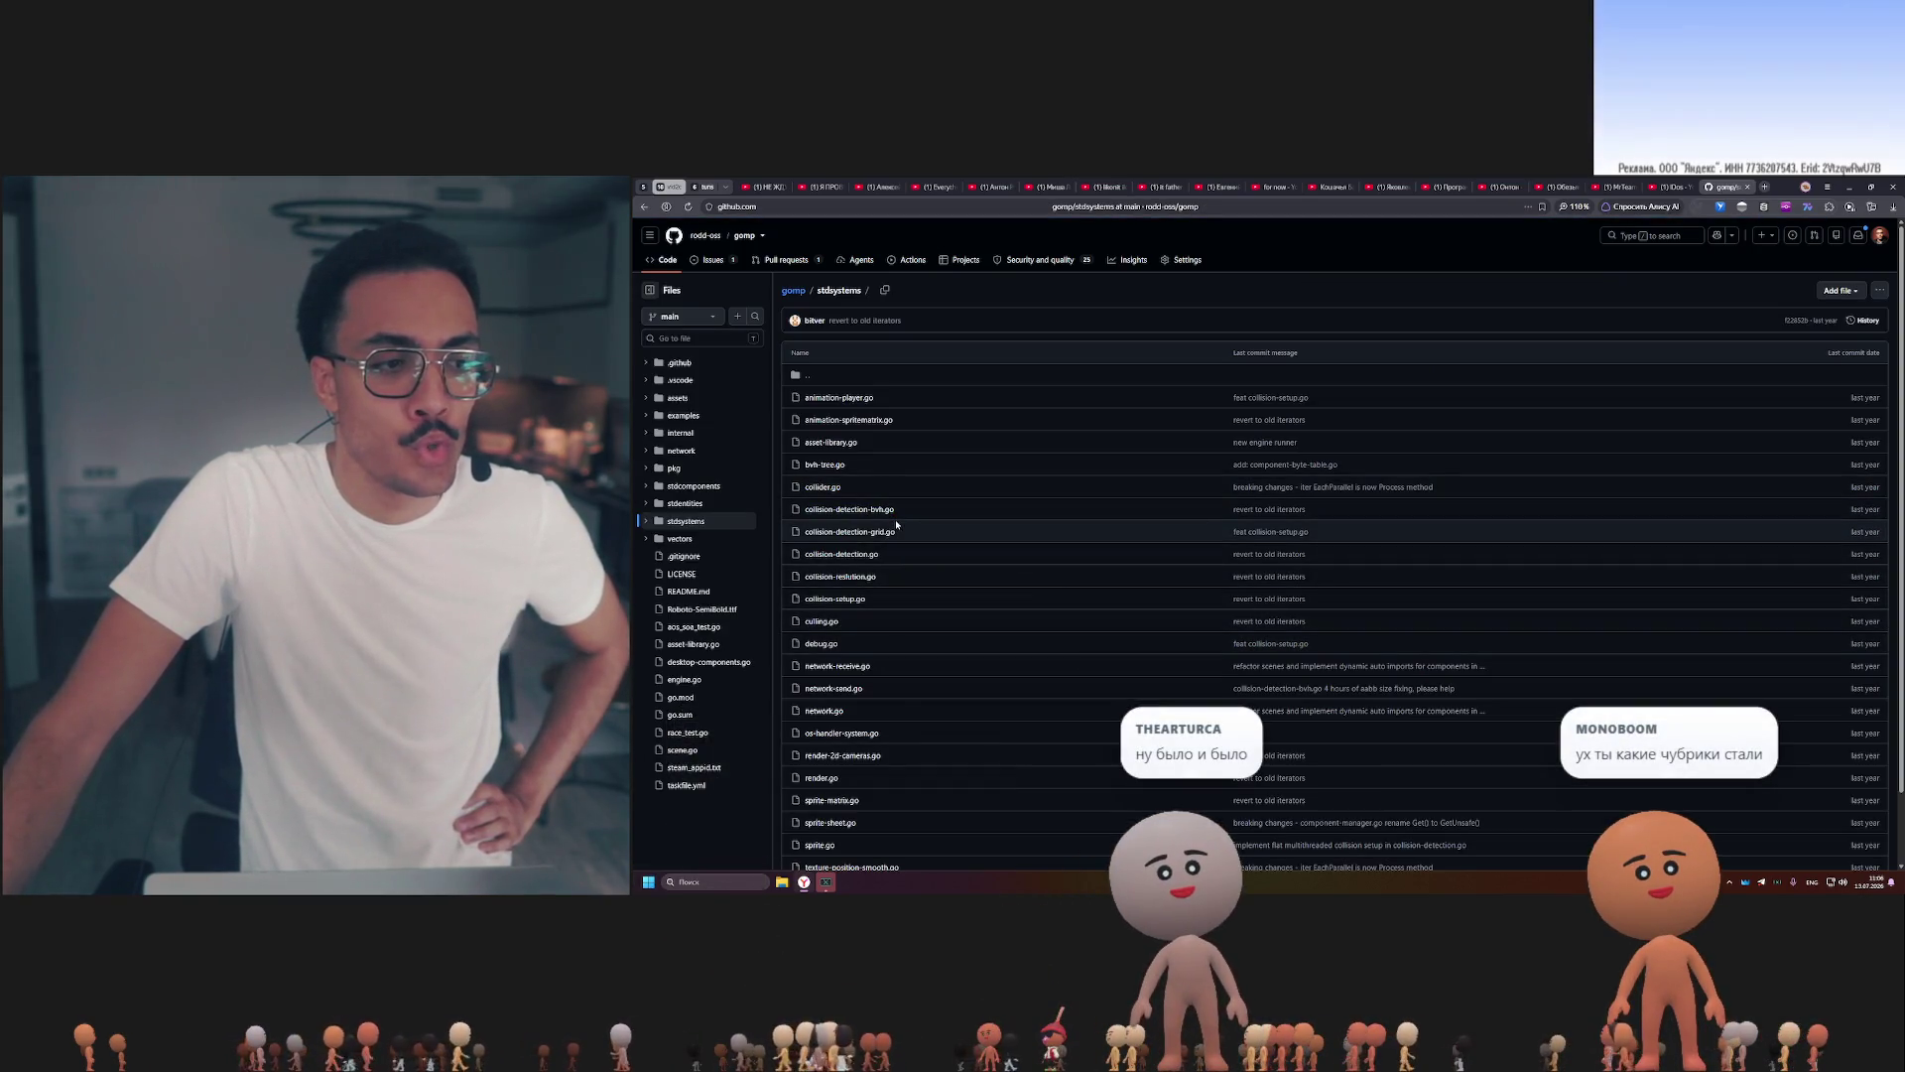
scroll(896, 522, "down", 1)
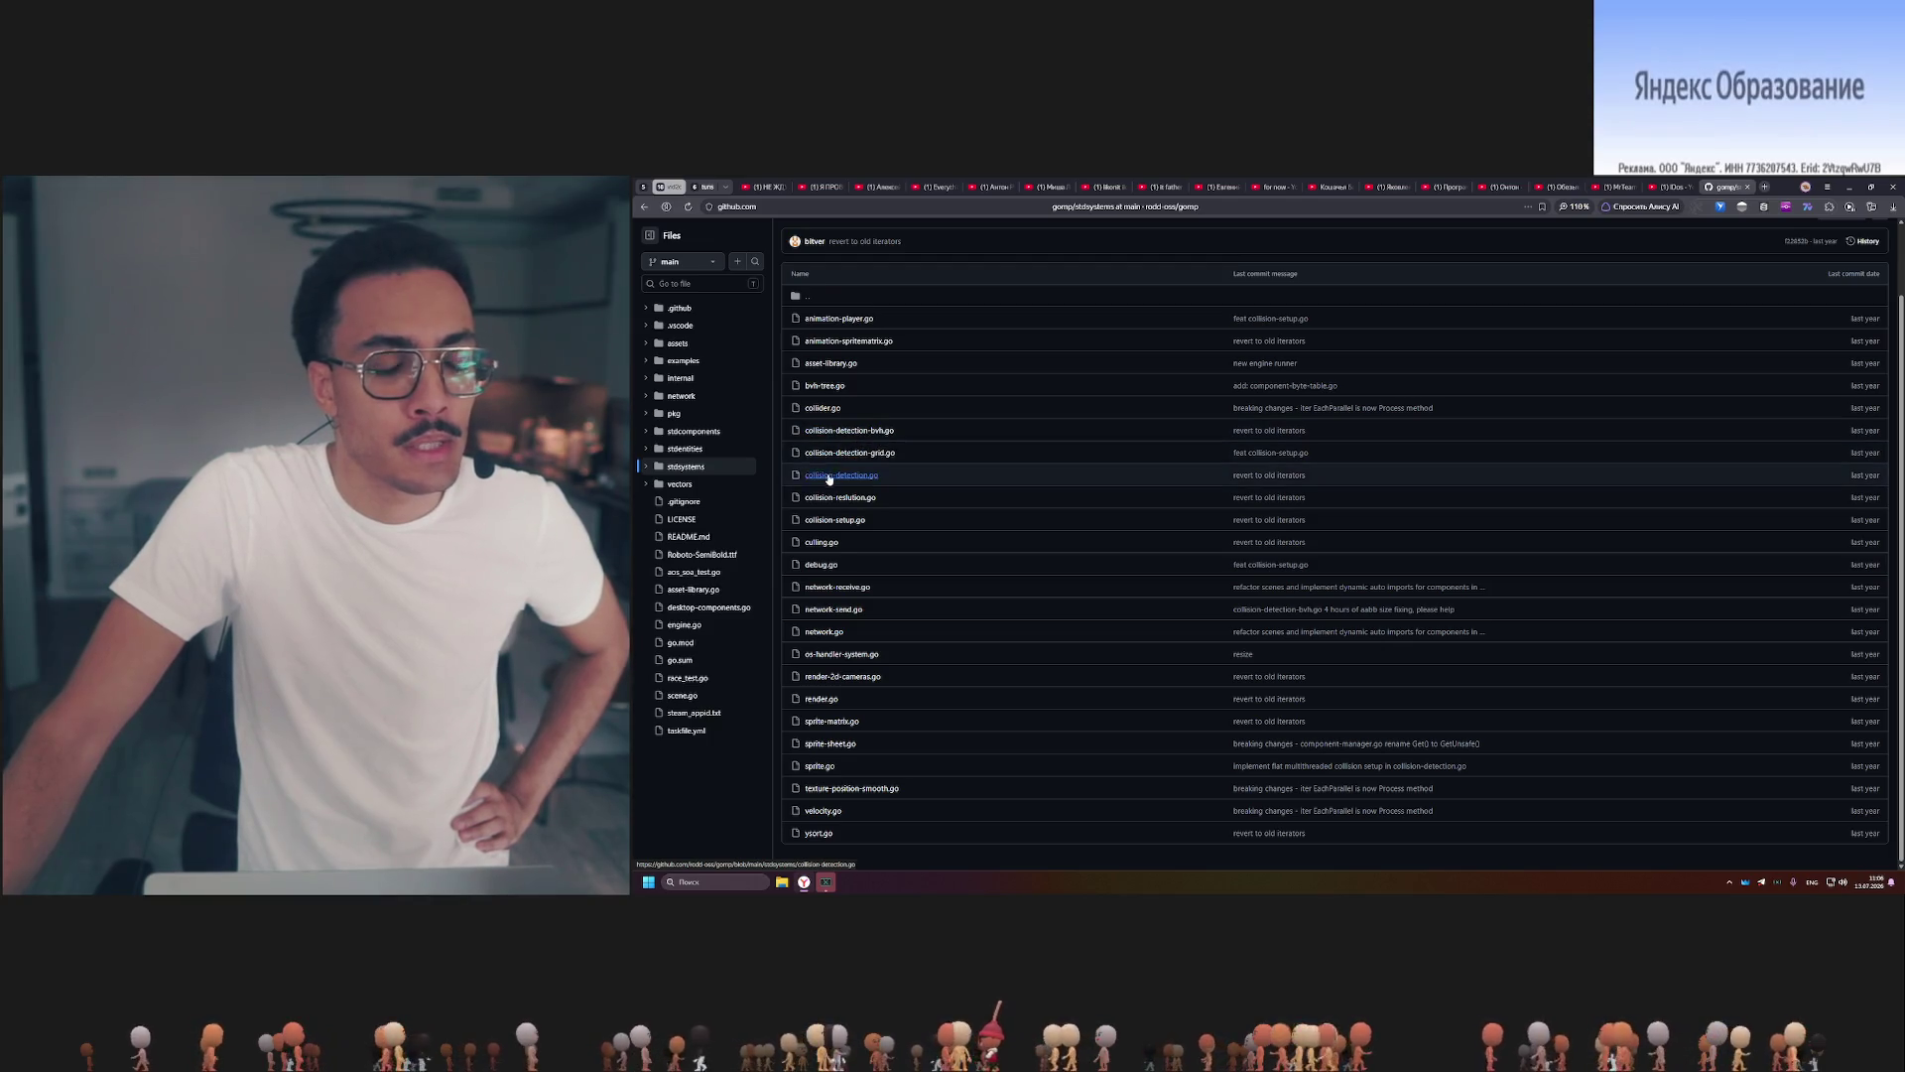
left_click(647, 415)
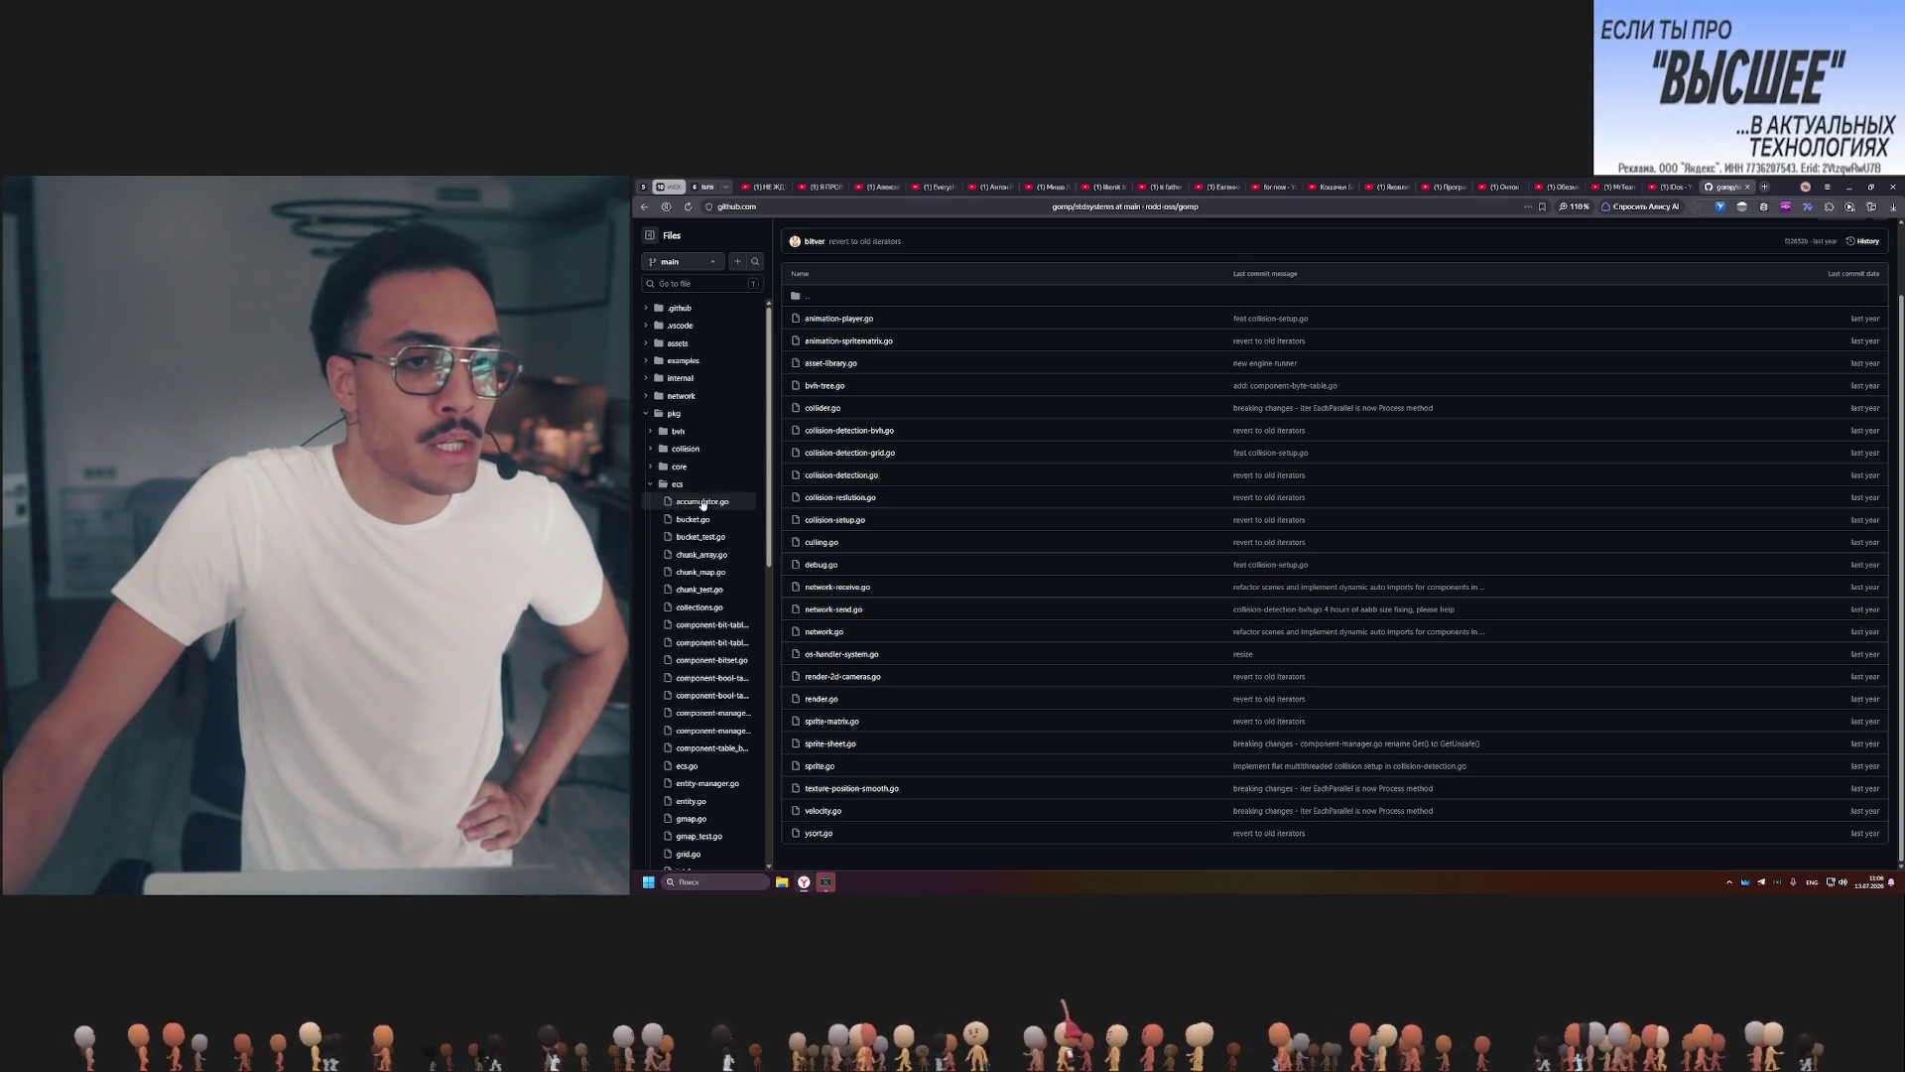
left_click(715, 523)
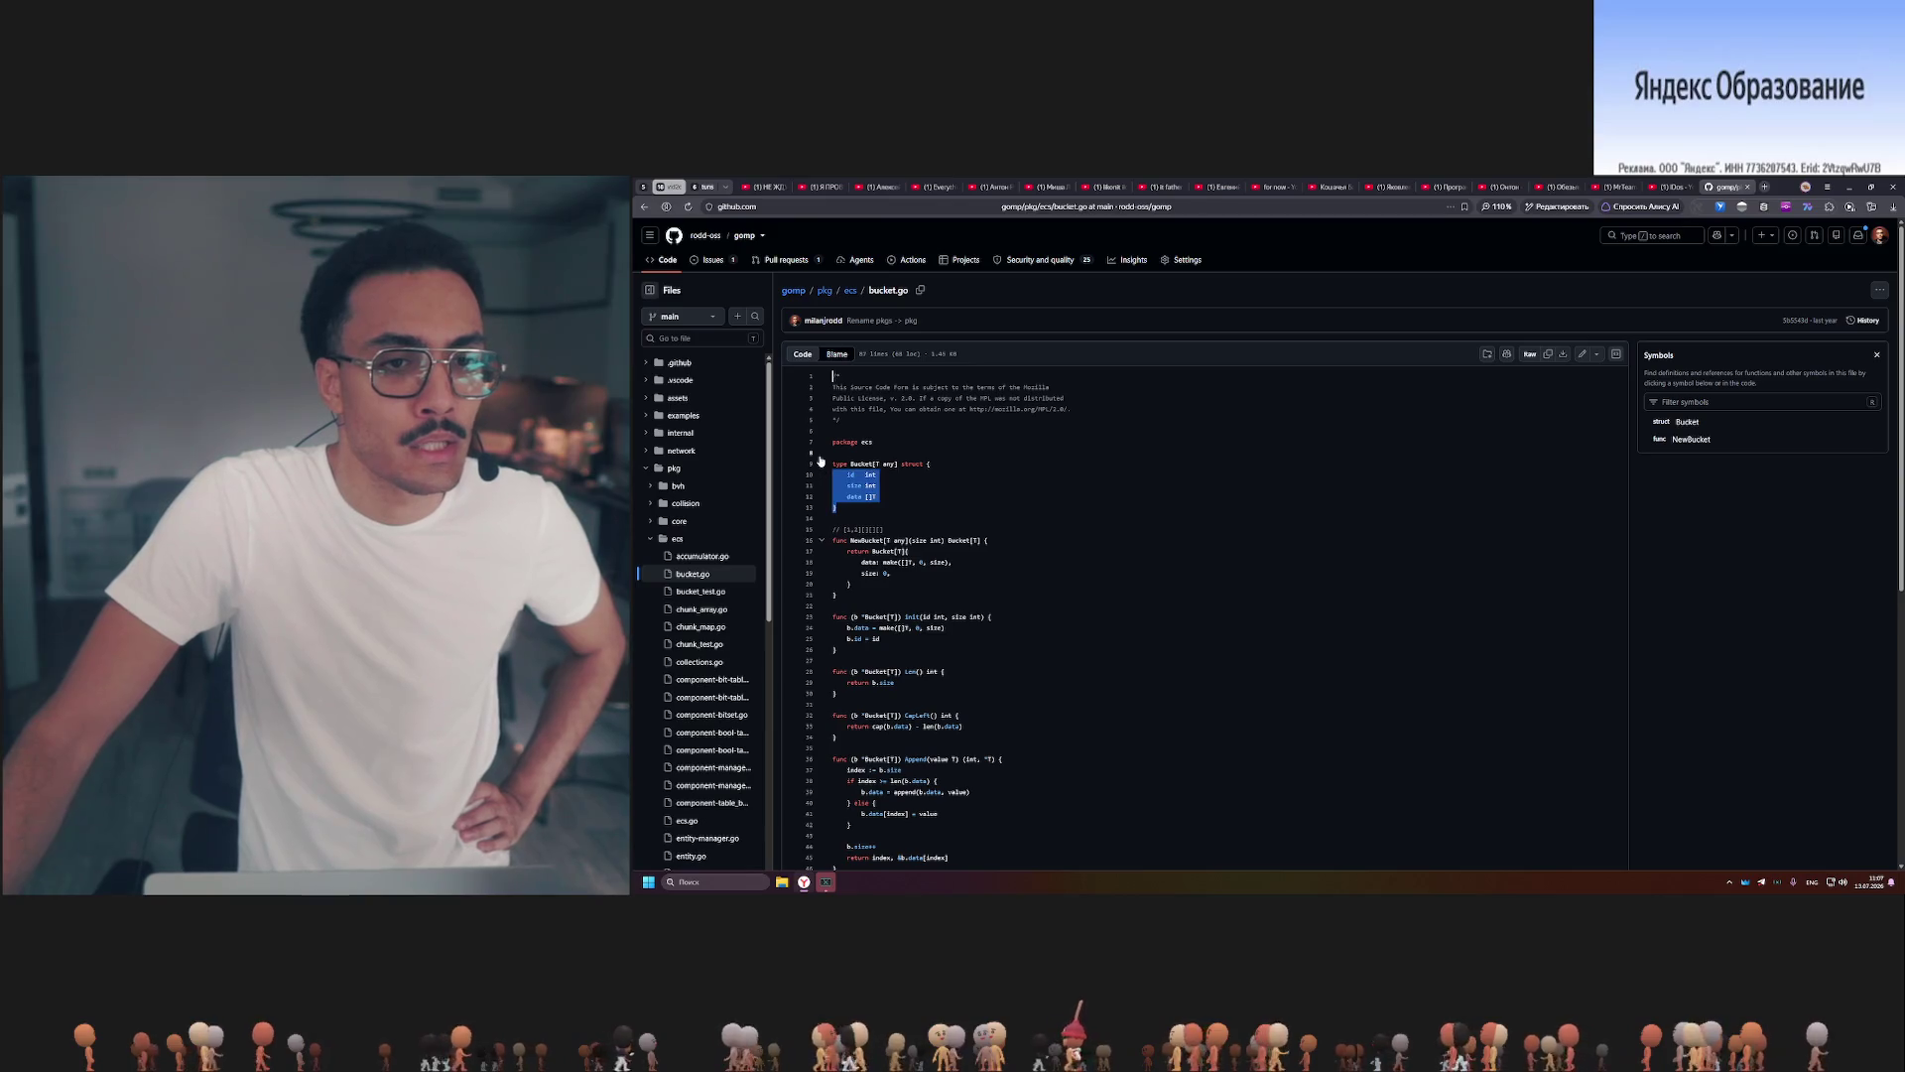
scroll(920, 525, "down", 3)
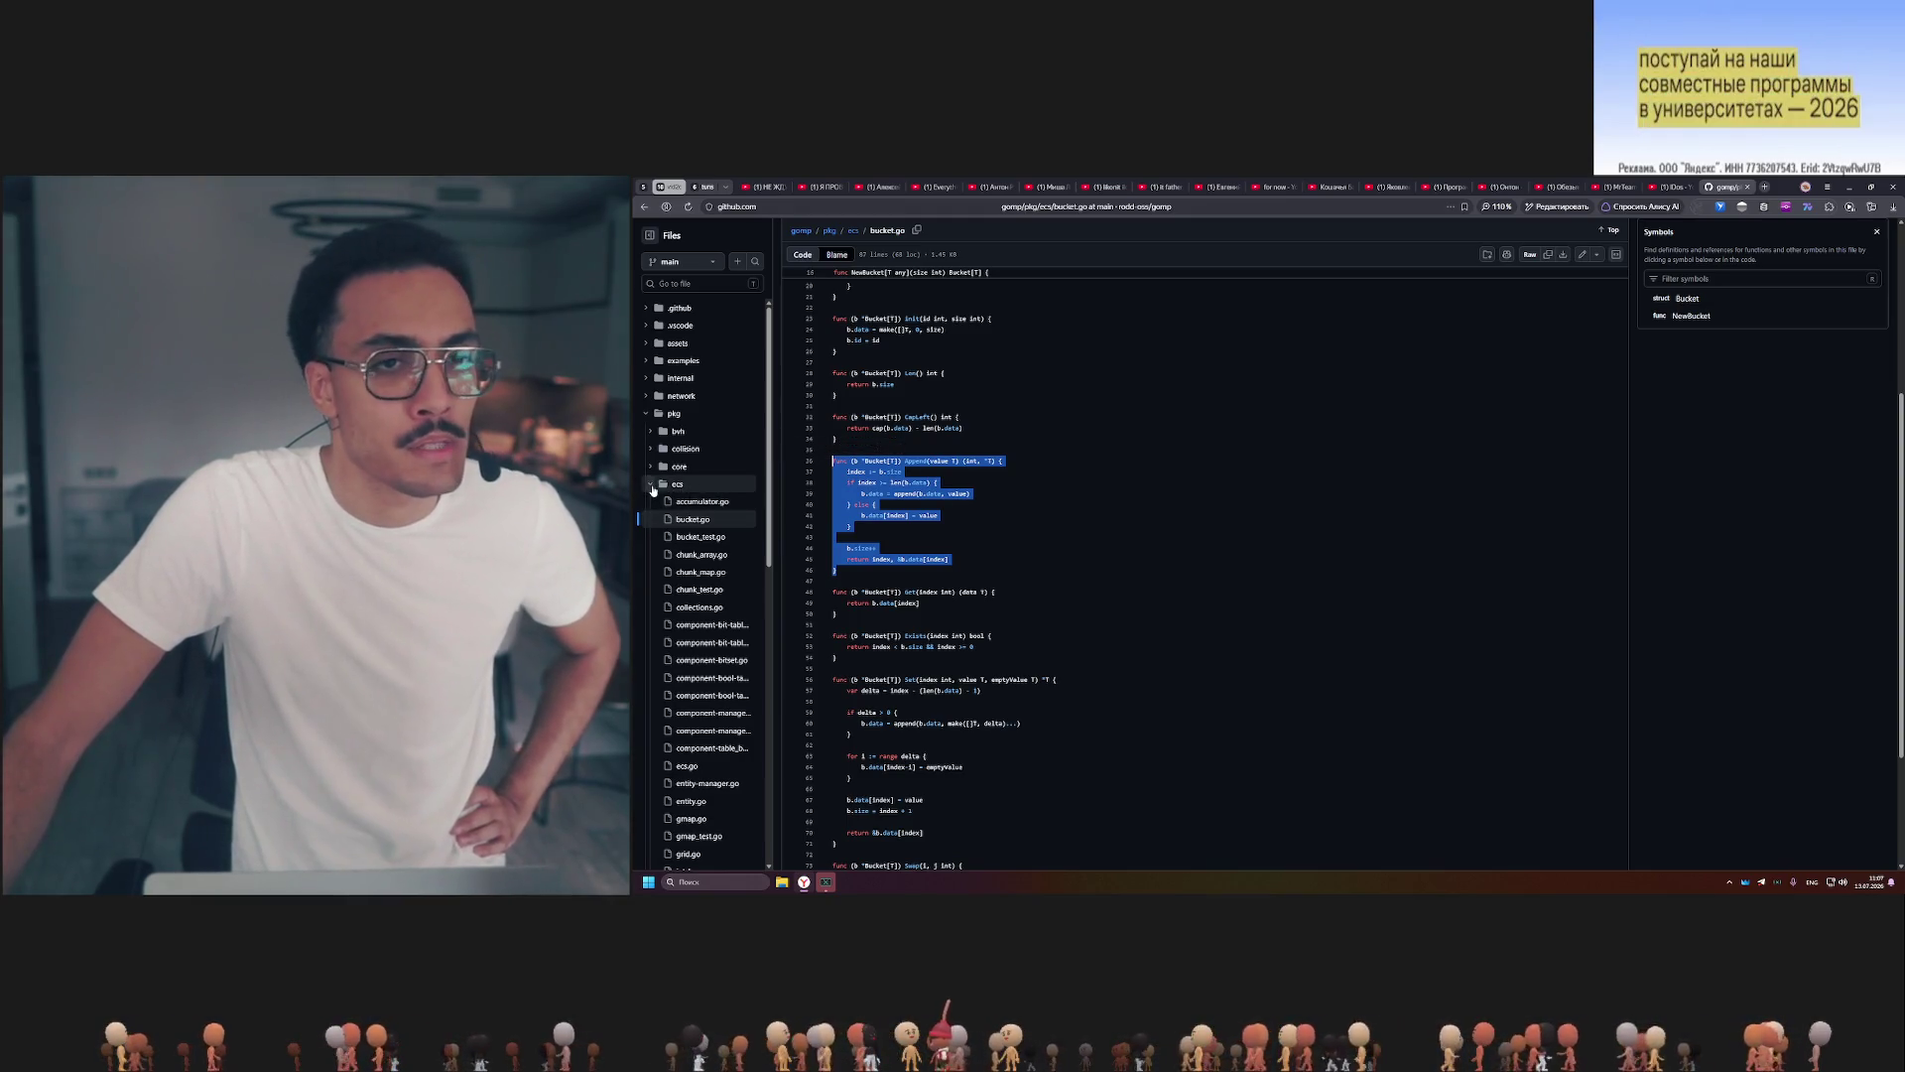
scroll(912, 502, "down", 2)
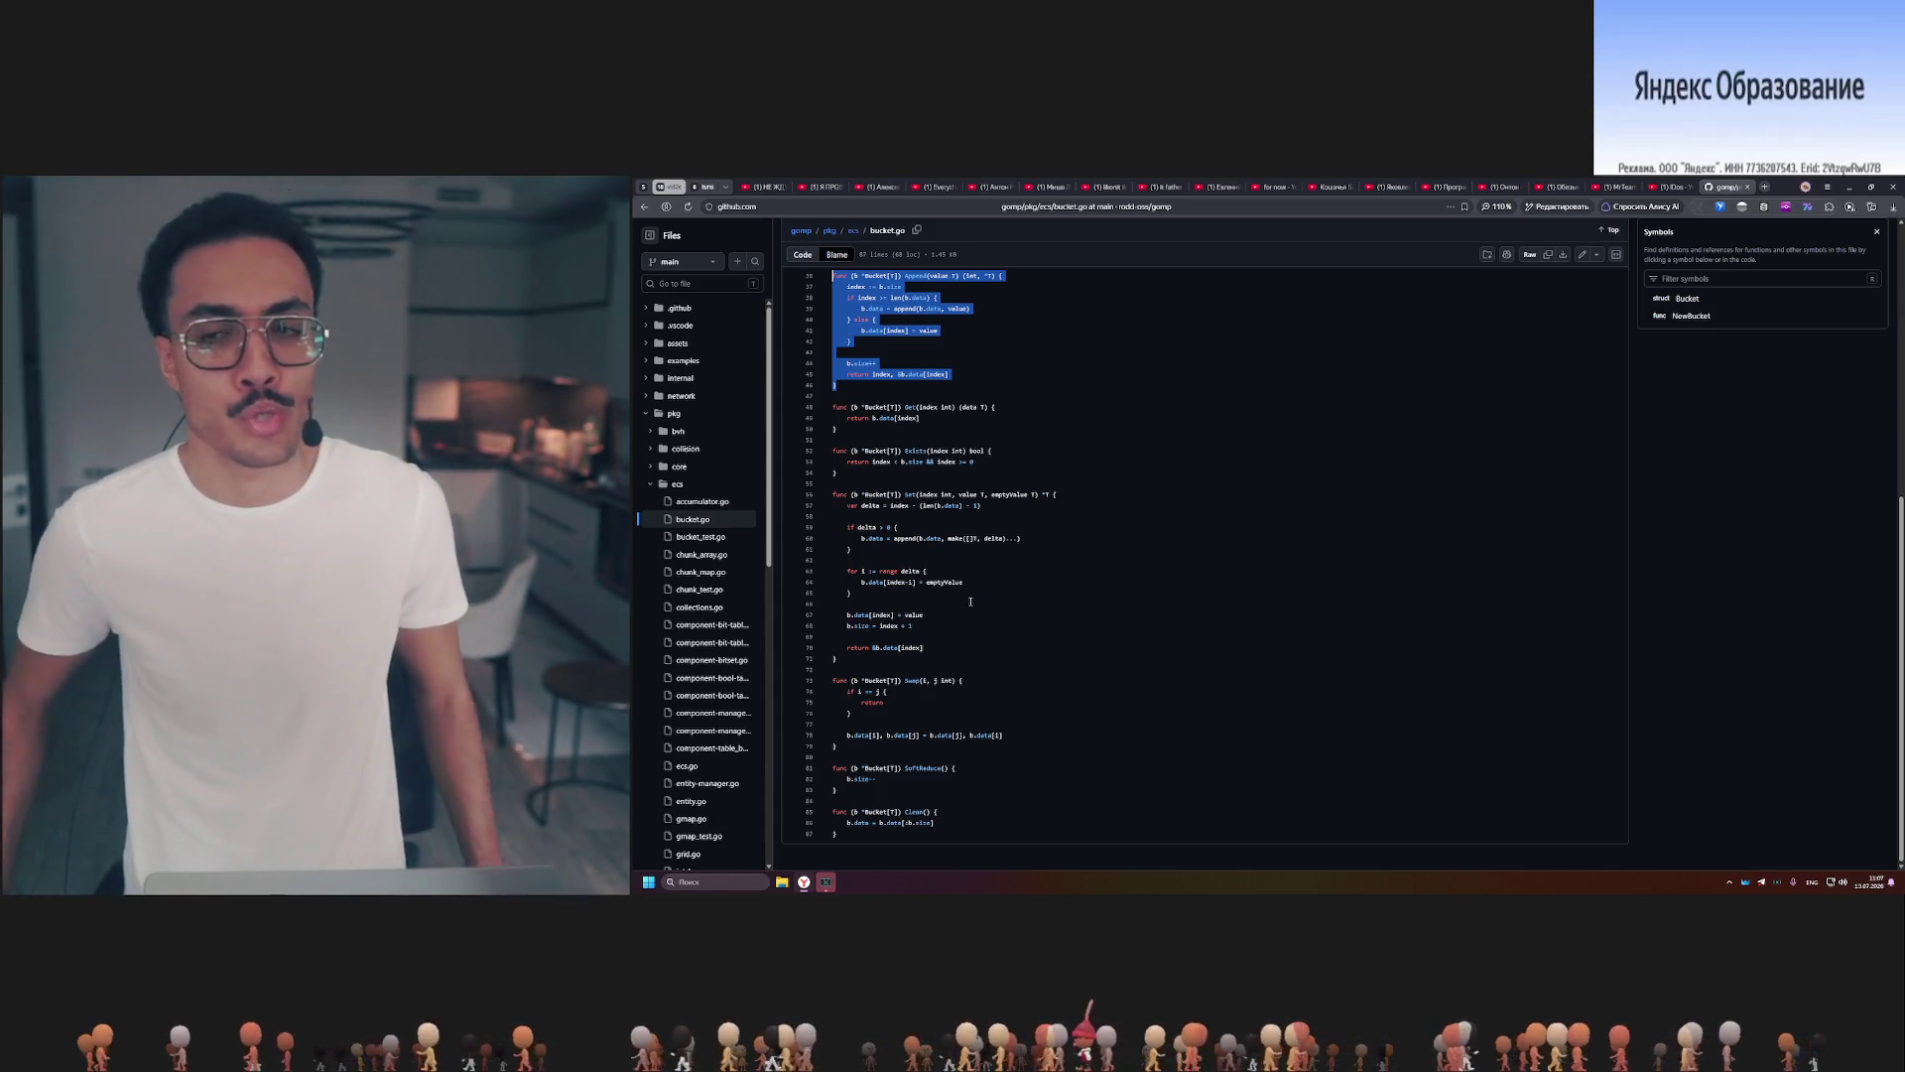
Expand the core and collision folders and view the epa.go EPA collision source.
left_click(650, 467)
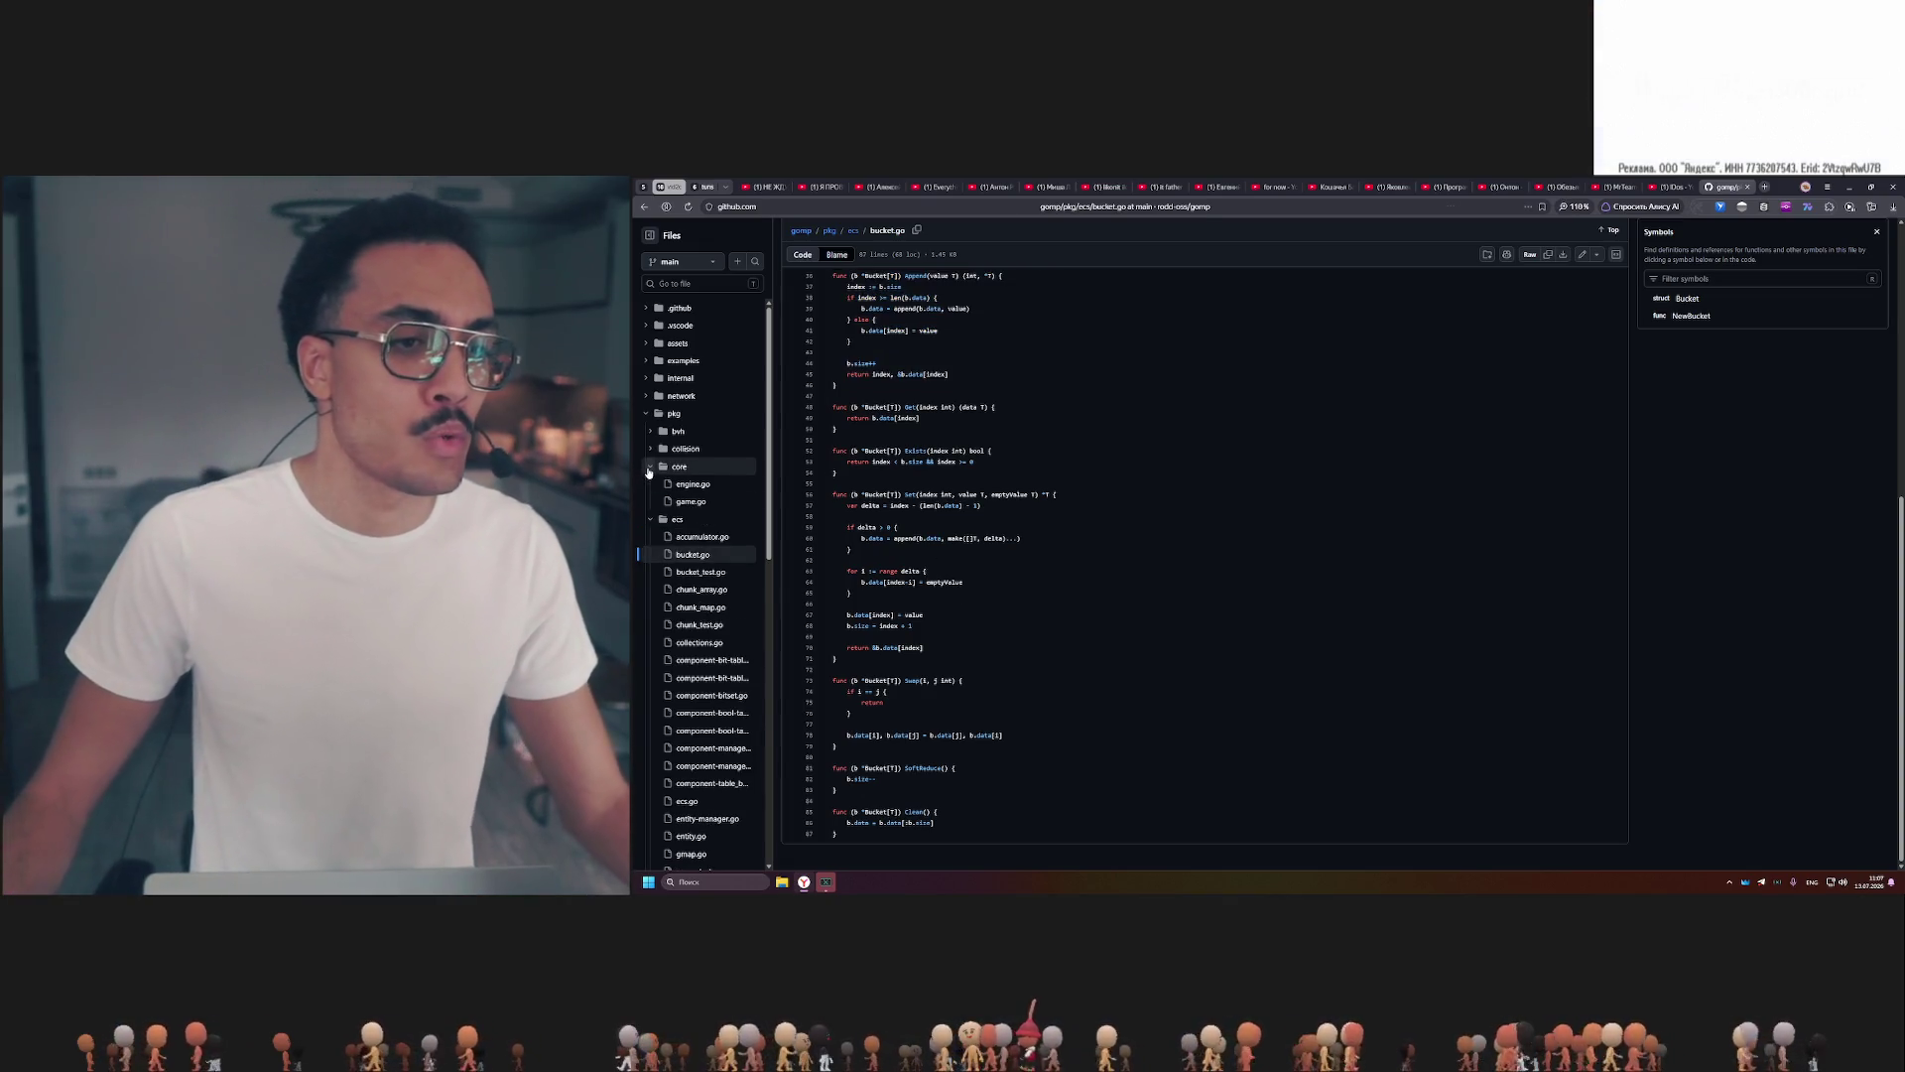
left_click(649, 469)
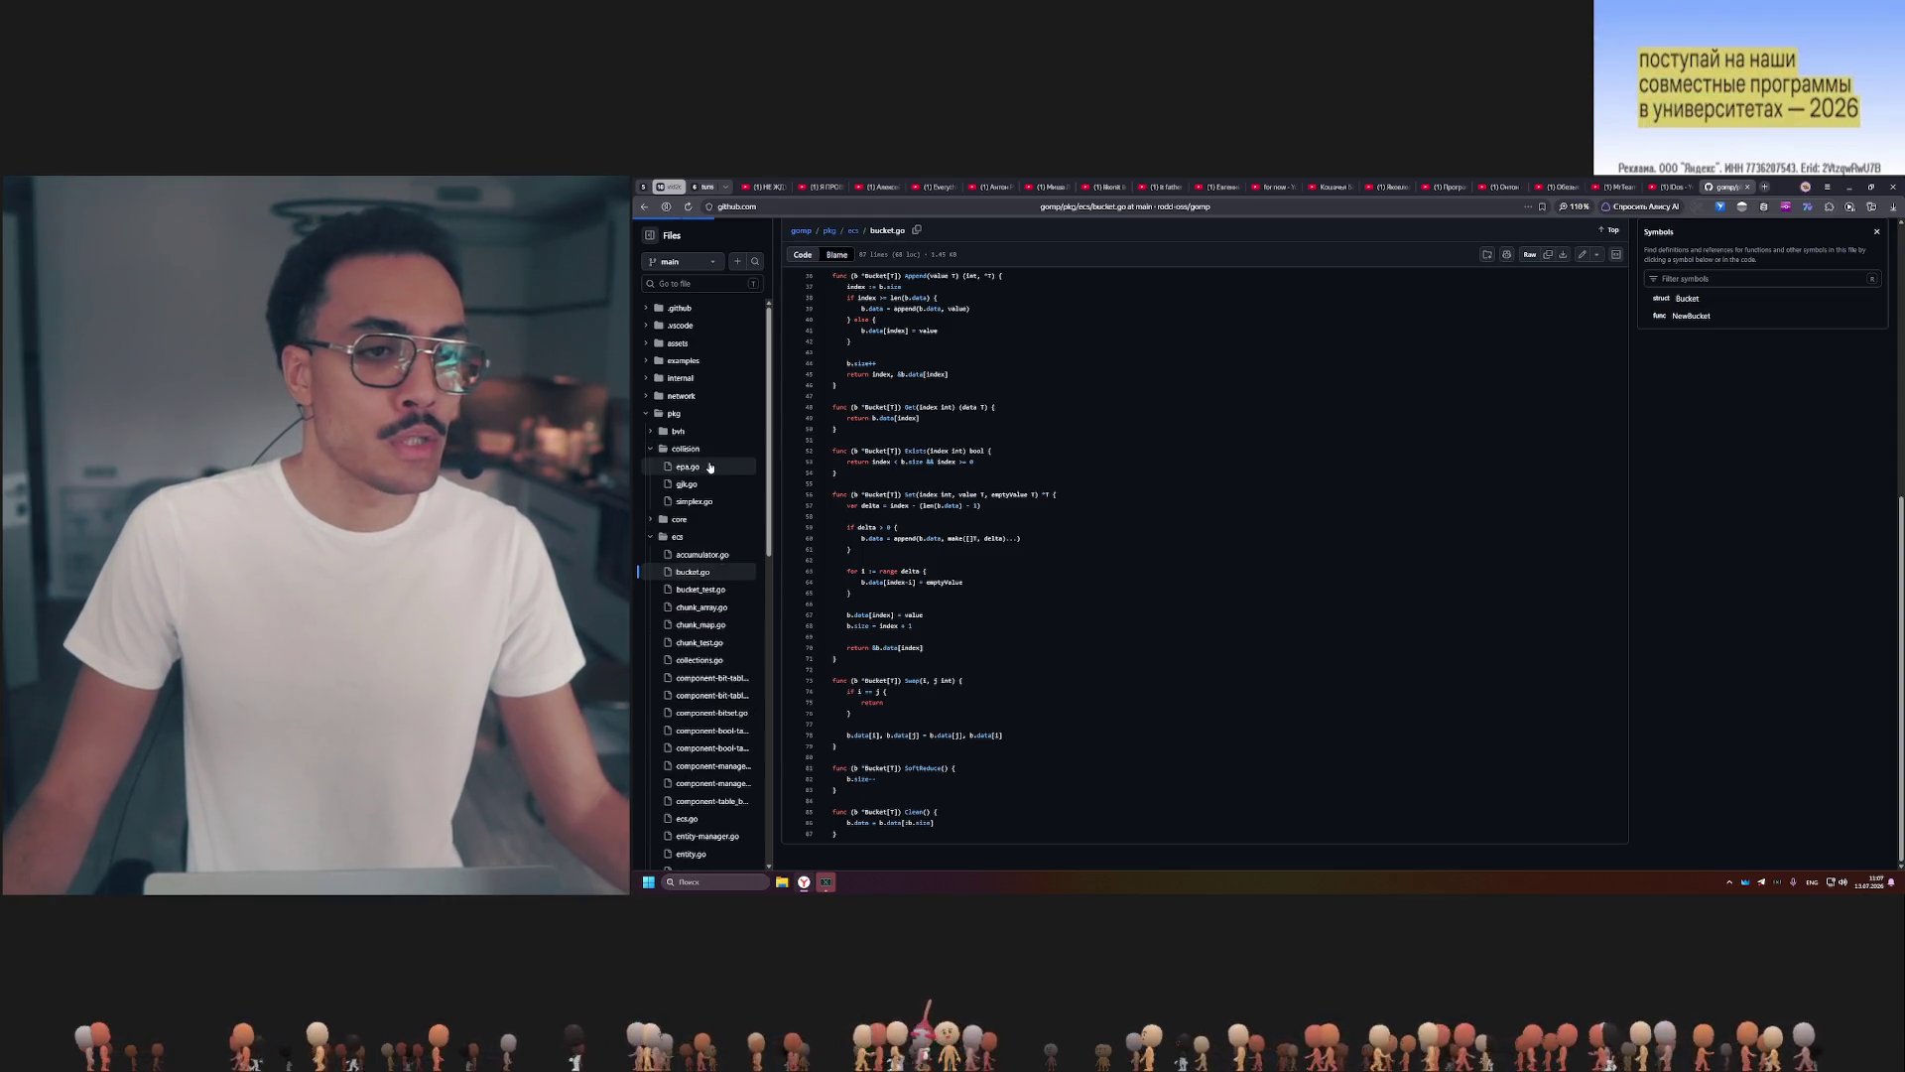
left_click(688, 466)
scroll(868, 561, "down", 3)
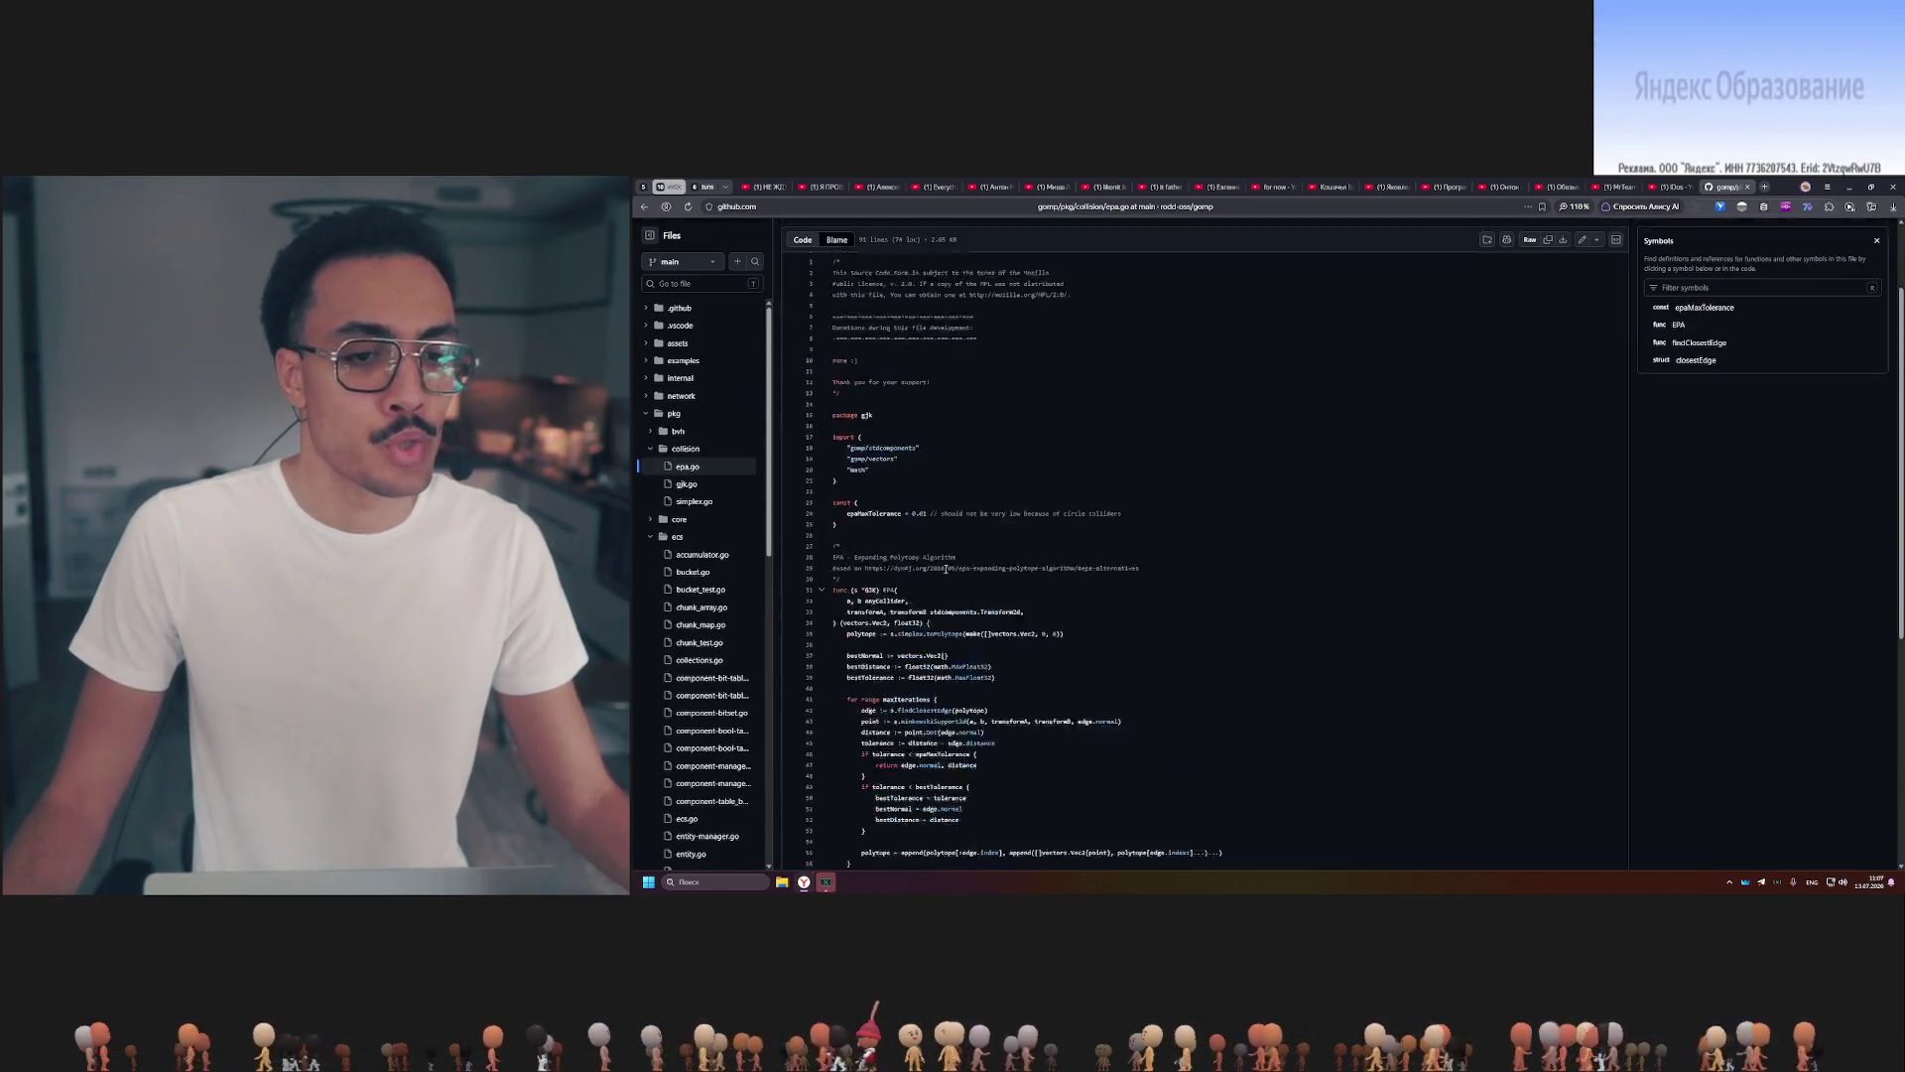
scroll(943, 569, "down", 2)
scroll(943, 566, "down", 3)
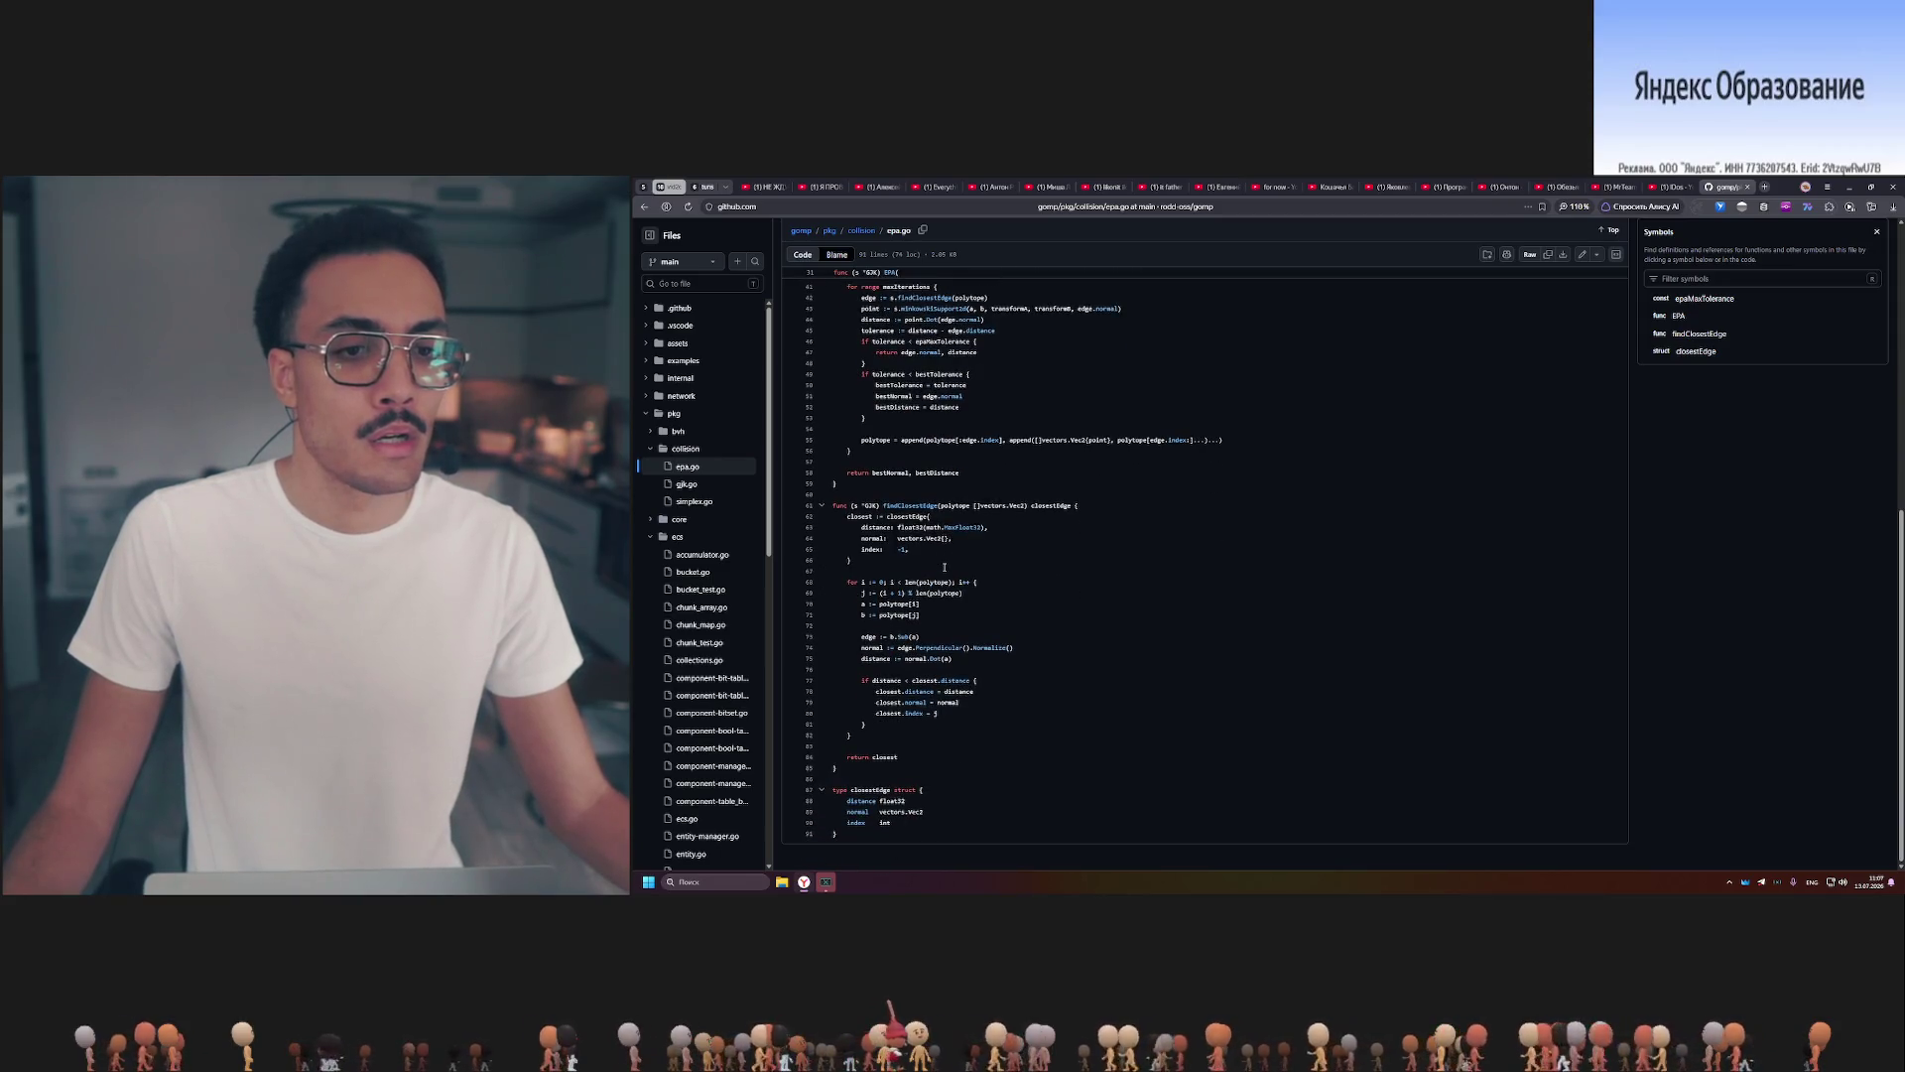
scroll(945, 567, "up", 3)
scroll(944, 566, "up", 2)
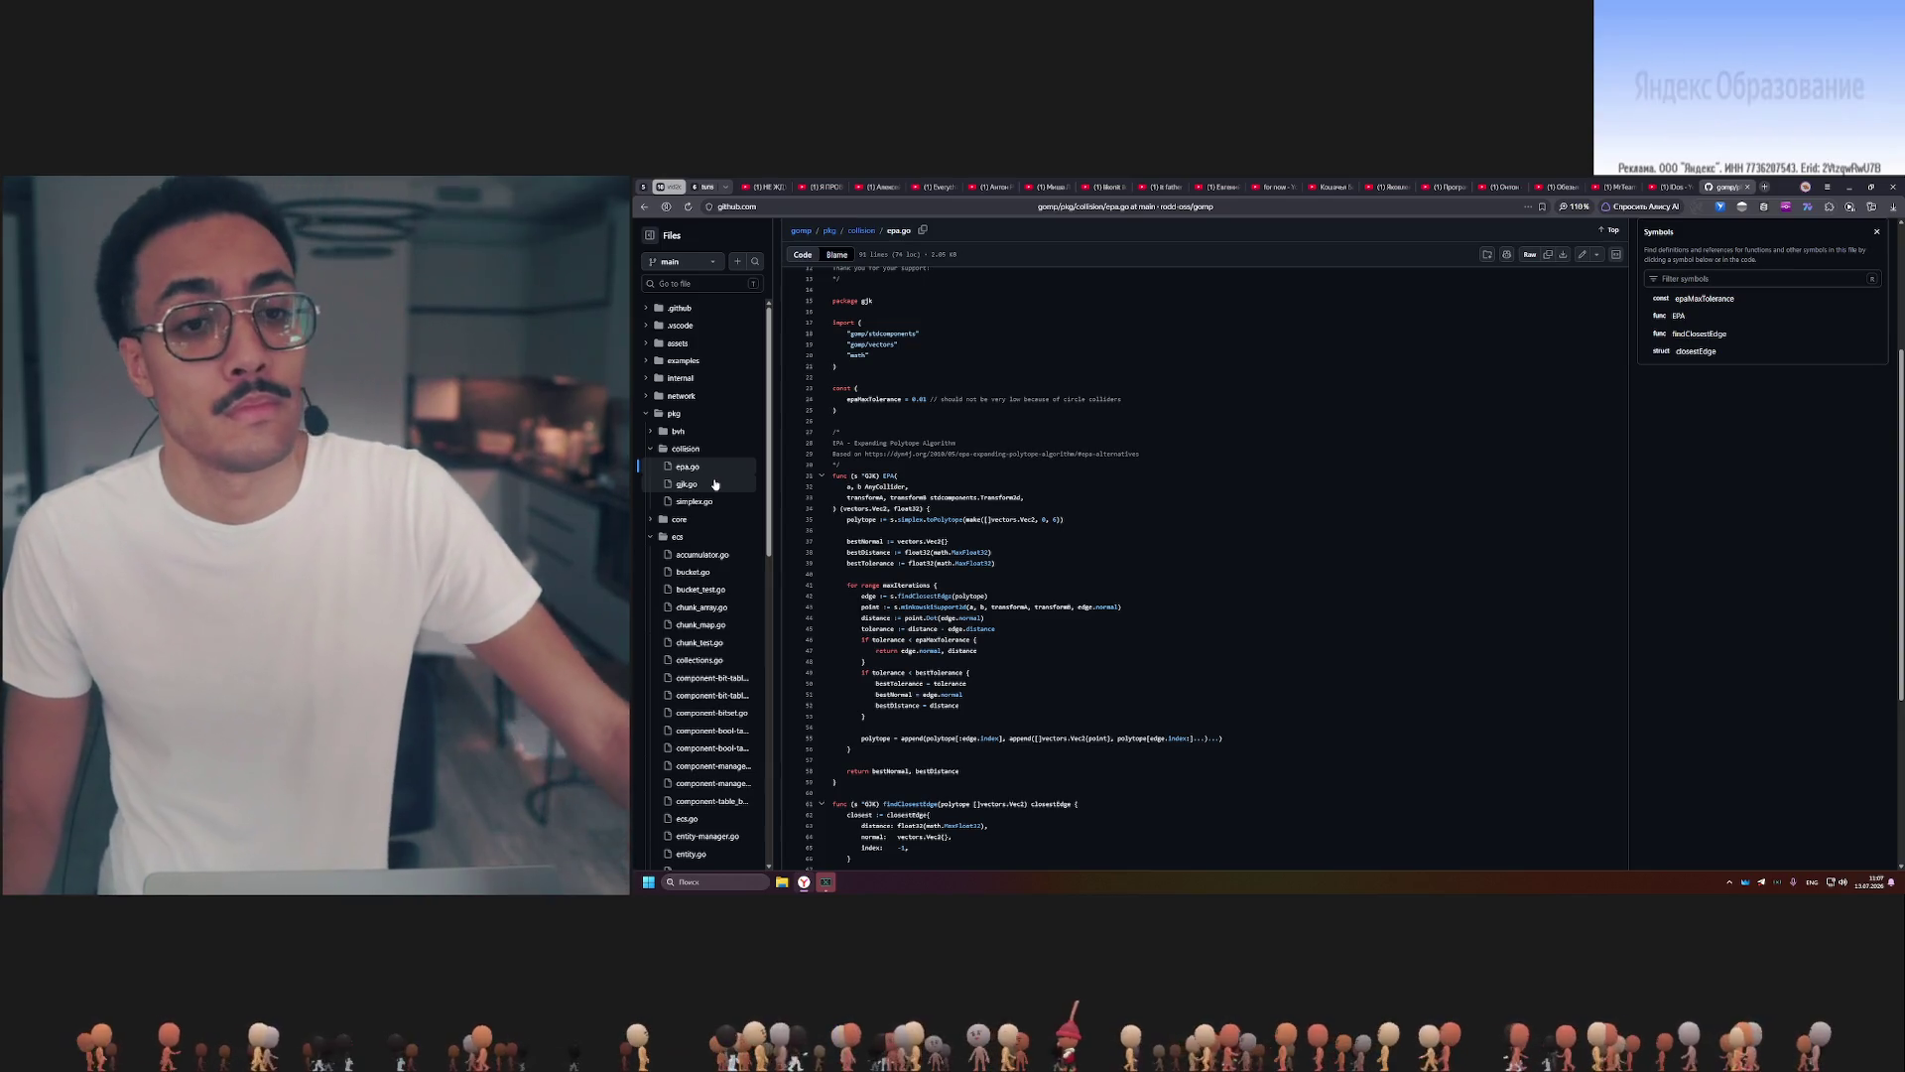
View tree.go from the bvh folder.
left_click(653, 432)
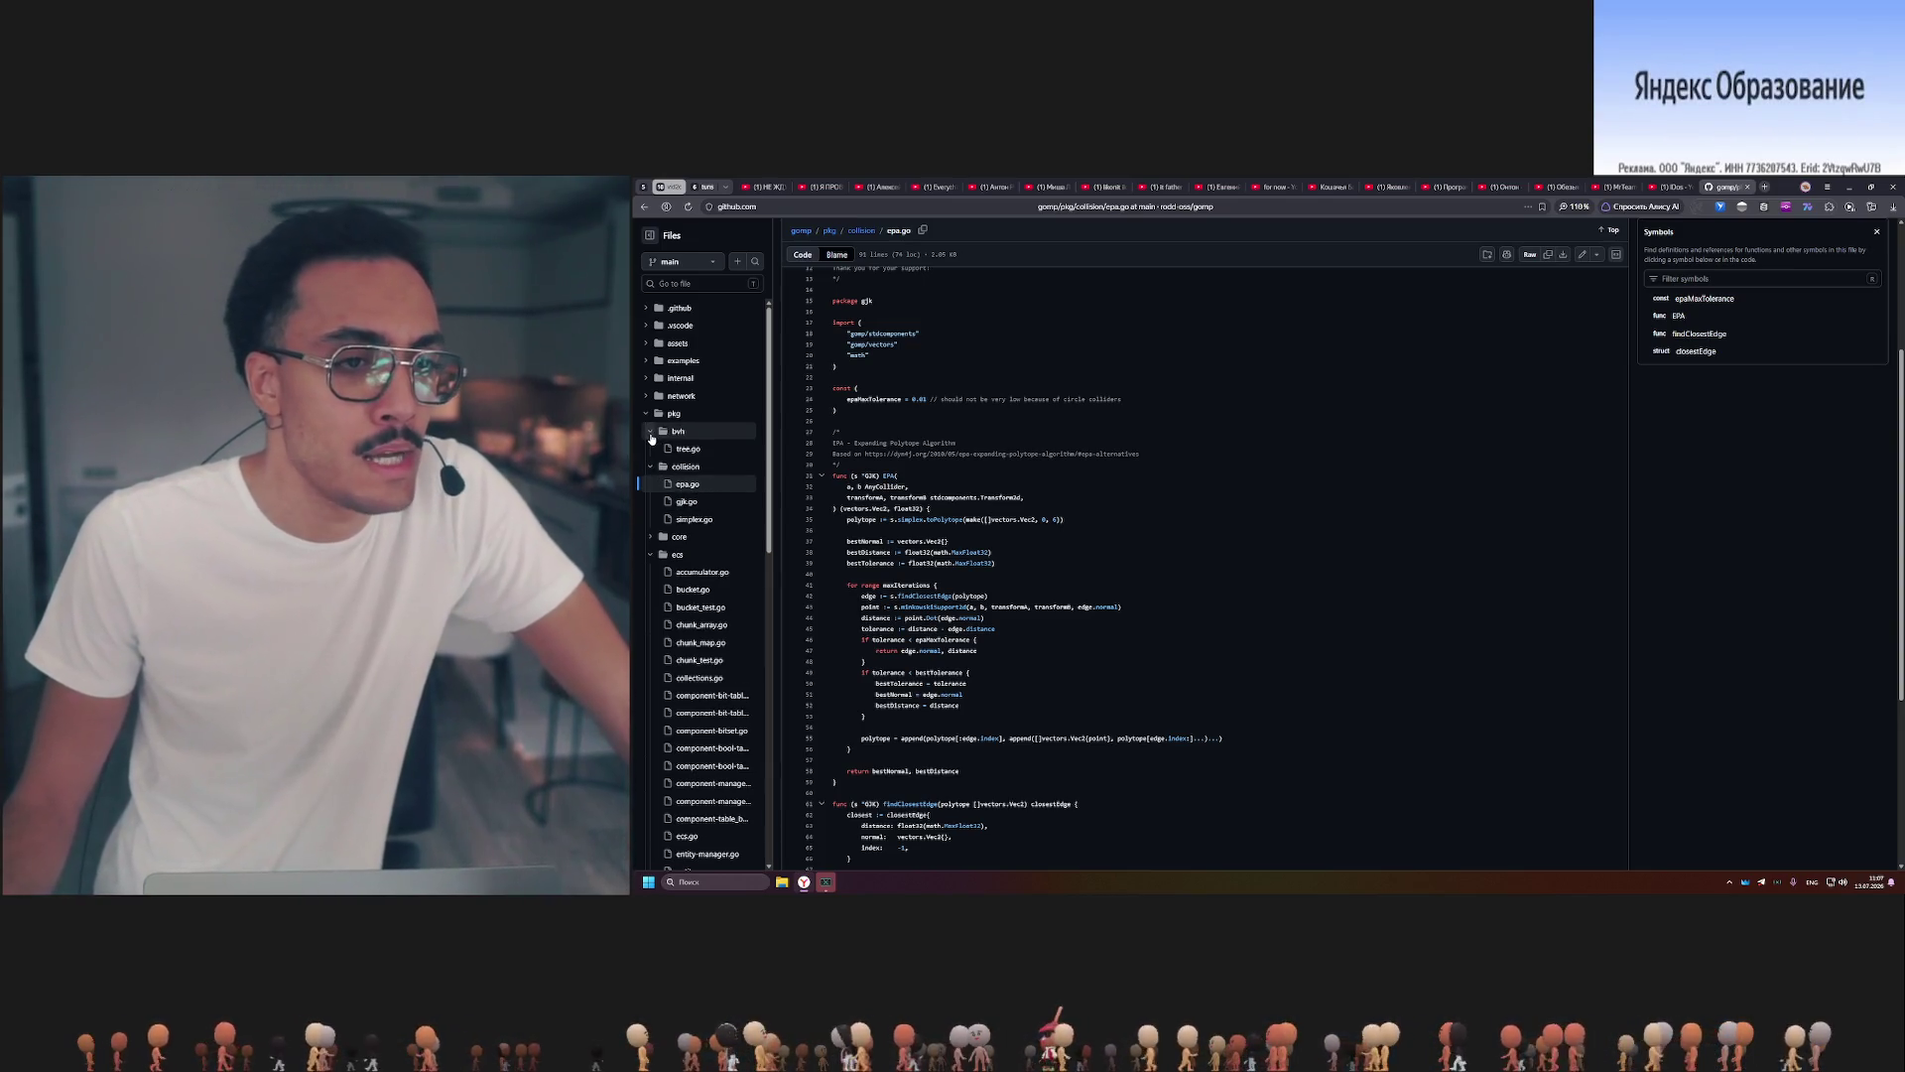
left_click(681, 452)
scroll(970, 516, "down", 3)
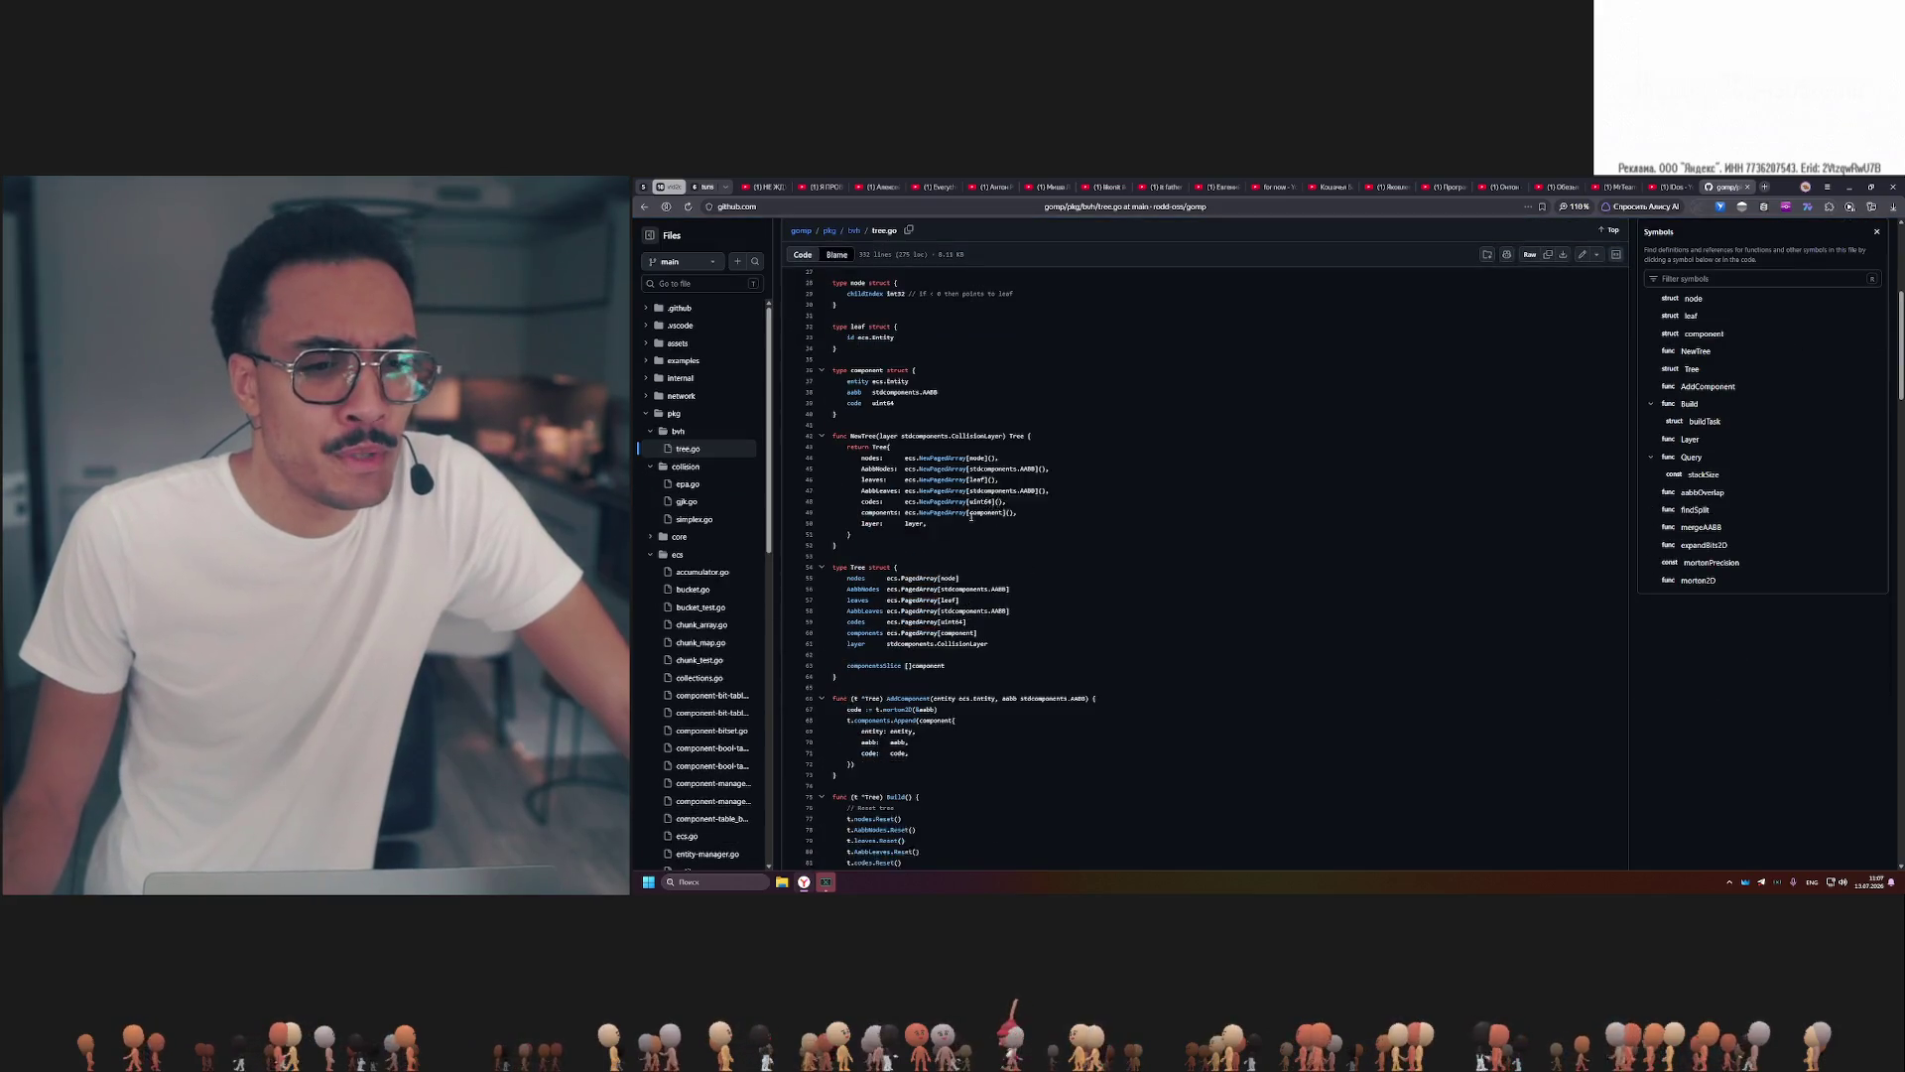
scroll(971, 515, "down", 2)
scroll(972, 516, "down", 2)
scroll(971, 515, "down", 1)
scroll(970, 514, "down", 1)
scroll(970, 515, "down", 2)
scroll(971, 515, "down", 2)
scroll(970, 515, "down", 1)
scroll(972, 518, "down", 2)
scroll(973, 518, "down", 2)
scroll(972, 517, "down", 1)
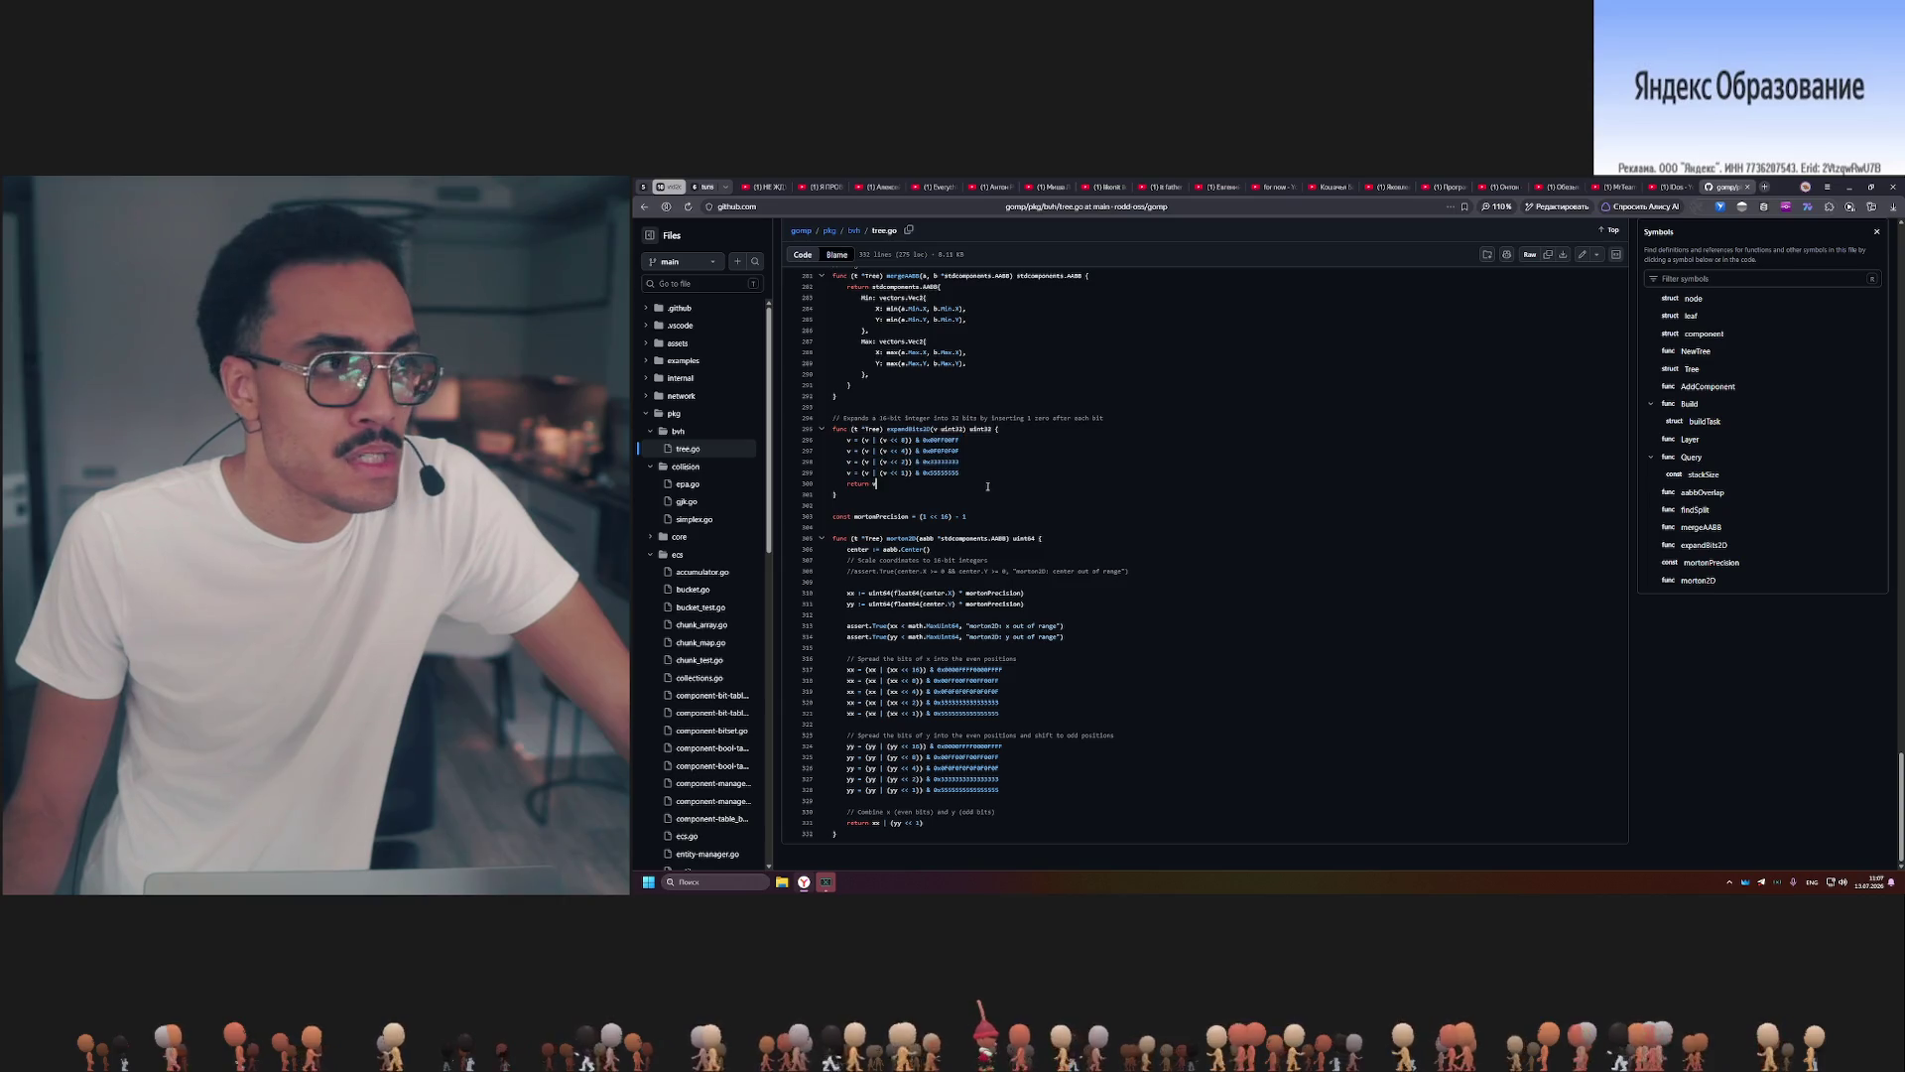
left_click_drag(925, 464, 961, 473)
left_click_drag(934, 668, 1000, 702)
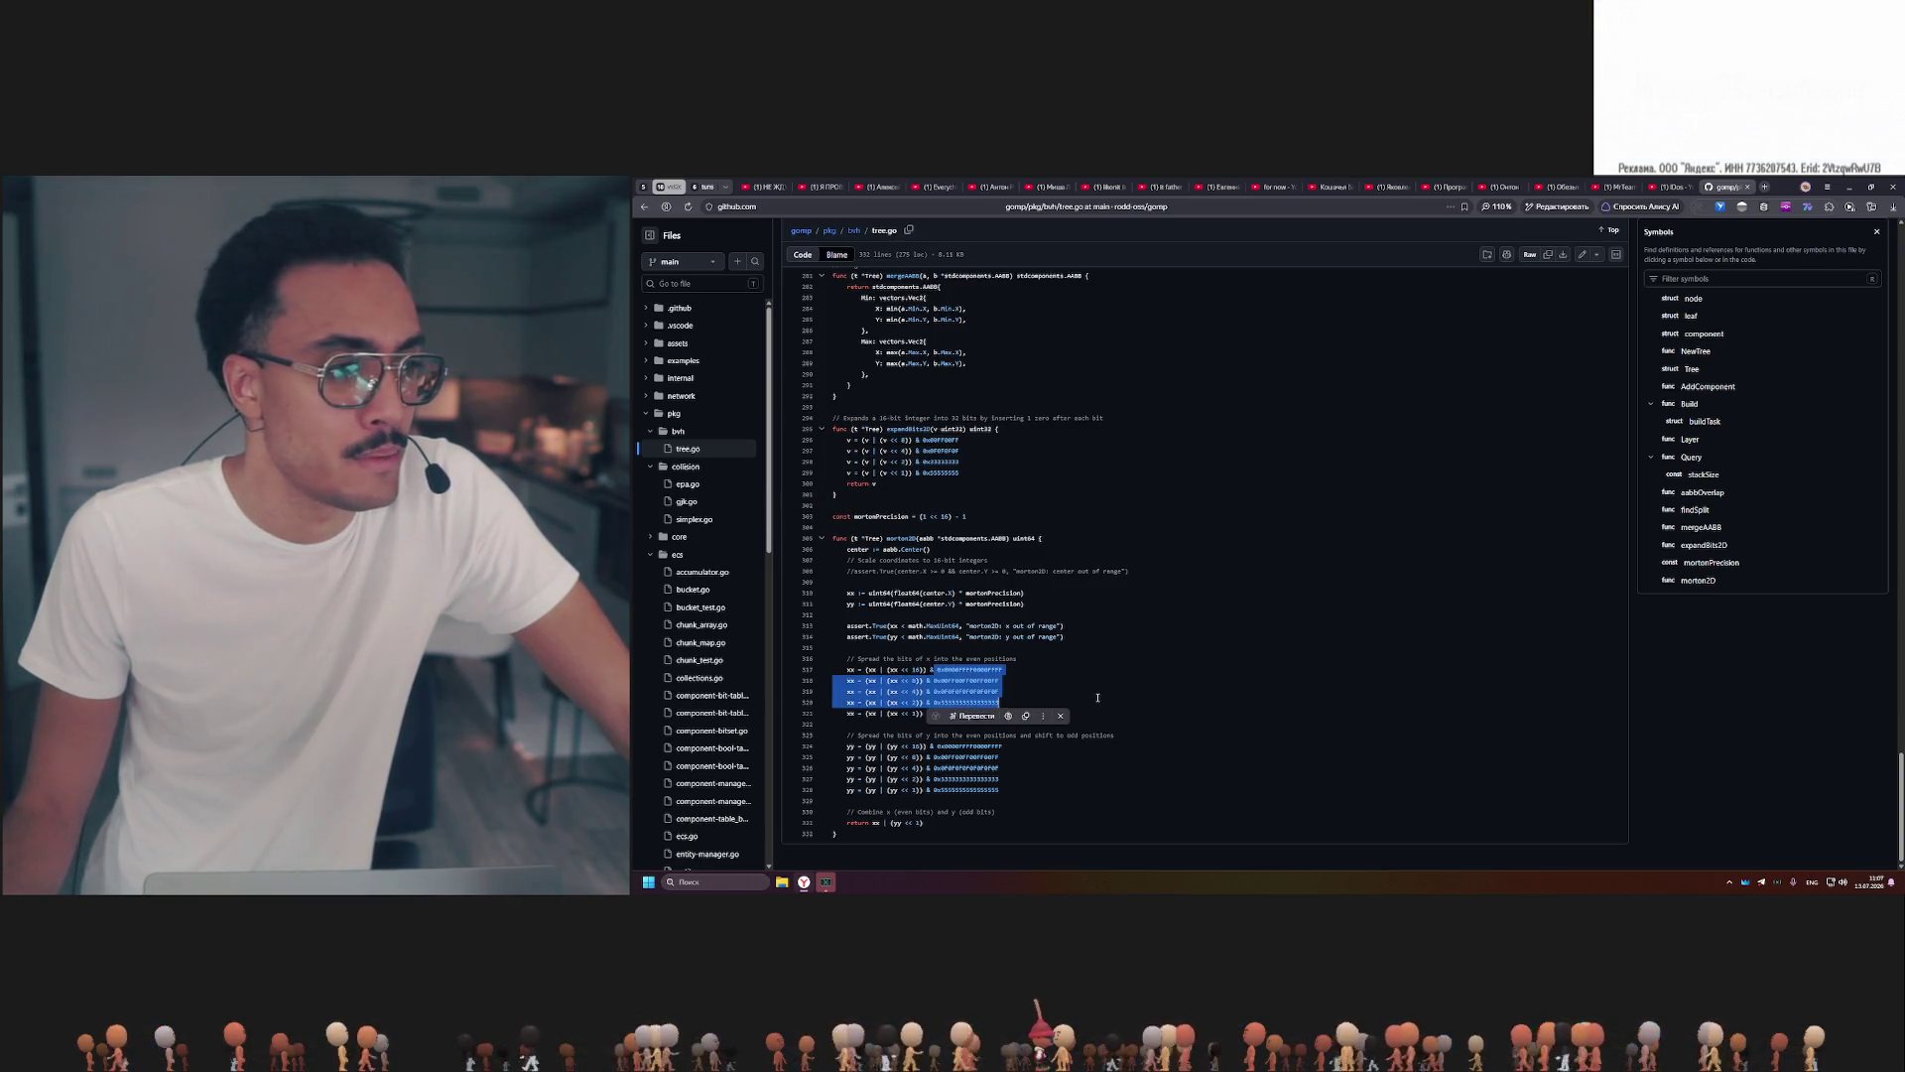
left_click(968, 701)
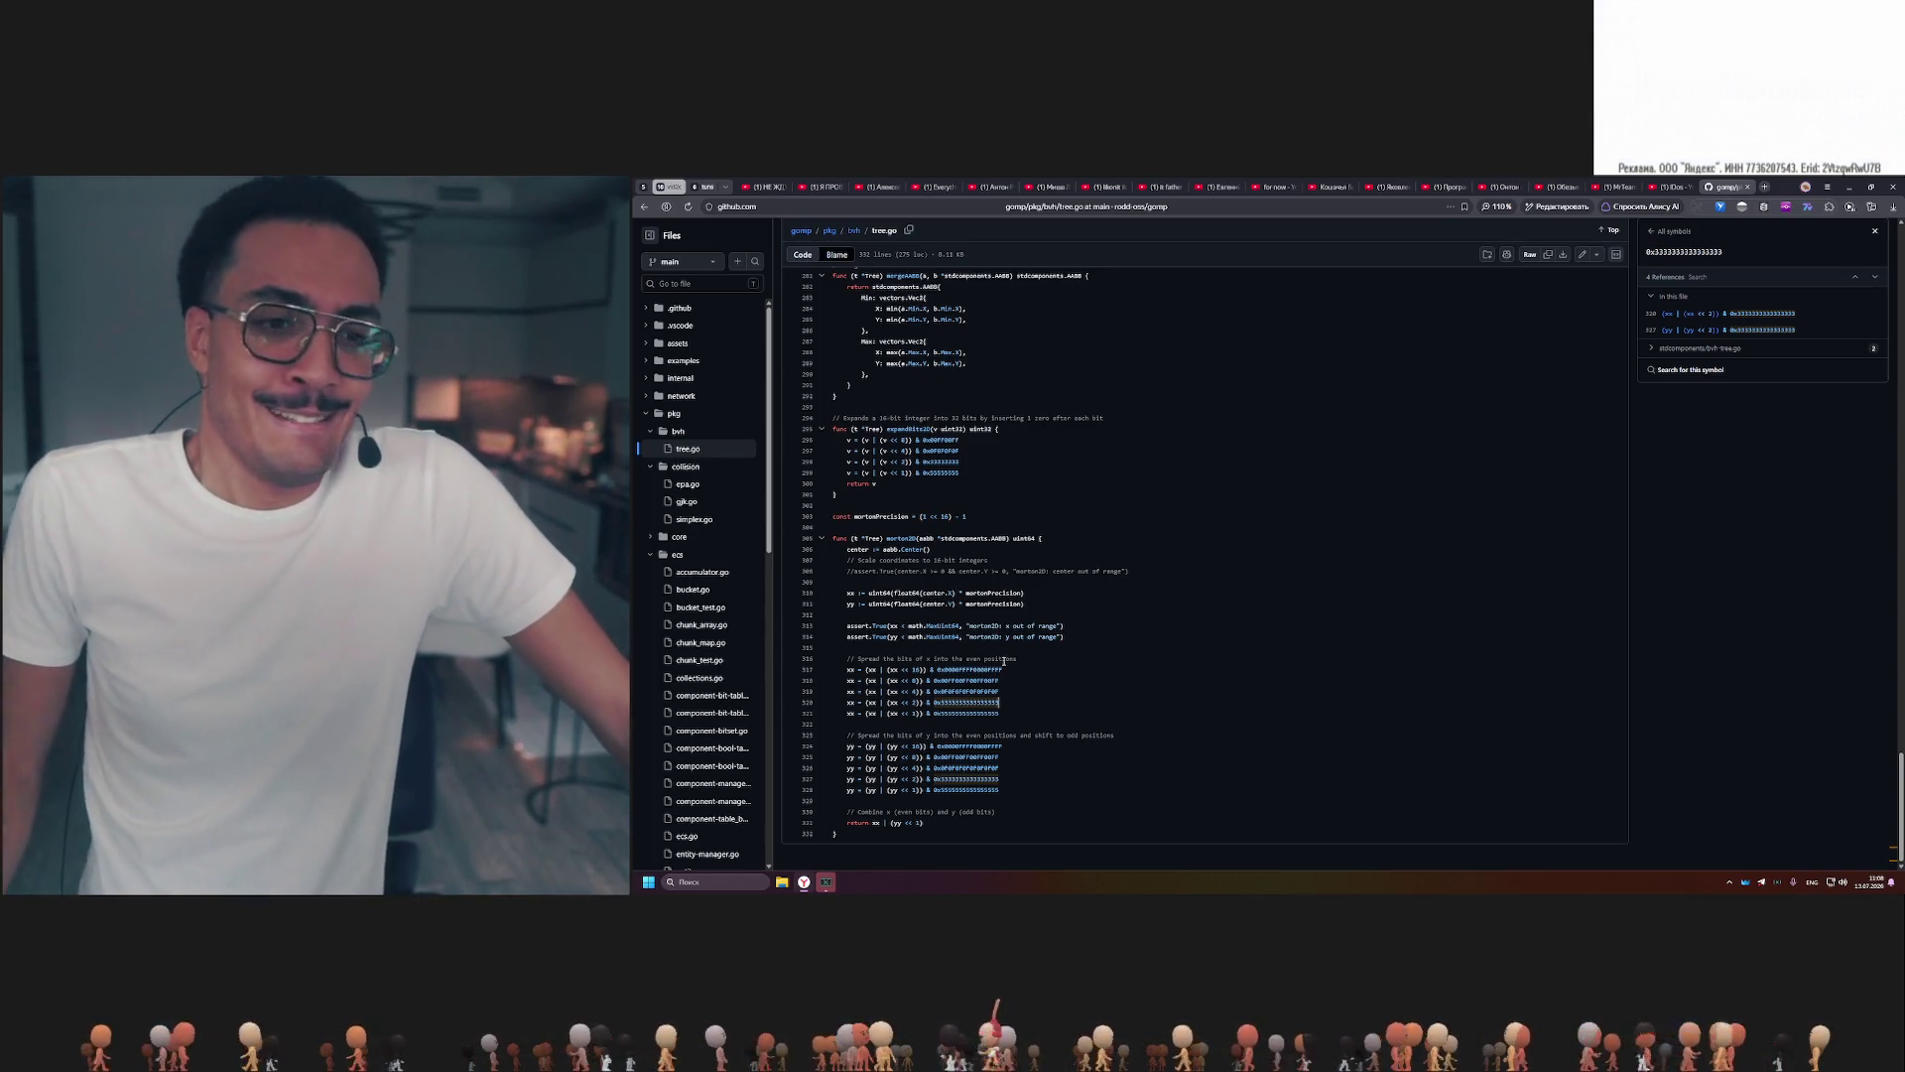
left_click(1011, 712)
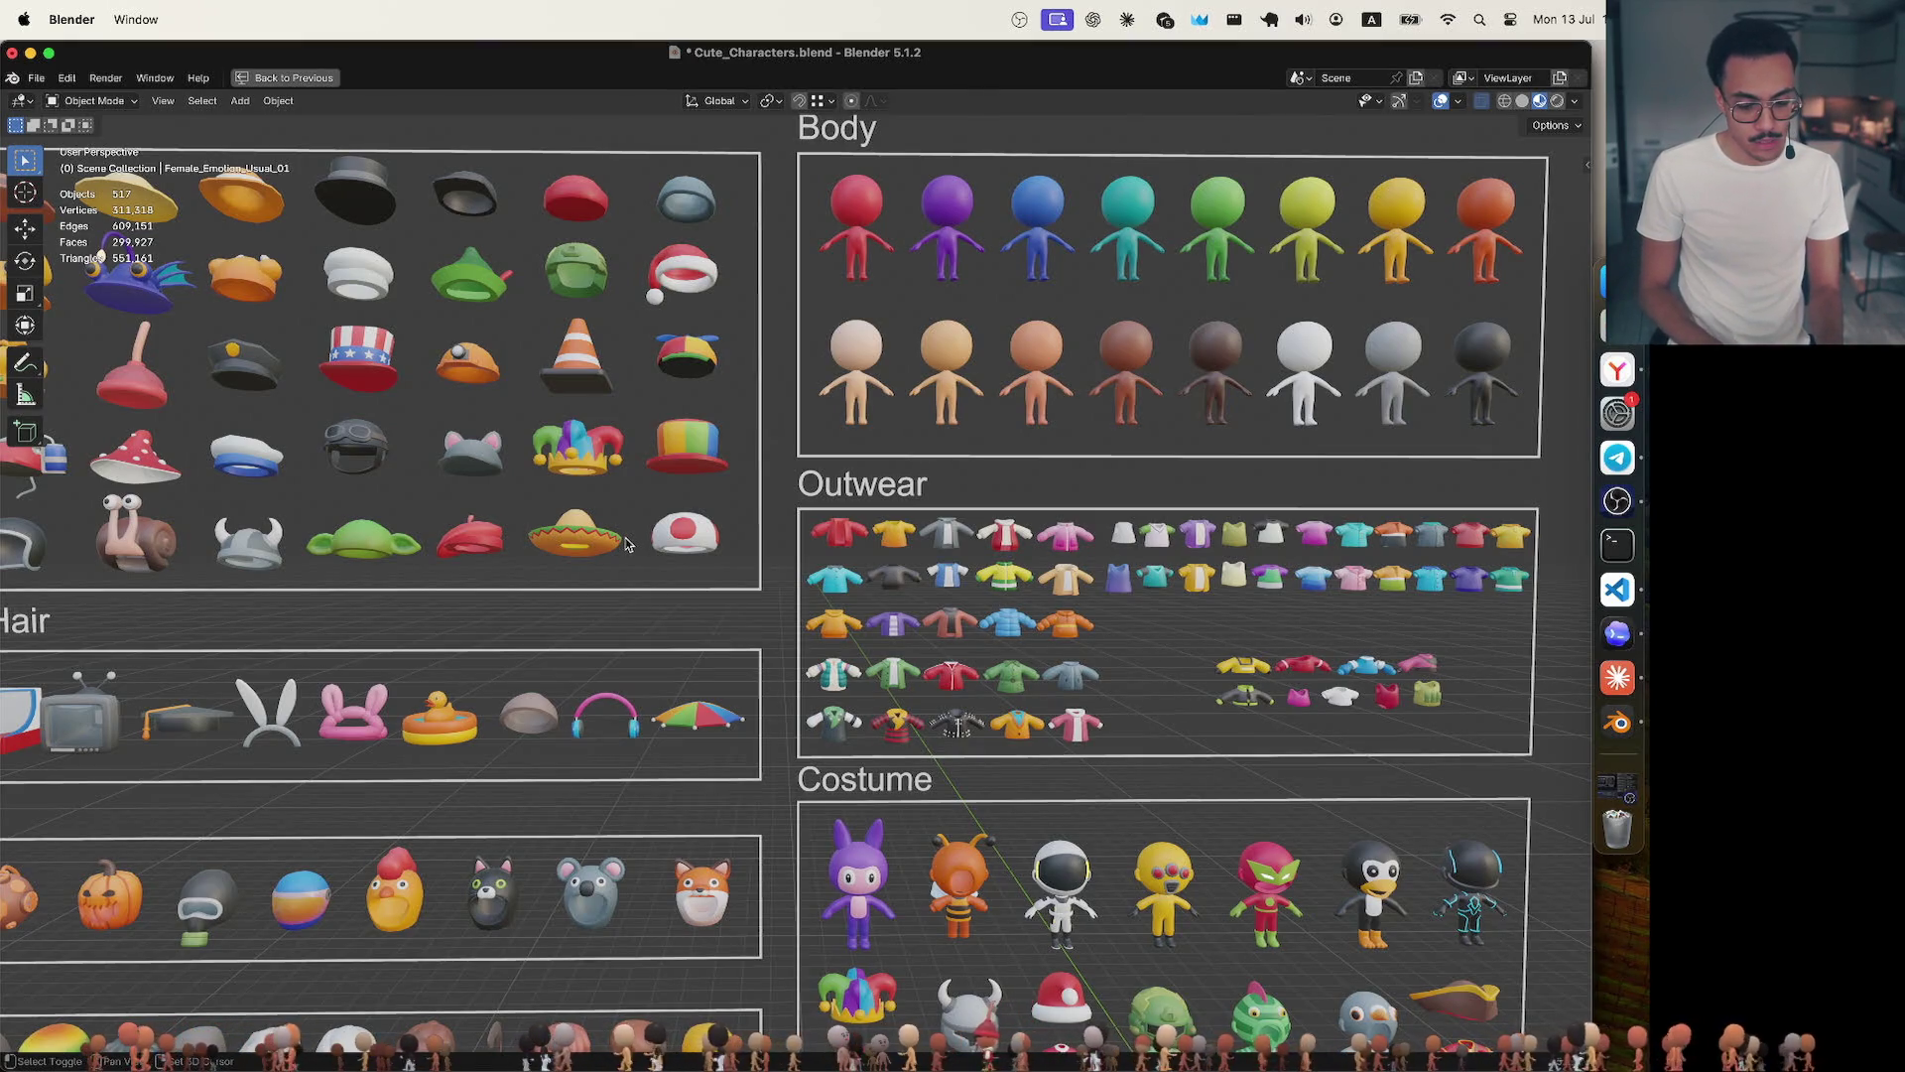
scroll(628, 544, "left", 5)
scroll(627, 543, "up", 2)
scroll(838, 507, "left", 10)
scroll(839, 507, "right", 10)
scroll(837, 508, "right", 7)
scroll(838, 508, "down", 2)
scroll(838, 507, "right", 8)
scroll(837, 507, "up", 2)
scroll(835, 507, "left", 4)
scroll(834, 507, "left", 4)
scroll(833, 506, "up", 3)
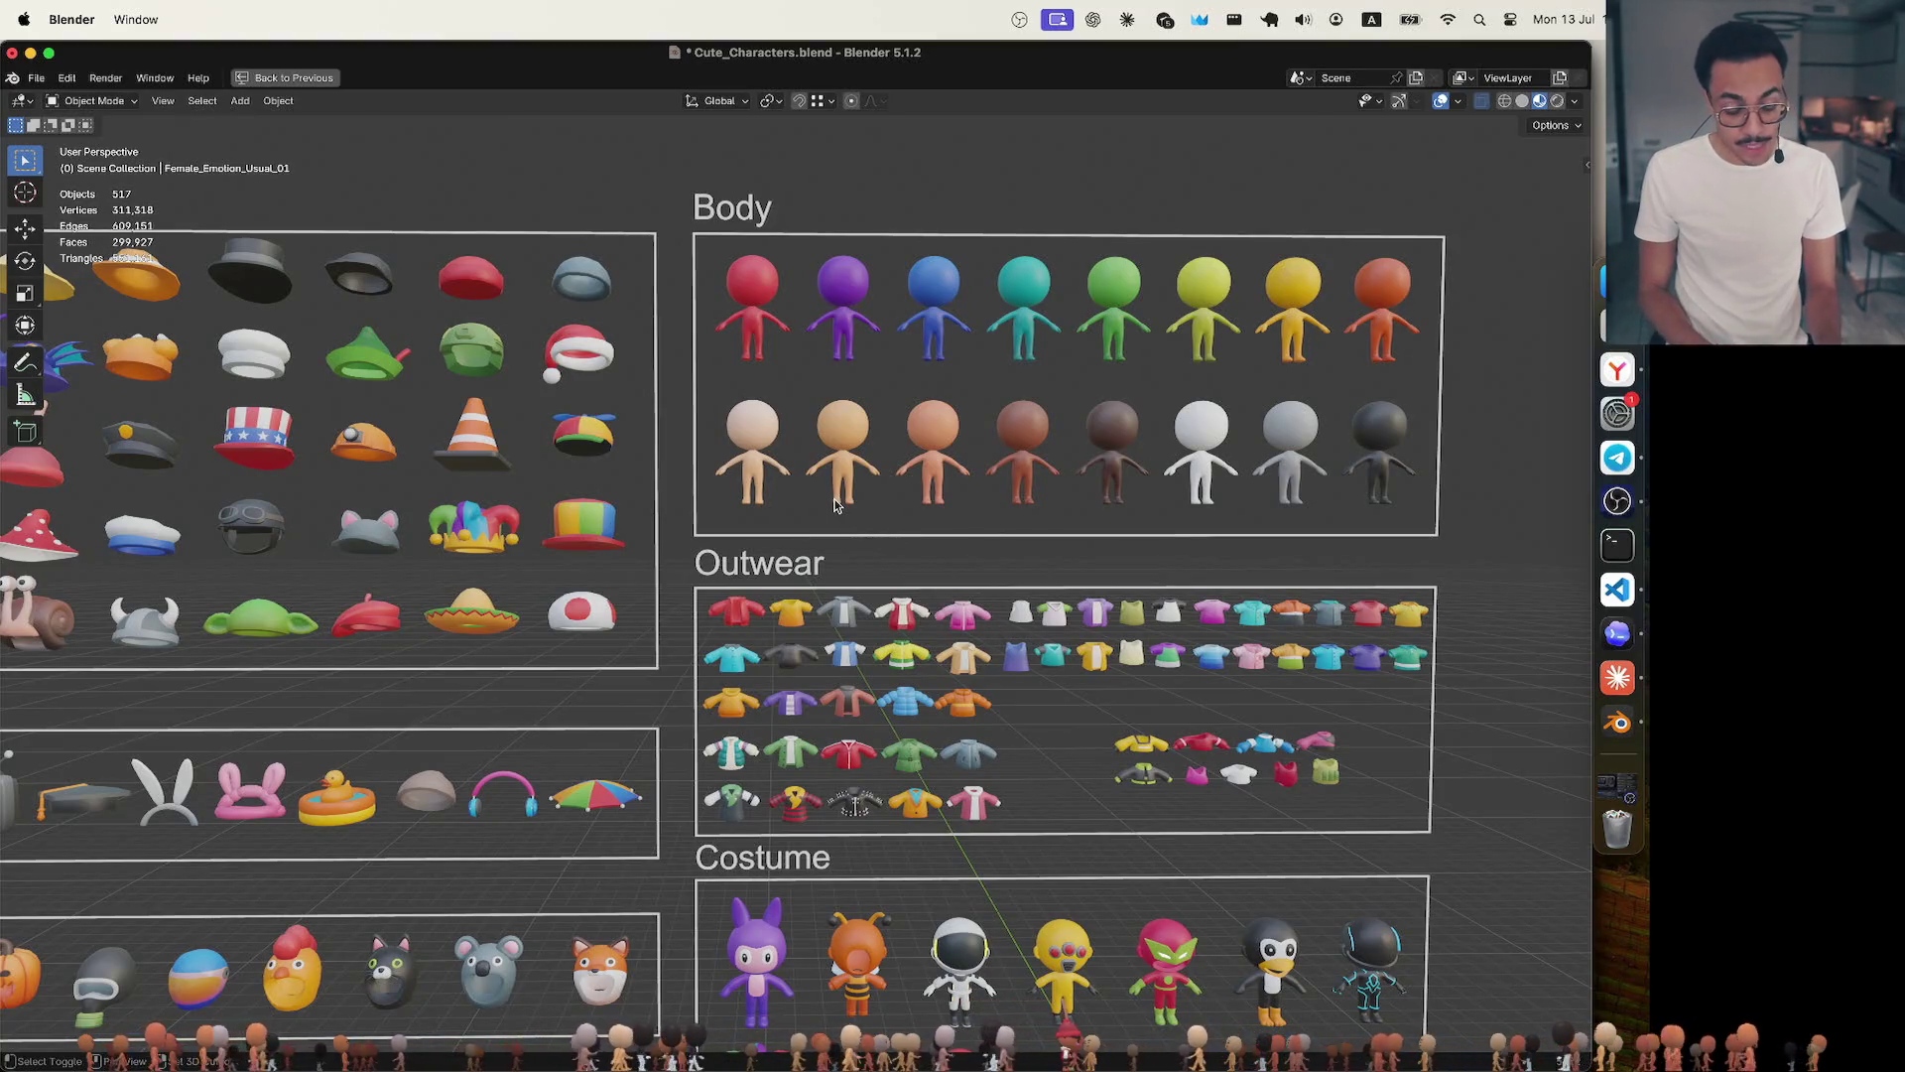
scroll(834, 506, "down", 6)
scroll(836, 506, "right", 2)
scroll(782, 463, "down", 3)
scroll(782, 461, "left", 4)
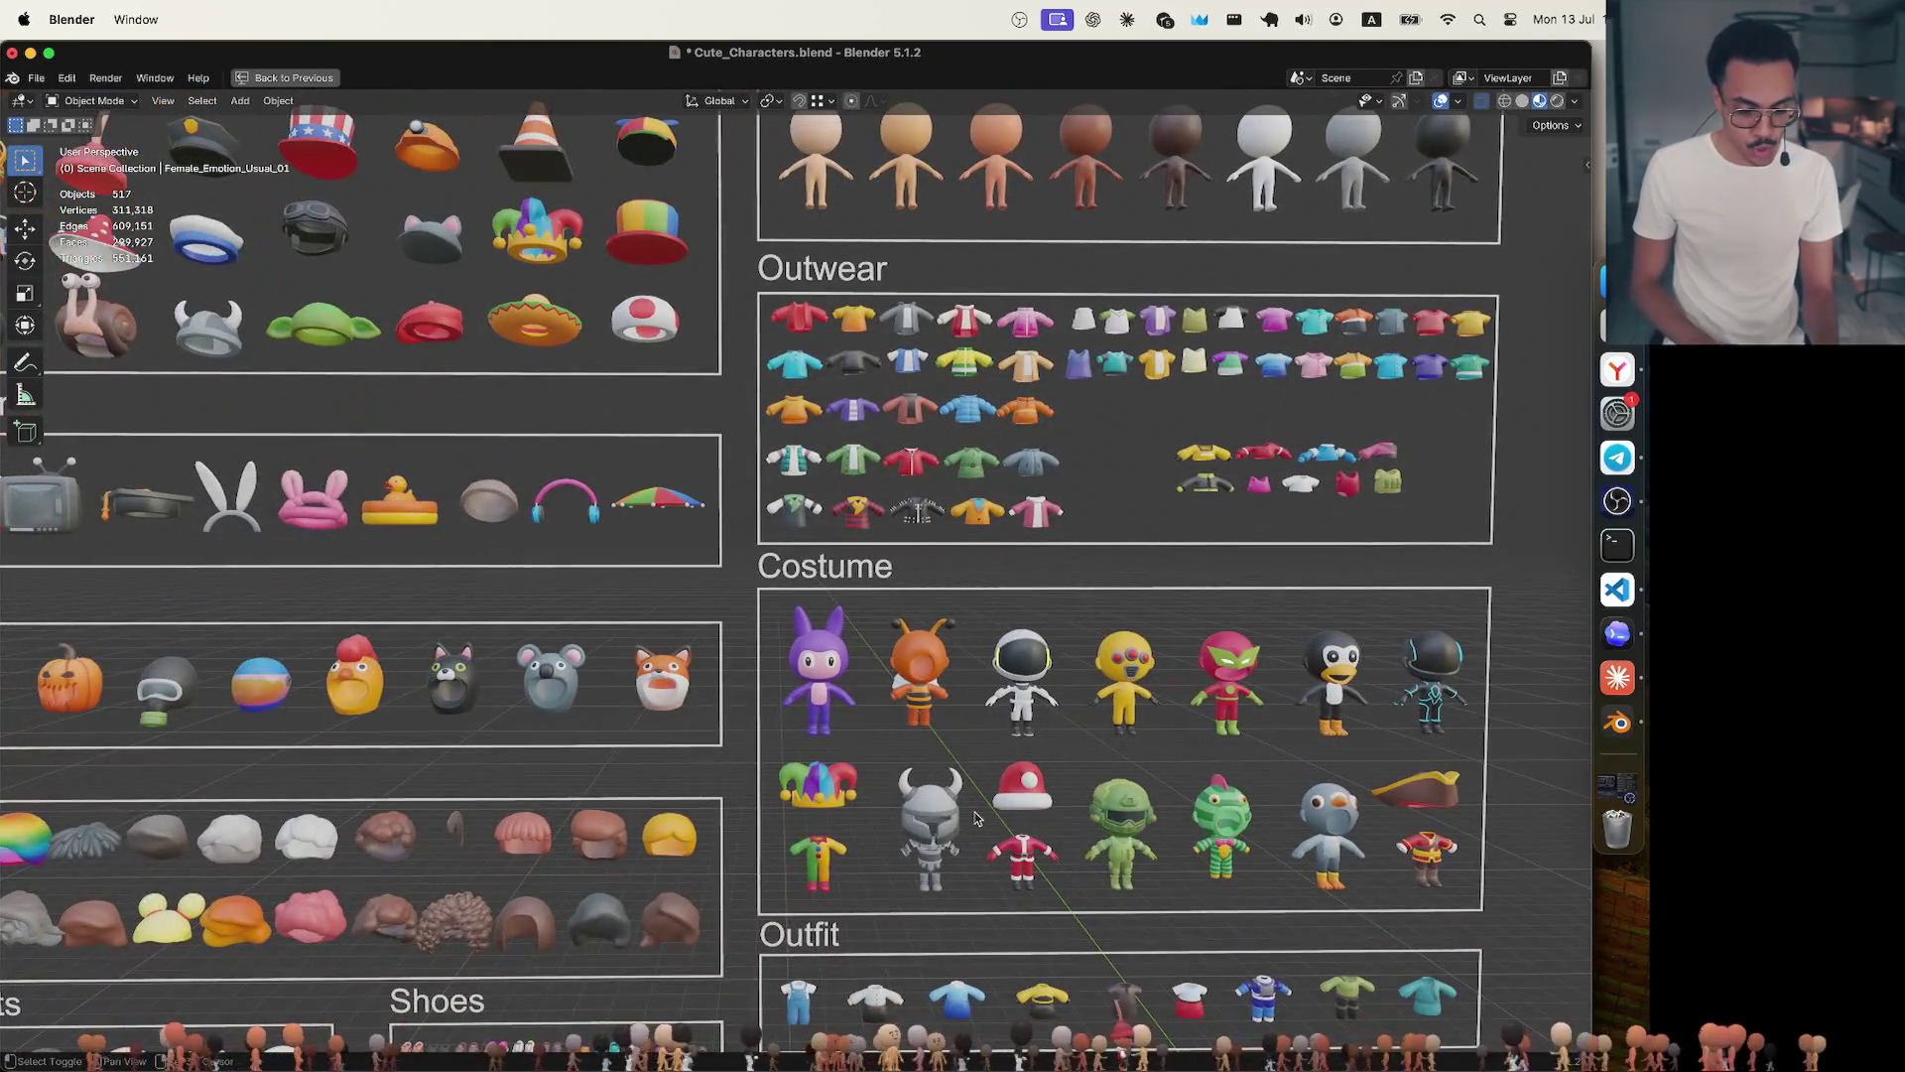
scroll(975, 811, "down", 10)
scroll(974, 812, "left", 4)
scroll(975, 811, "down", 4)
scroll(975, 812, "left", 2)
scroll(975, 812, "down", 4)
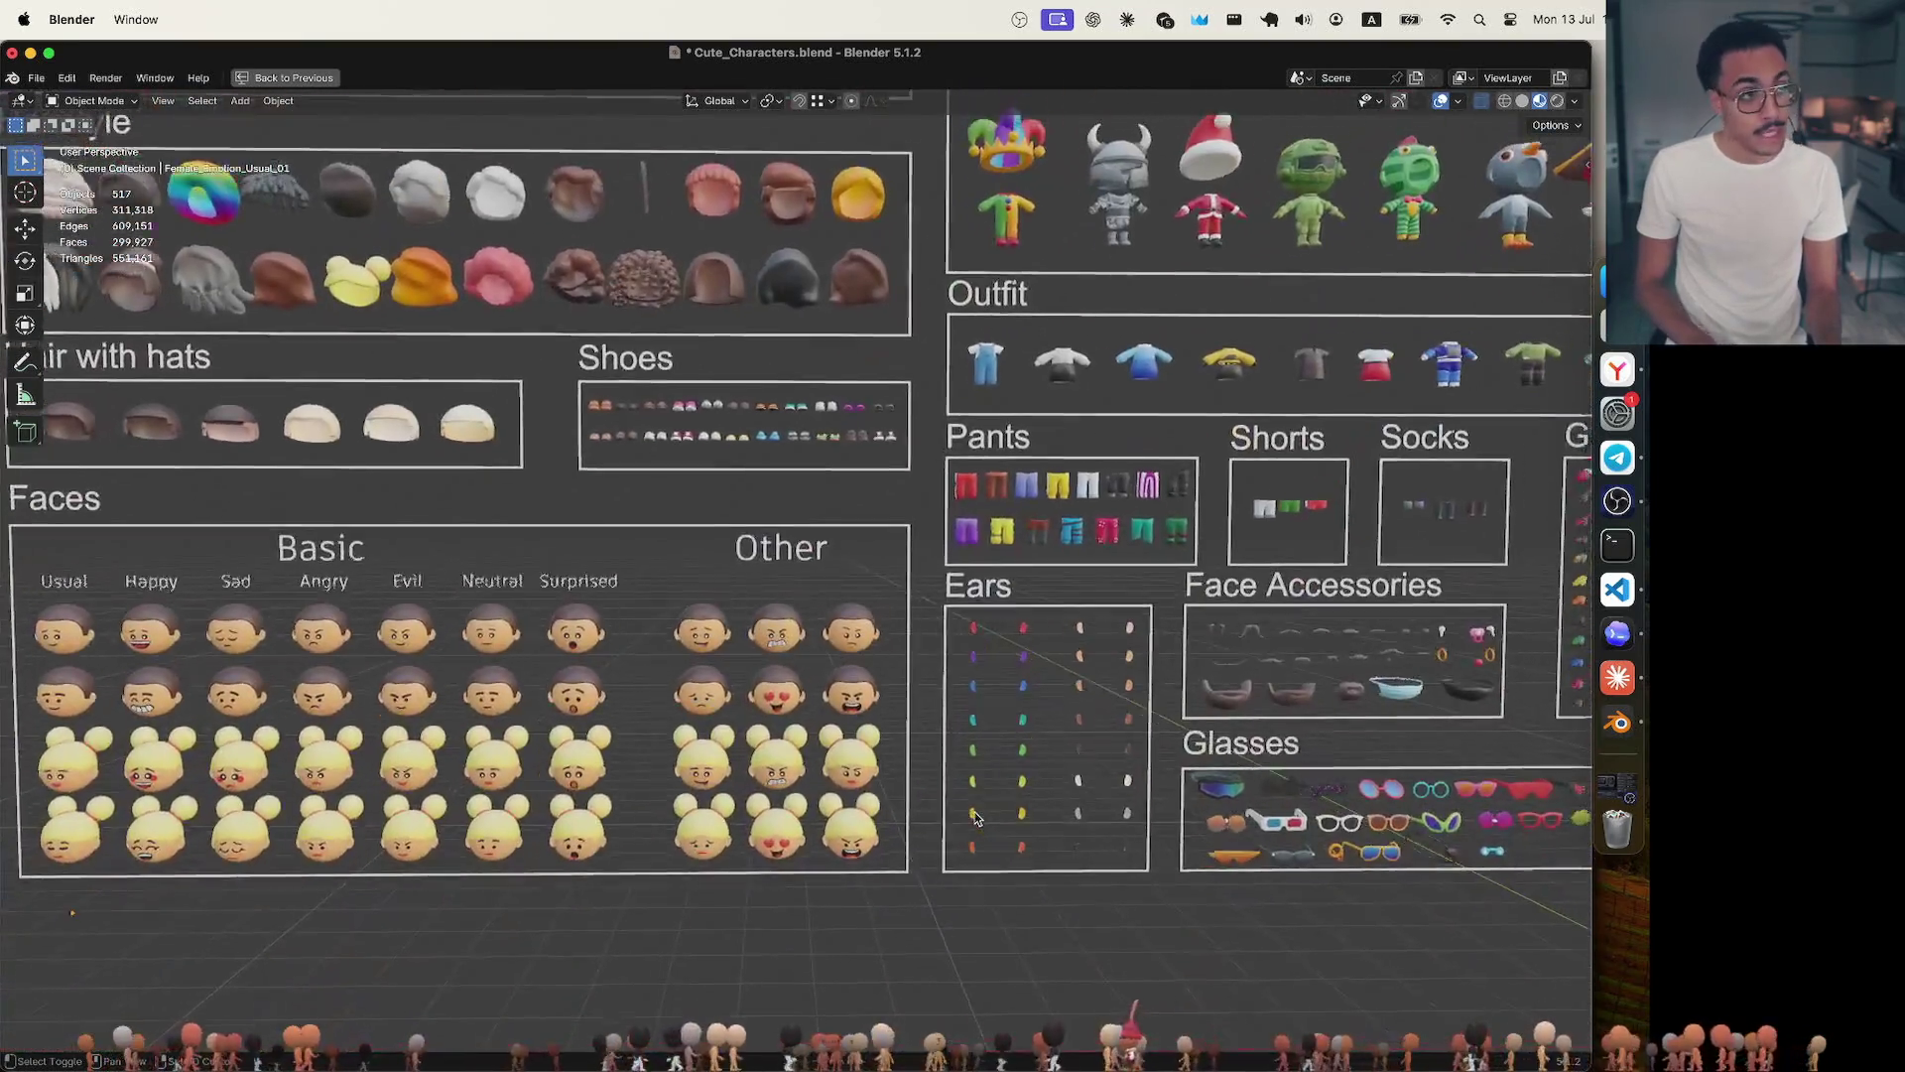
scroll(975, 811, "right", 5)
scroll(975, 812, "right", 2)
scroll(976, 811, "up", 3)
scroll(975, 811, "left", 2)
scroll(974, 811, "up", 5)
scroll(975, 811, "left", 4)
scroll(975, 812, "up", 8)
scroll(974, 812, "left", 6)
scroll(976, 810, "up", 2)
scroll(975, 811, "left", 2)
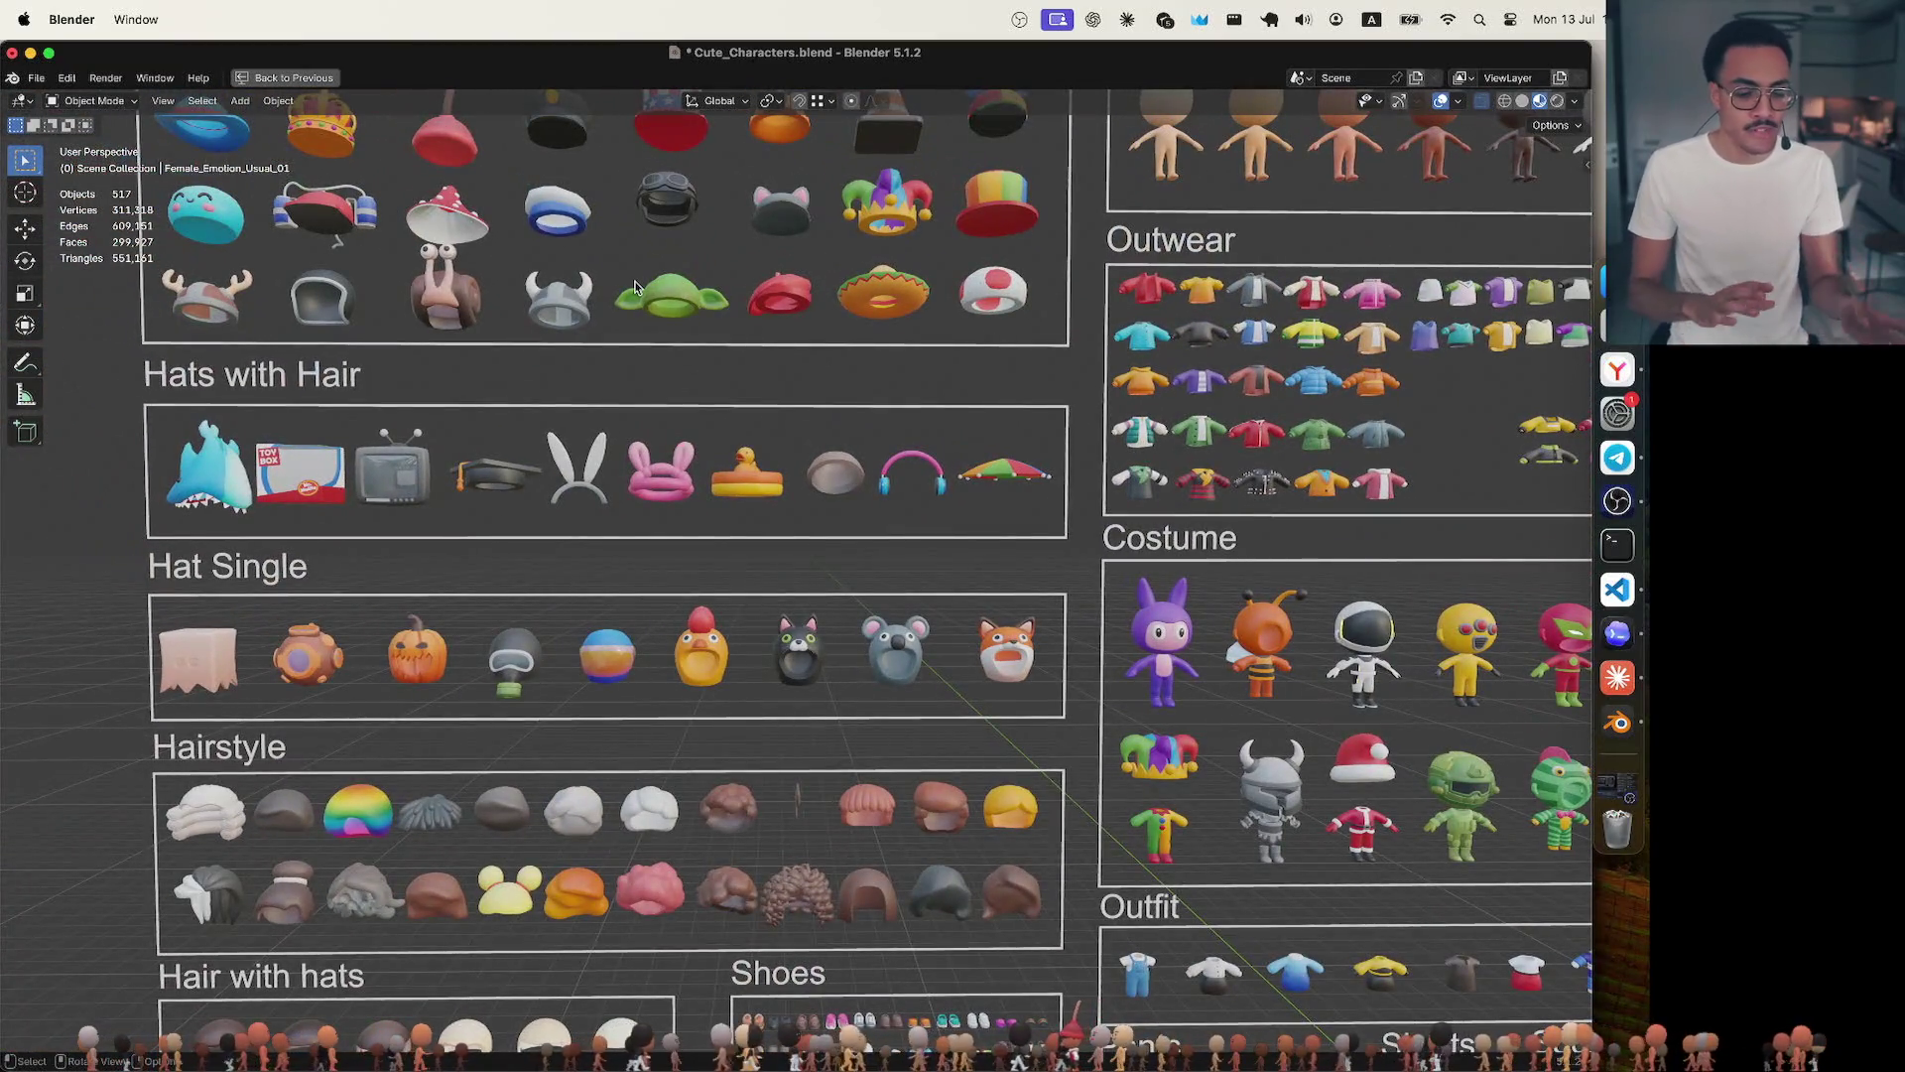
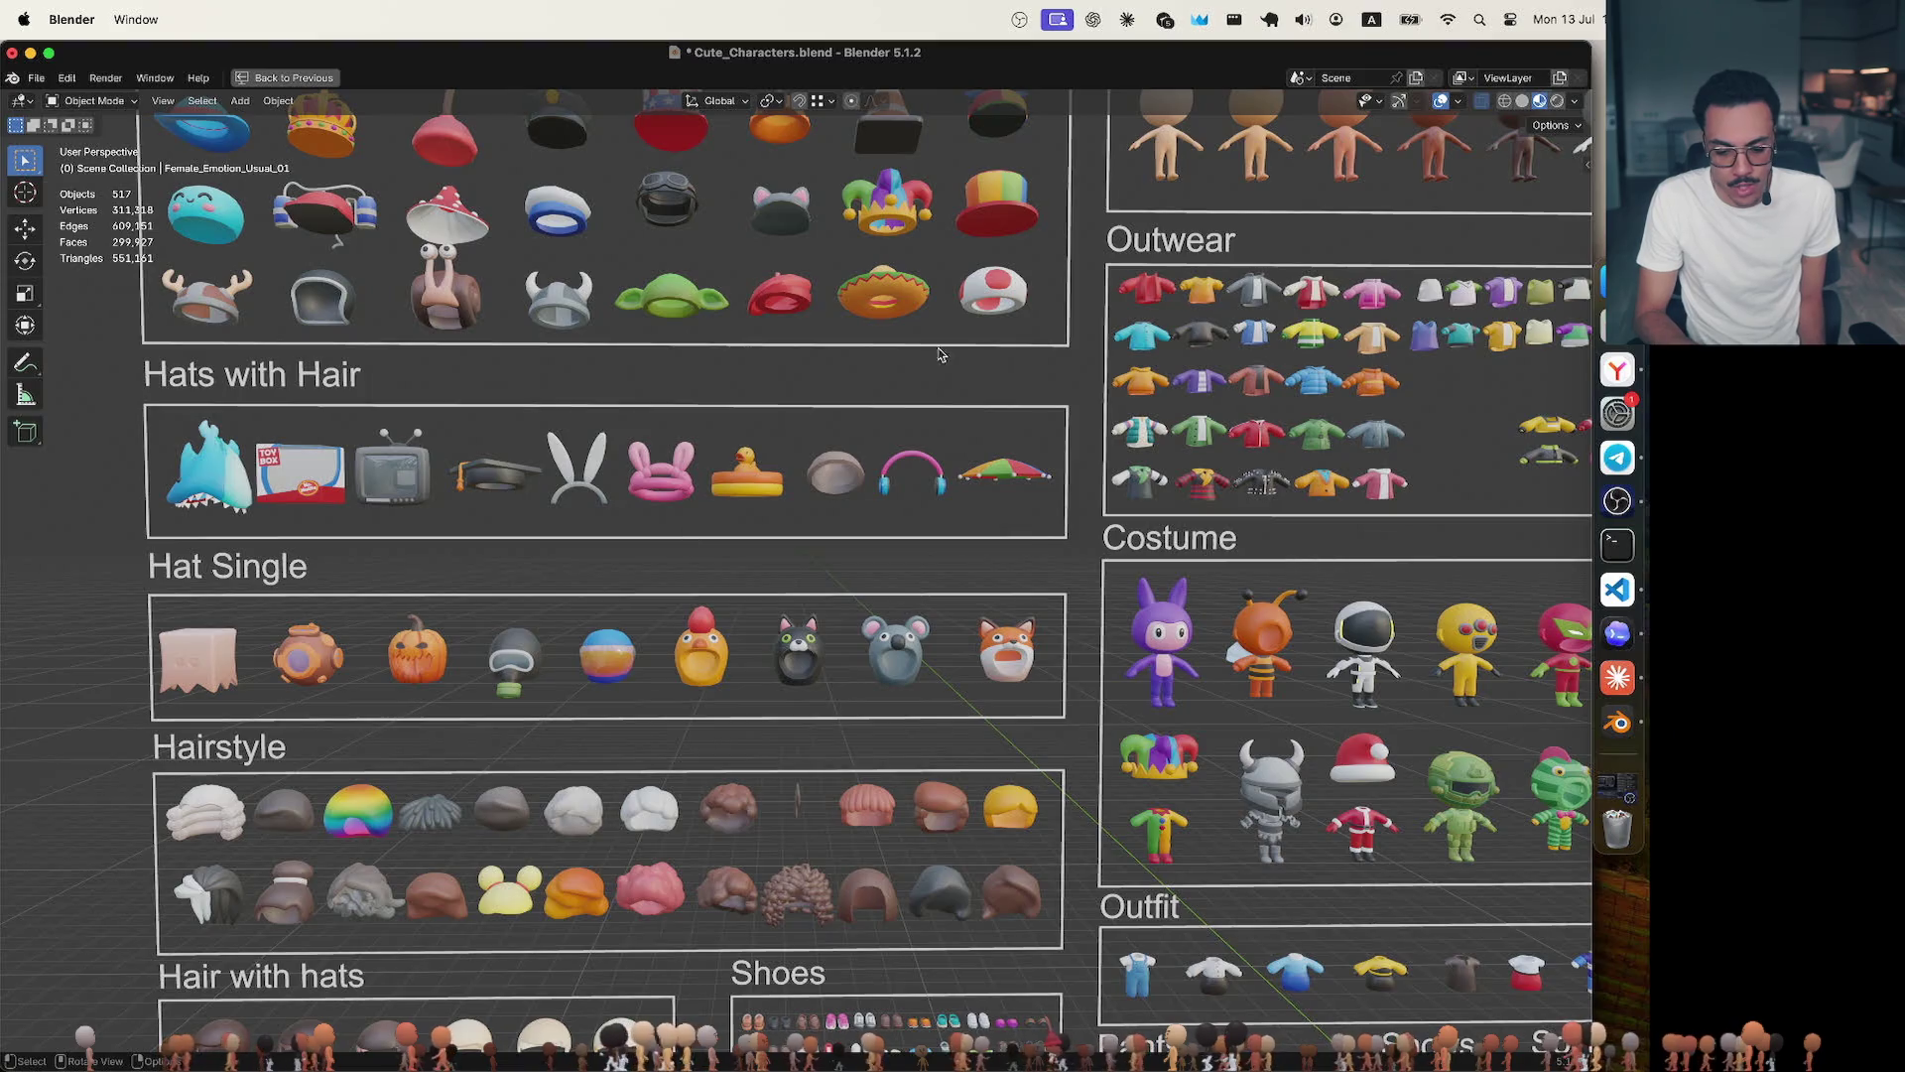
Switch from Blender via Mission Control to the browser and show the Vite App wardrobe page.
key("ctrl+Up")
left_click(685, 399)
key("ctrl+Up")
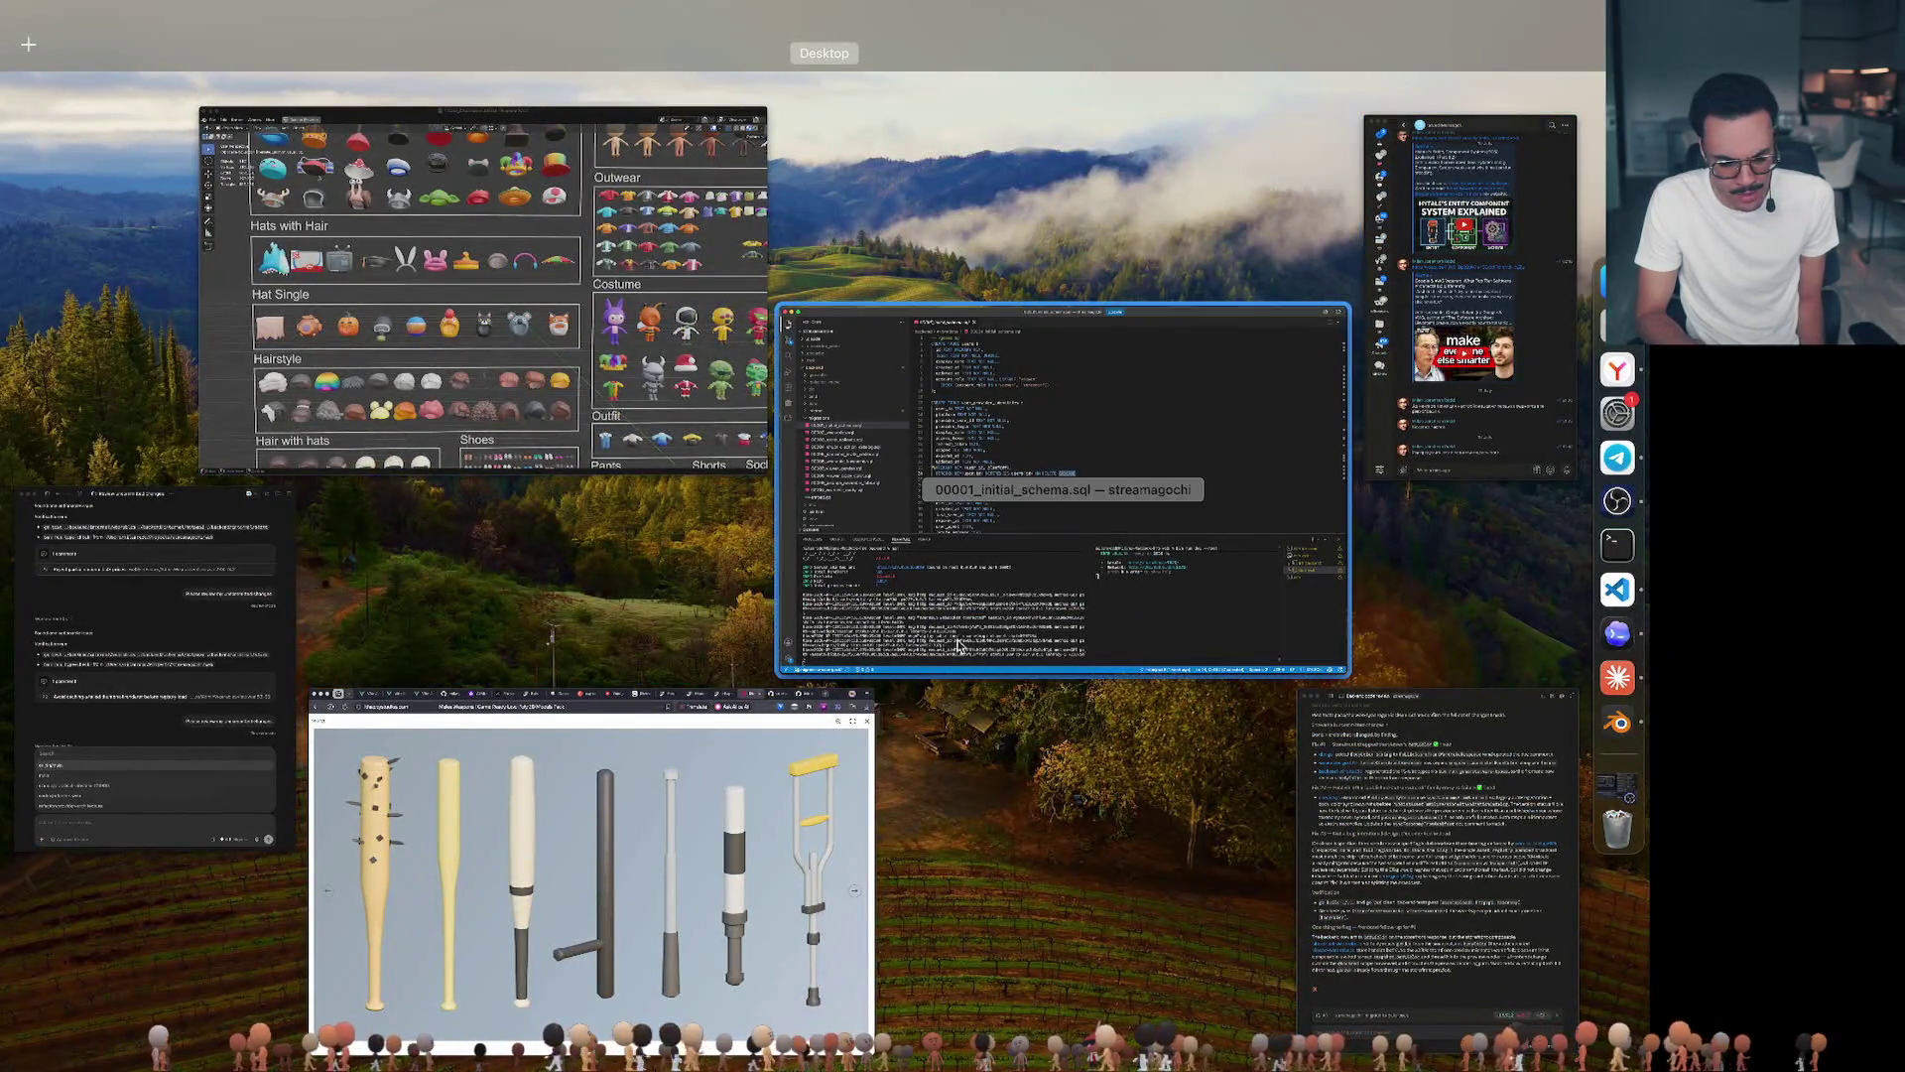
left_click(596, 878)
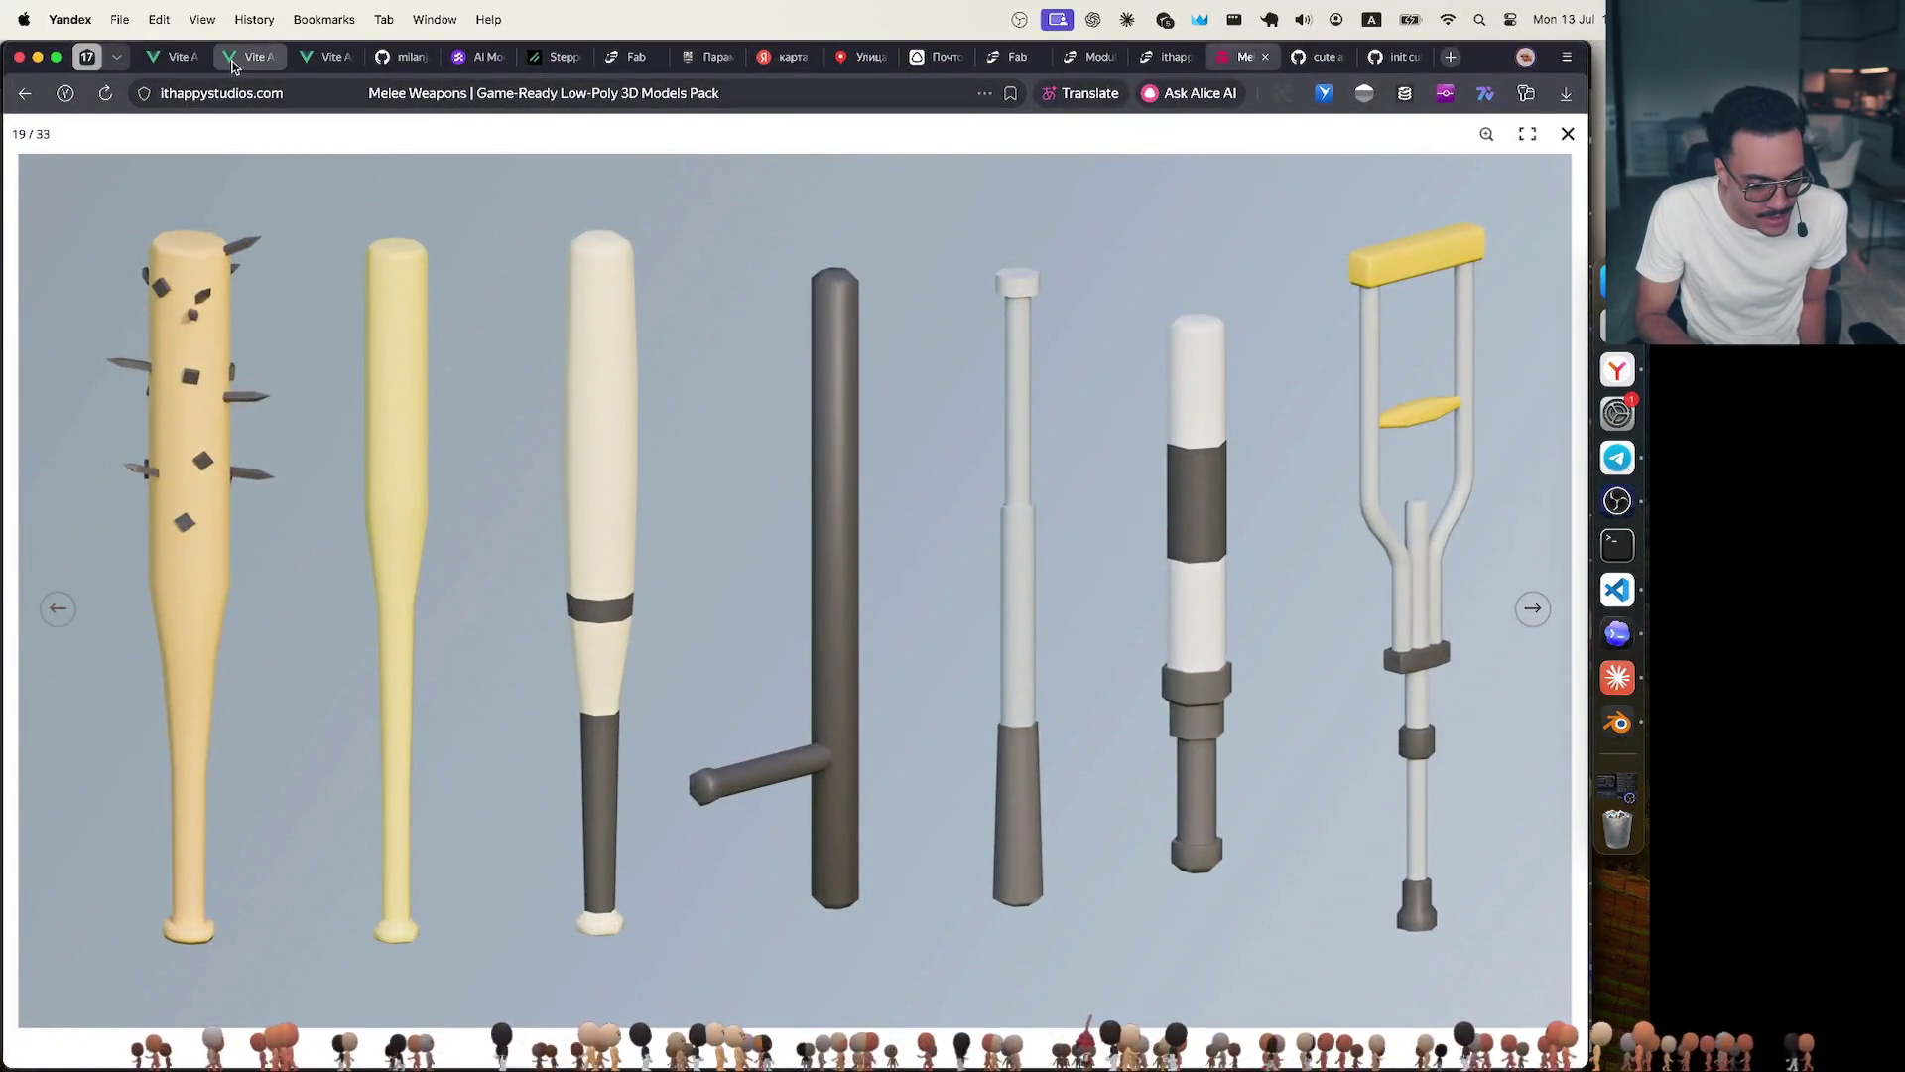
left_click(313, 58)
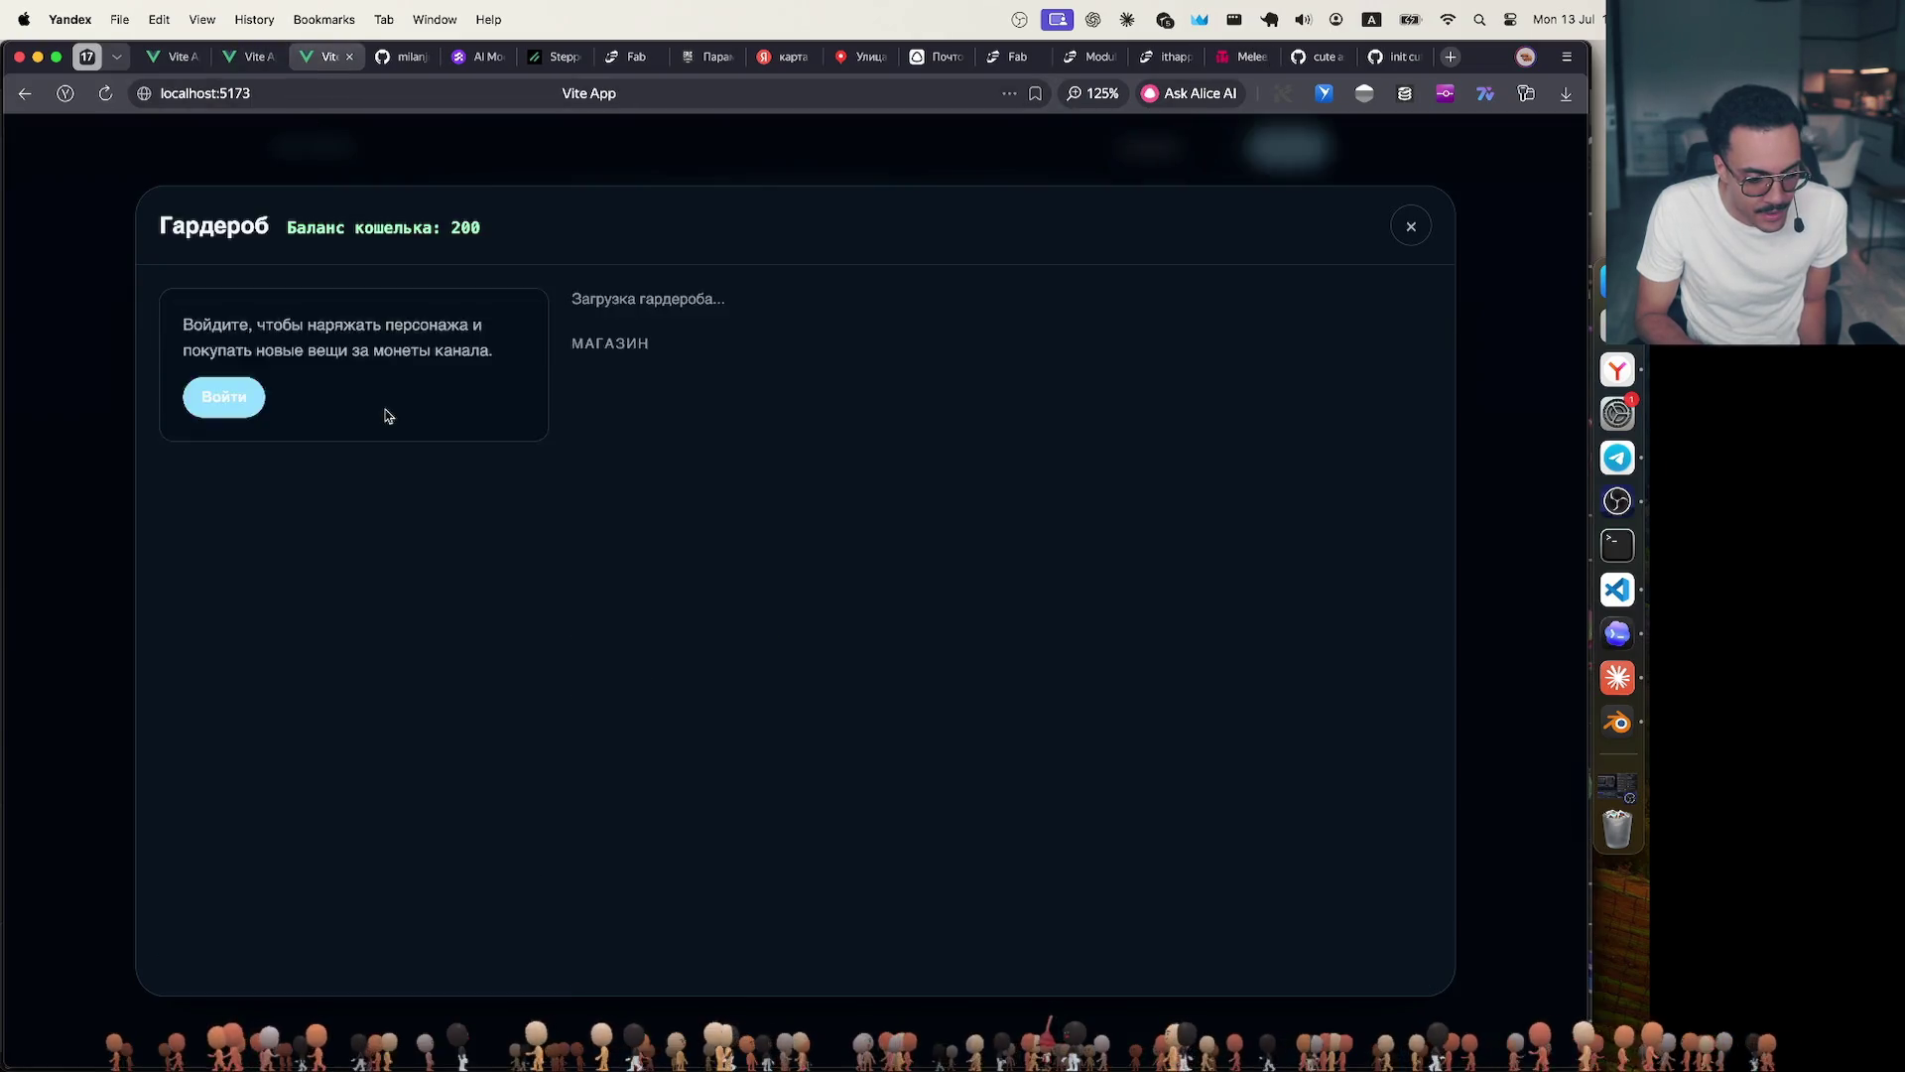
Navigate through the admin catalogs to the viewer's Chubriks wardrobe page.
left_click(166, 57)
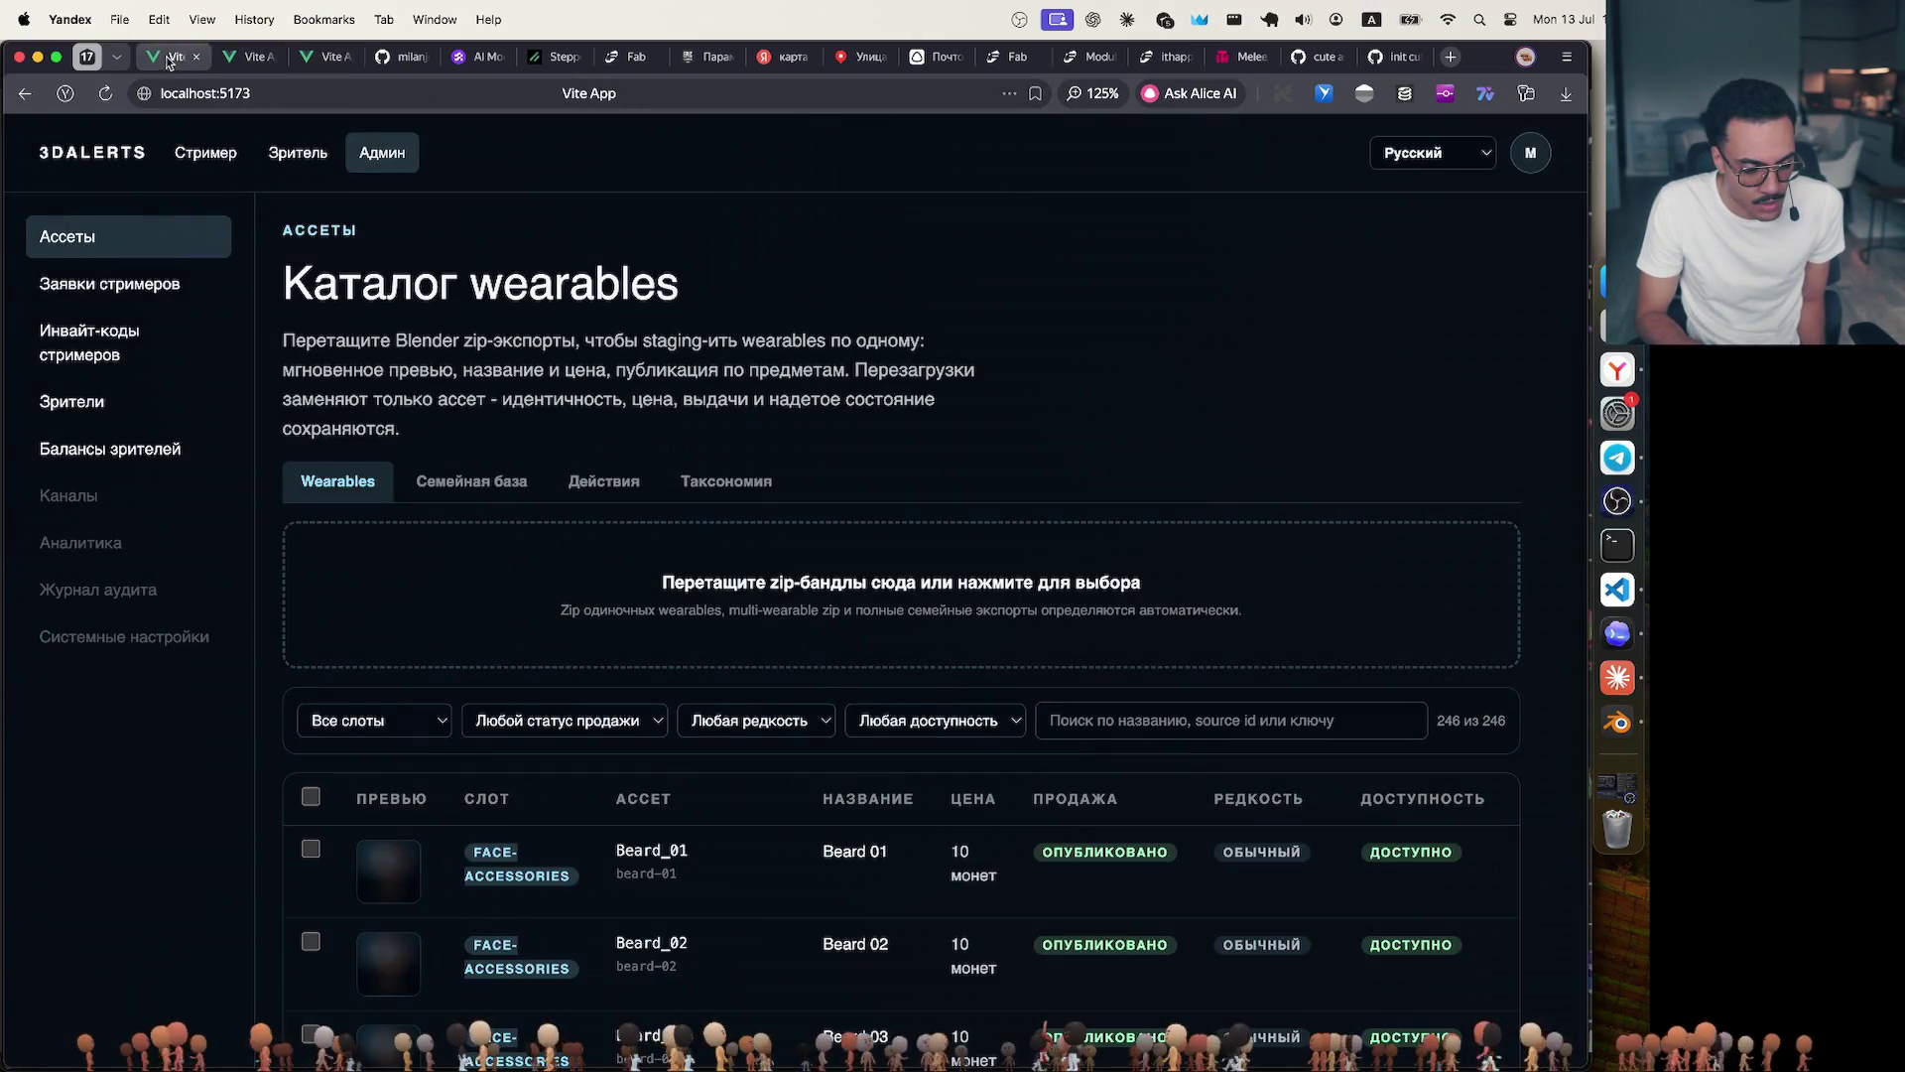
left_click(253, 56)
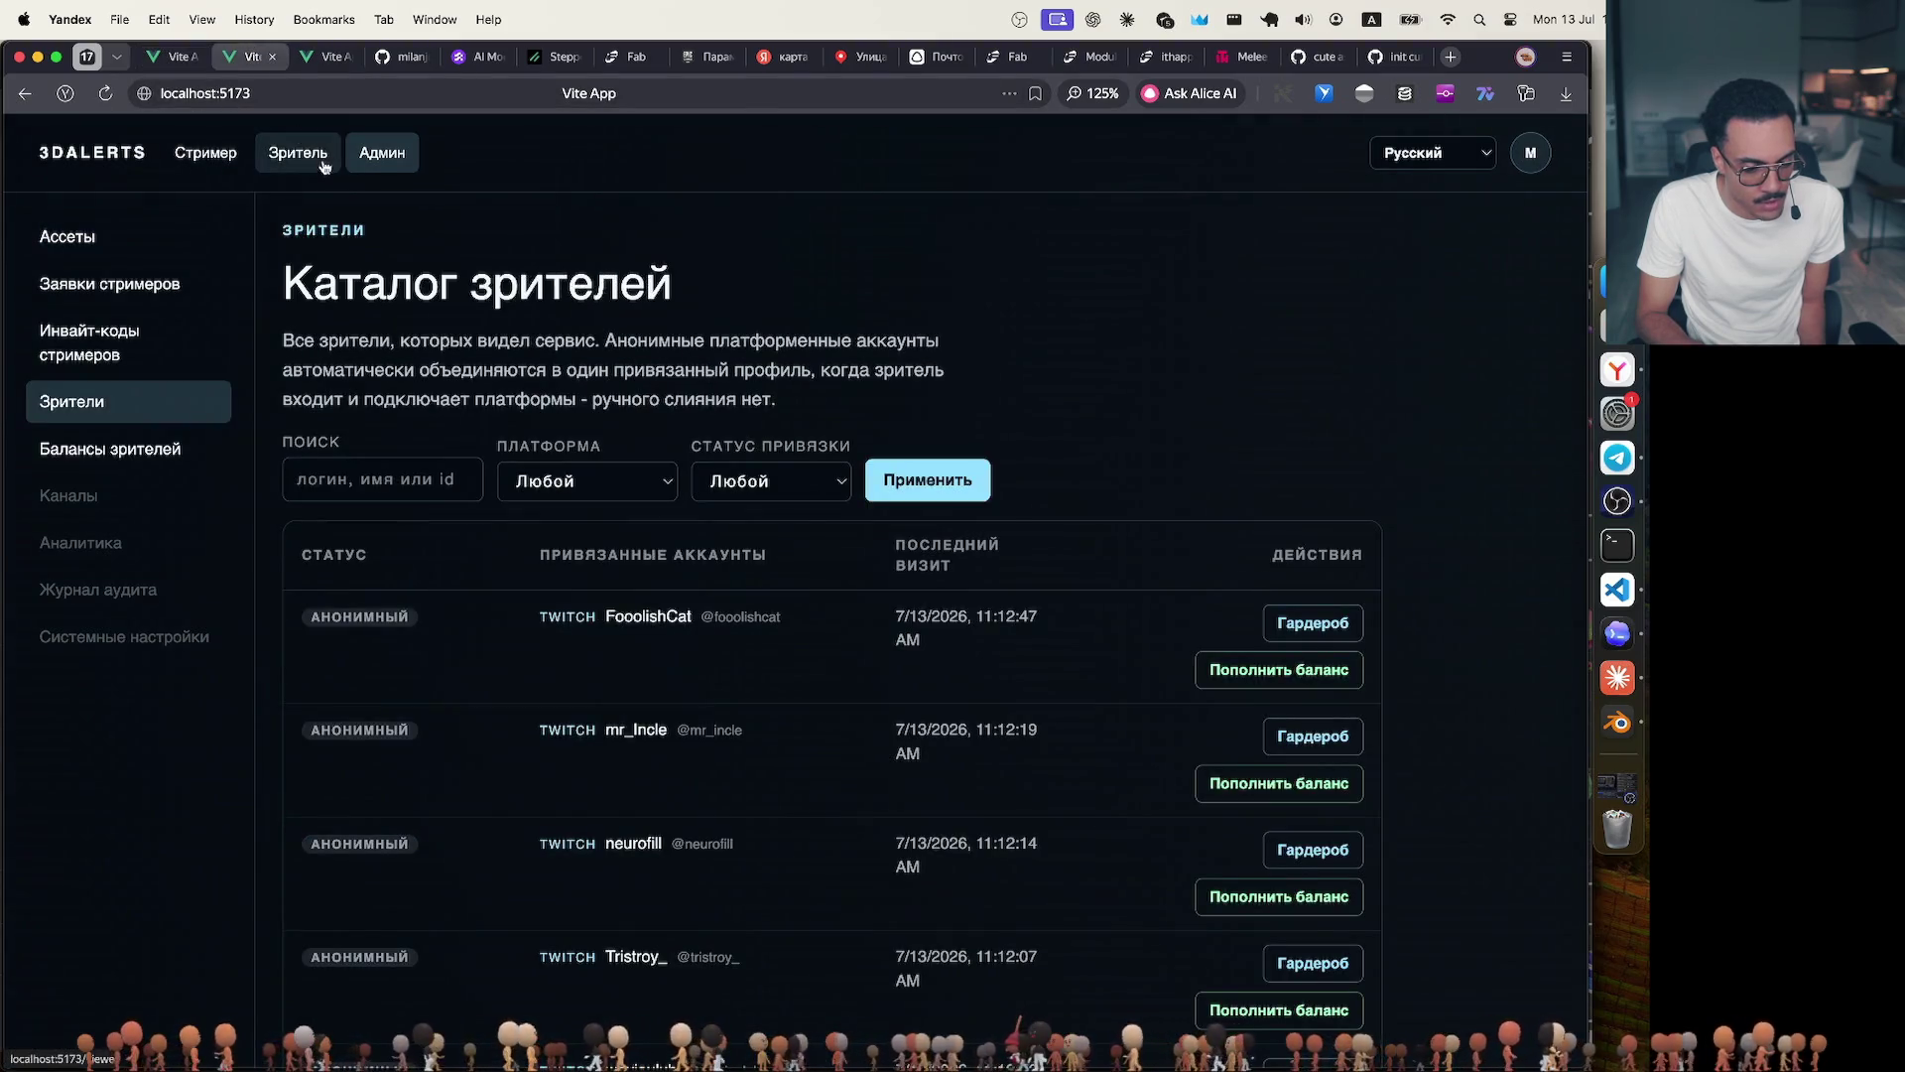
left_click(299, 151)
scroll(488, 367, "down", 2)
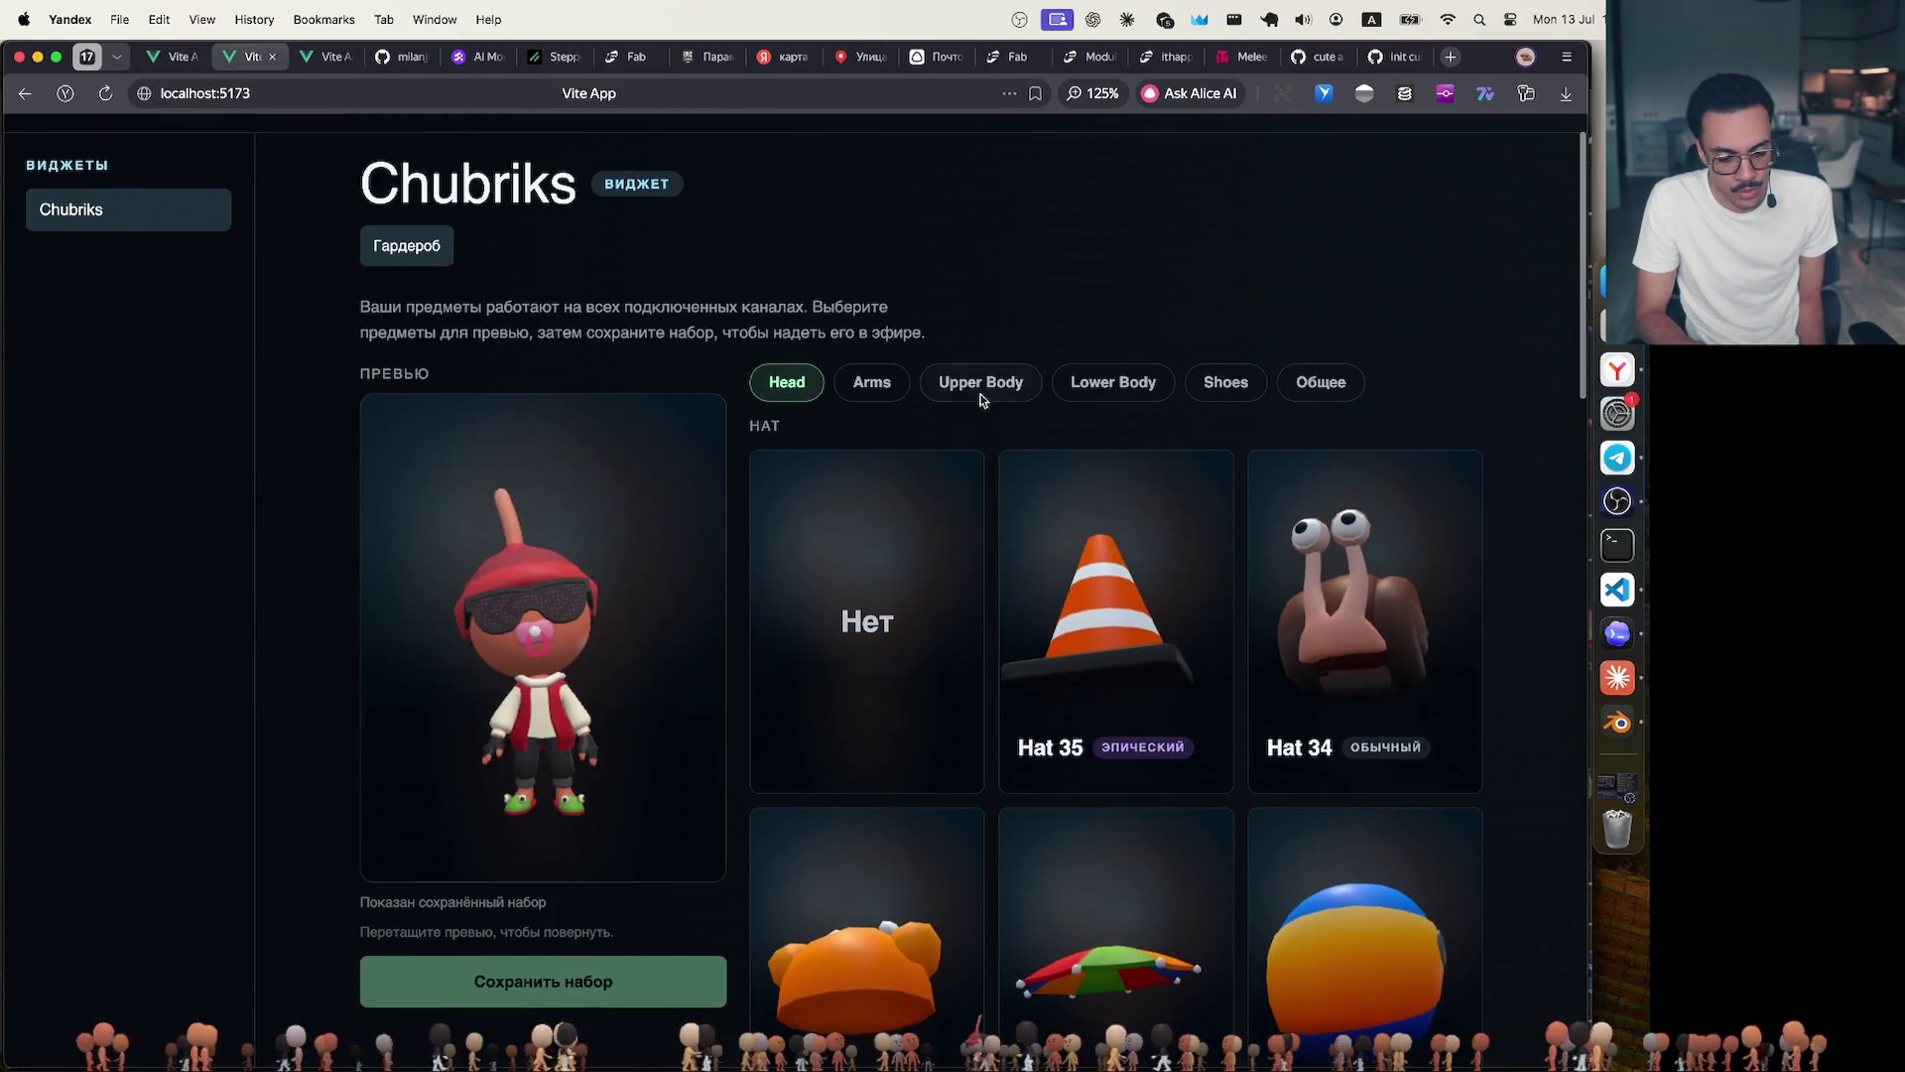
Step through Arms, Upper Body, Lower Body, Shoes to General and preview the darkest skin colour.
left_click(874, 376)
left_click(983, 422)
left_click(1113, 422)
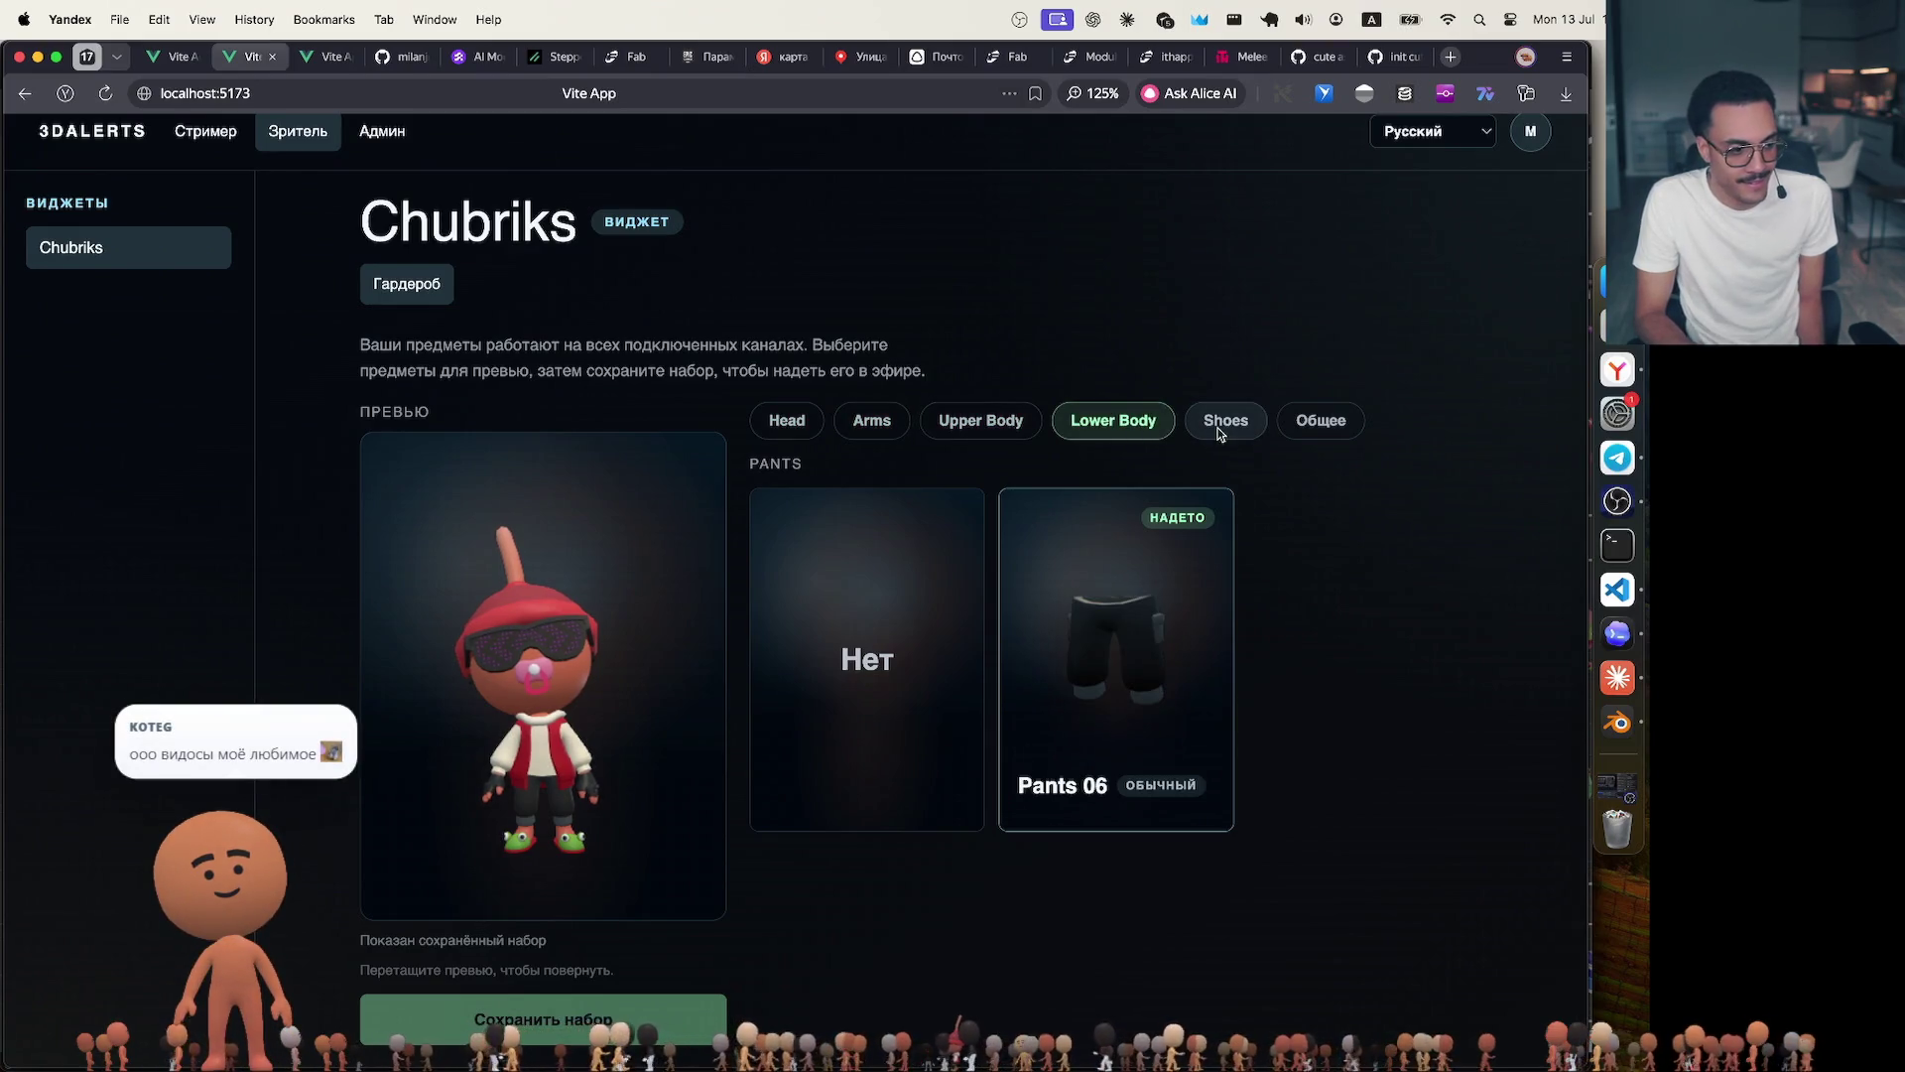
left_click(1225, 421)
left_click(1307, 424)
scroll(1041, 499, "down", 3)
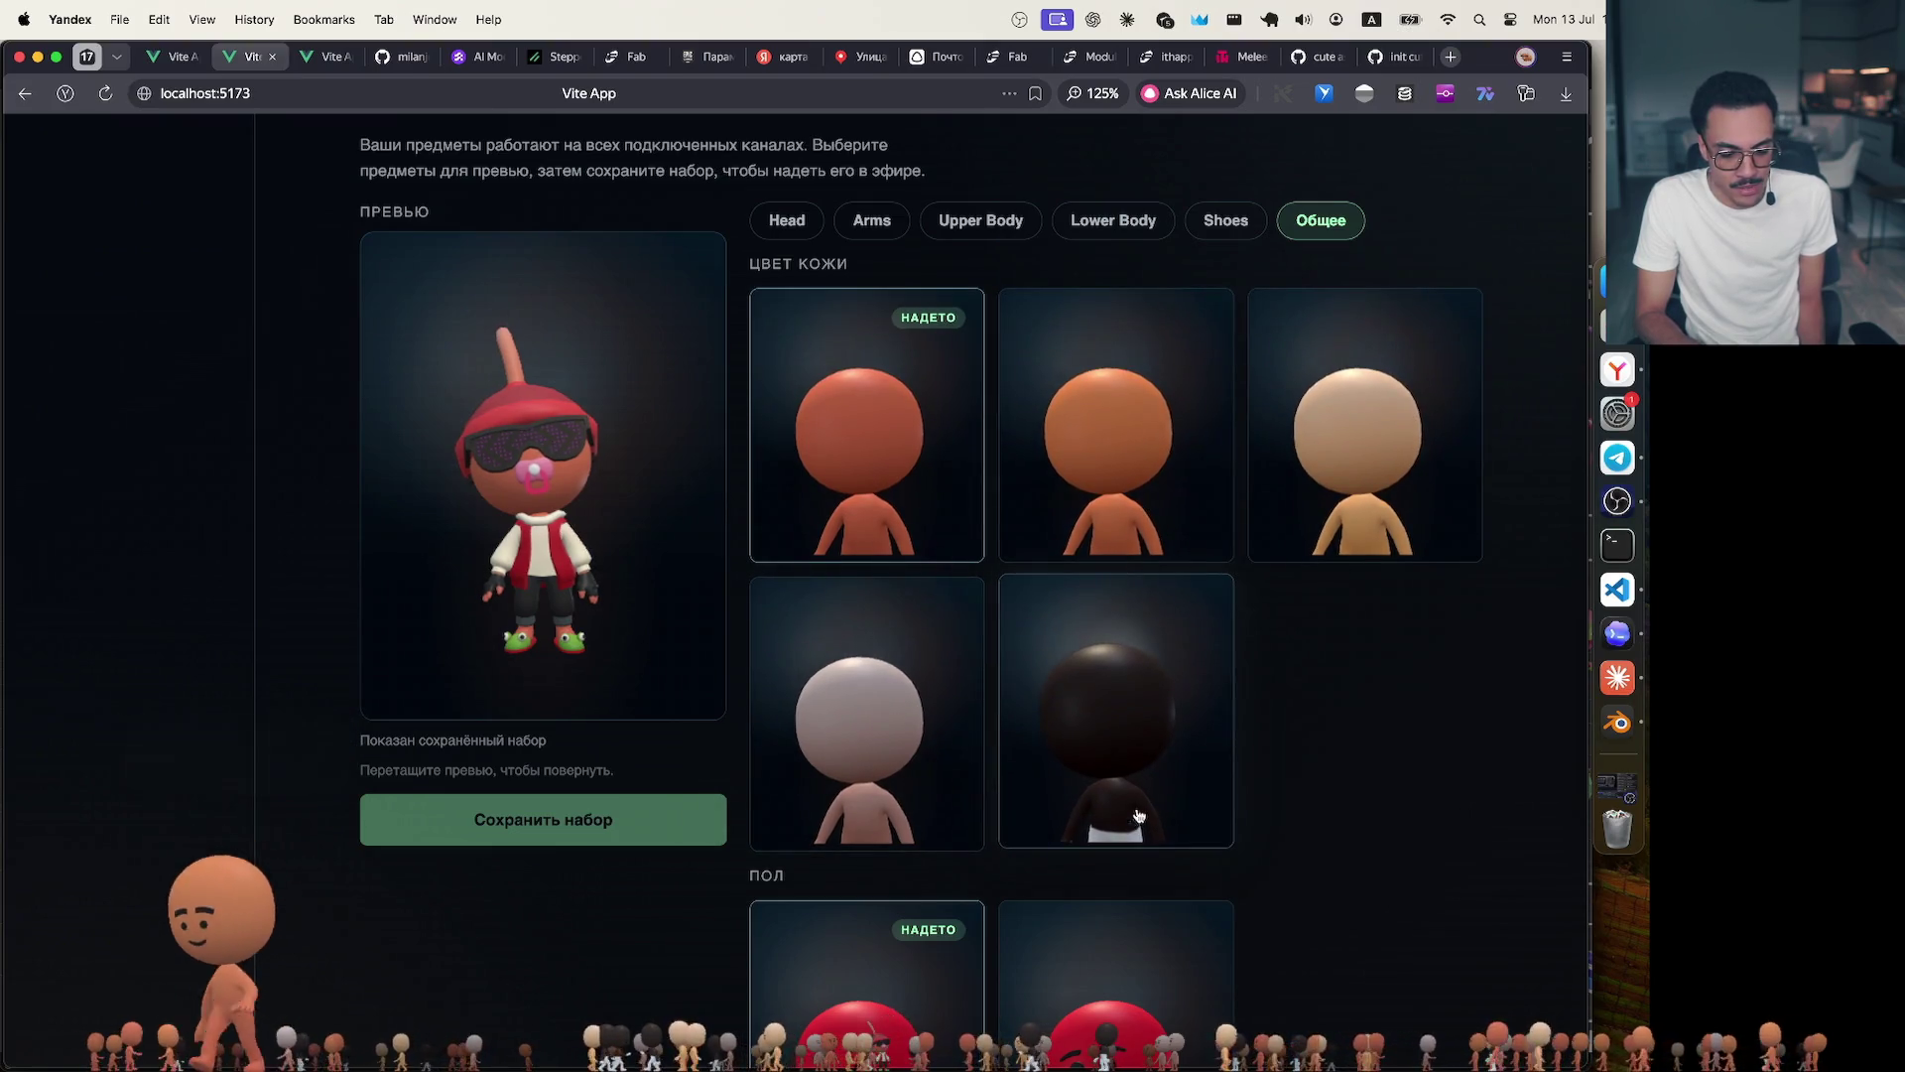
left_click(1117, 789)
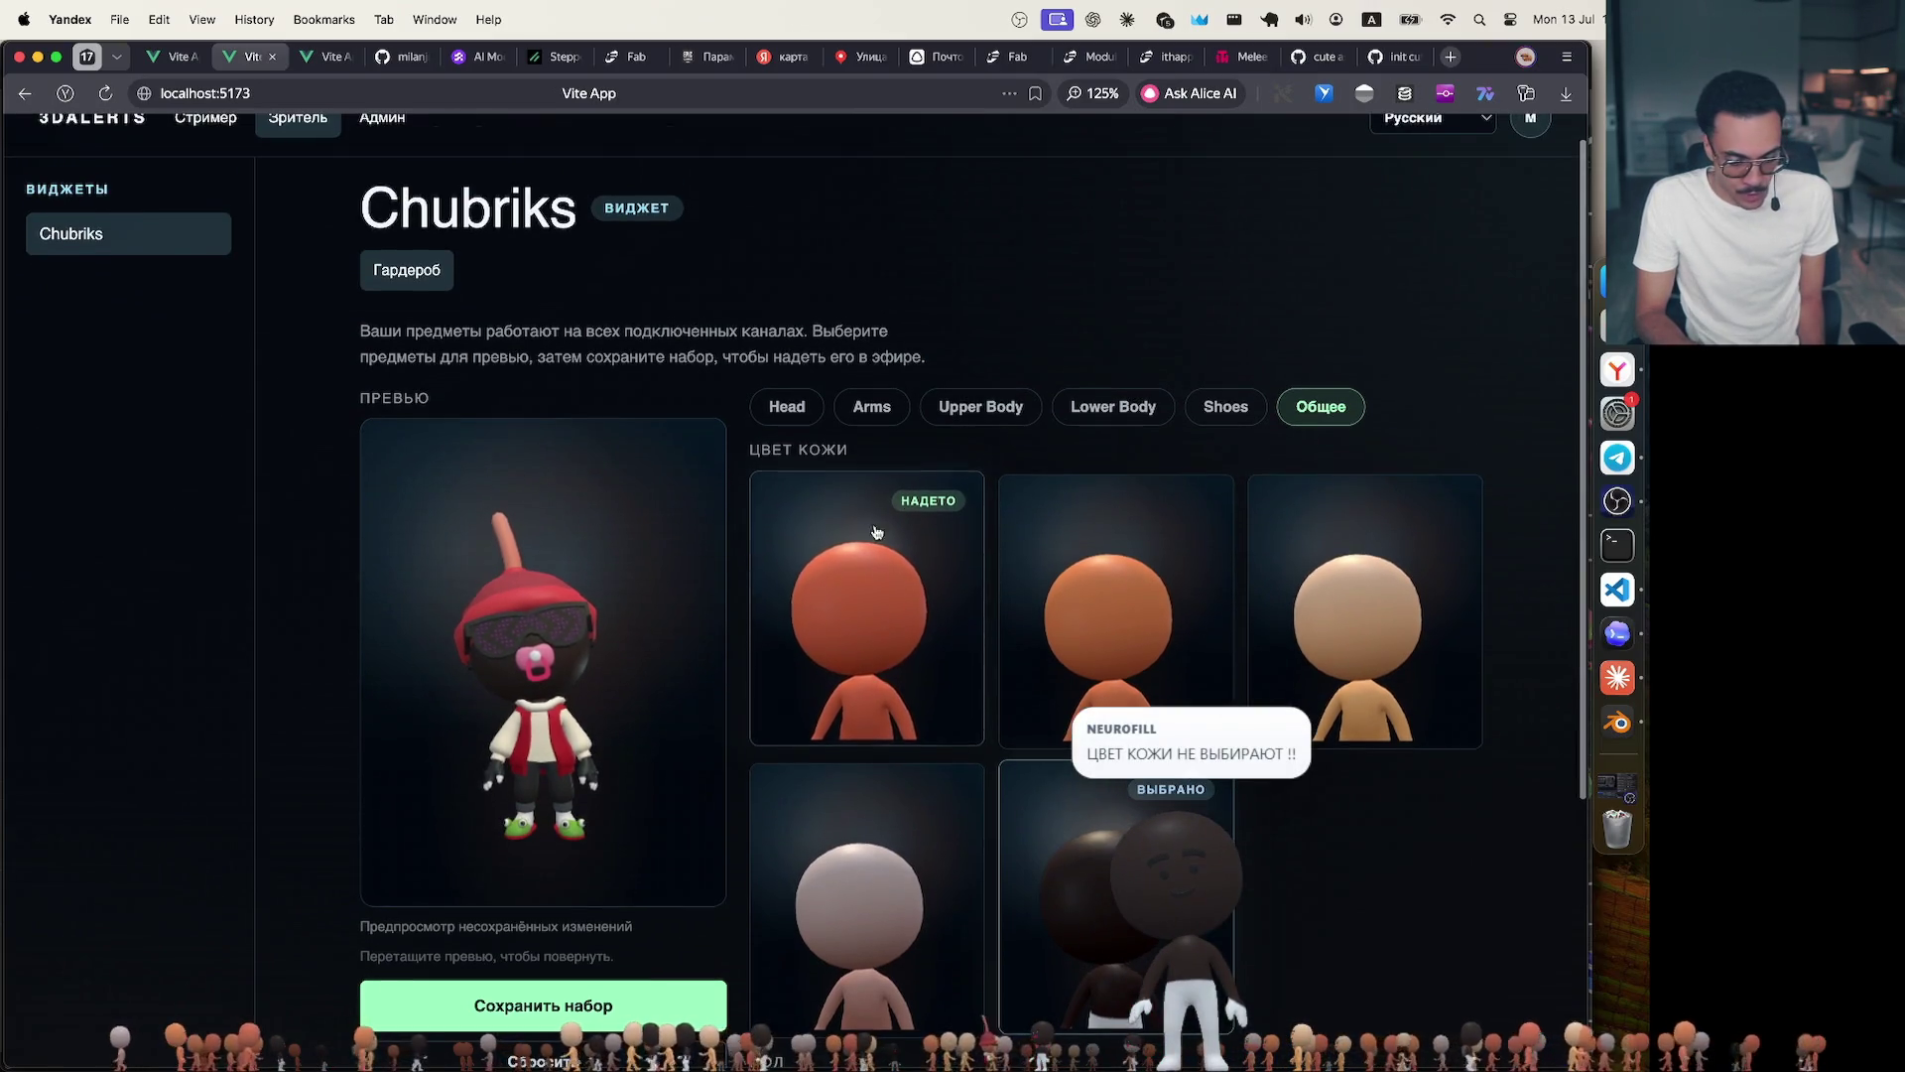
scroll(799, 772, "down", 3)
scroll(799, 773, "down", 2)
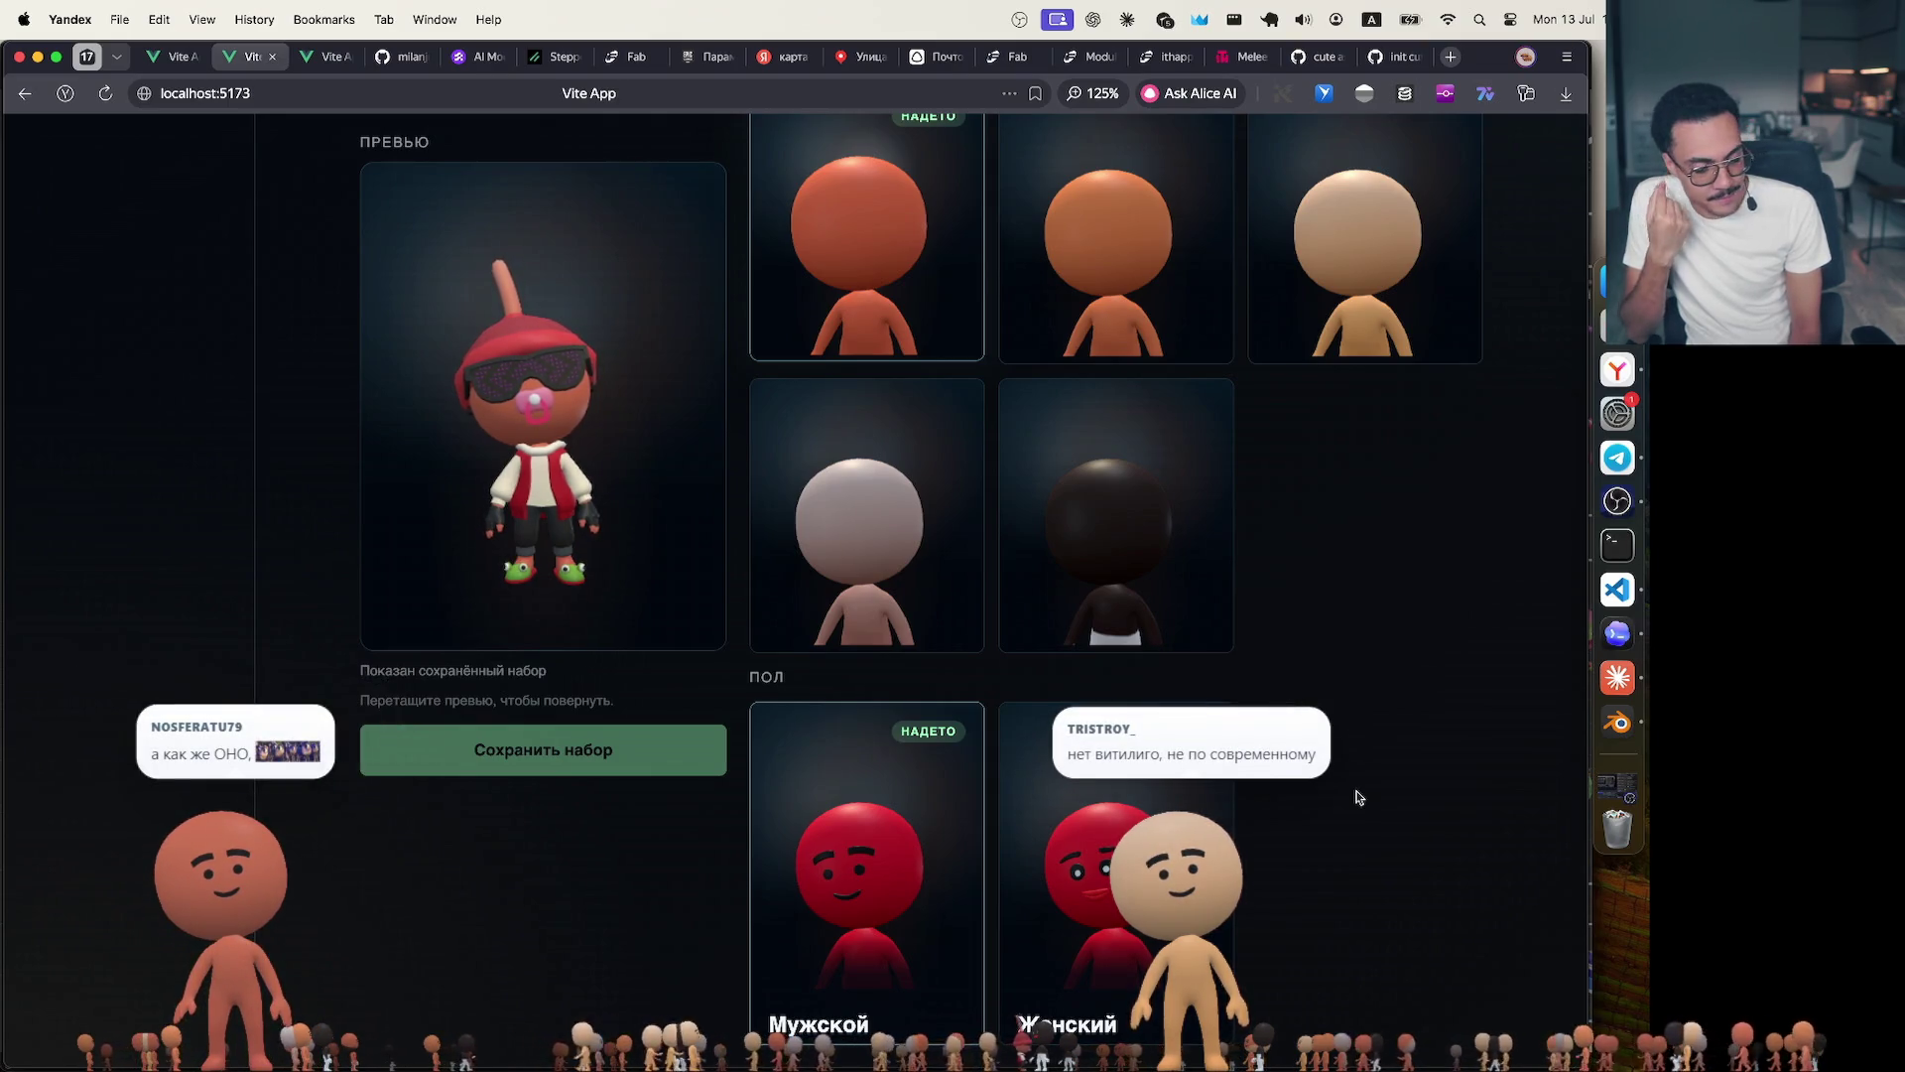
scroll(1162, 469, "up", 3)
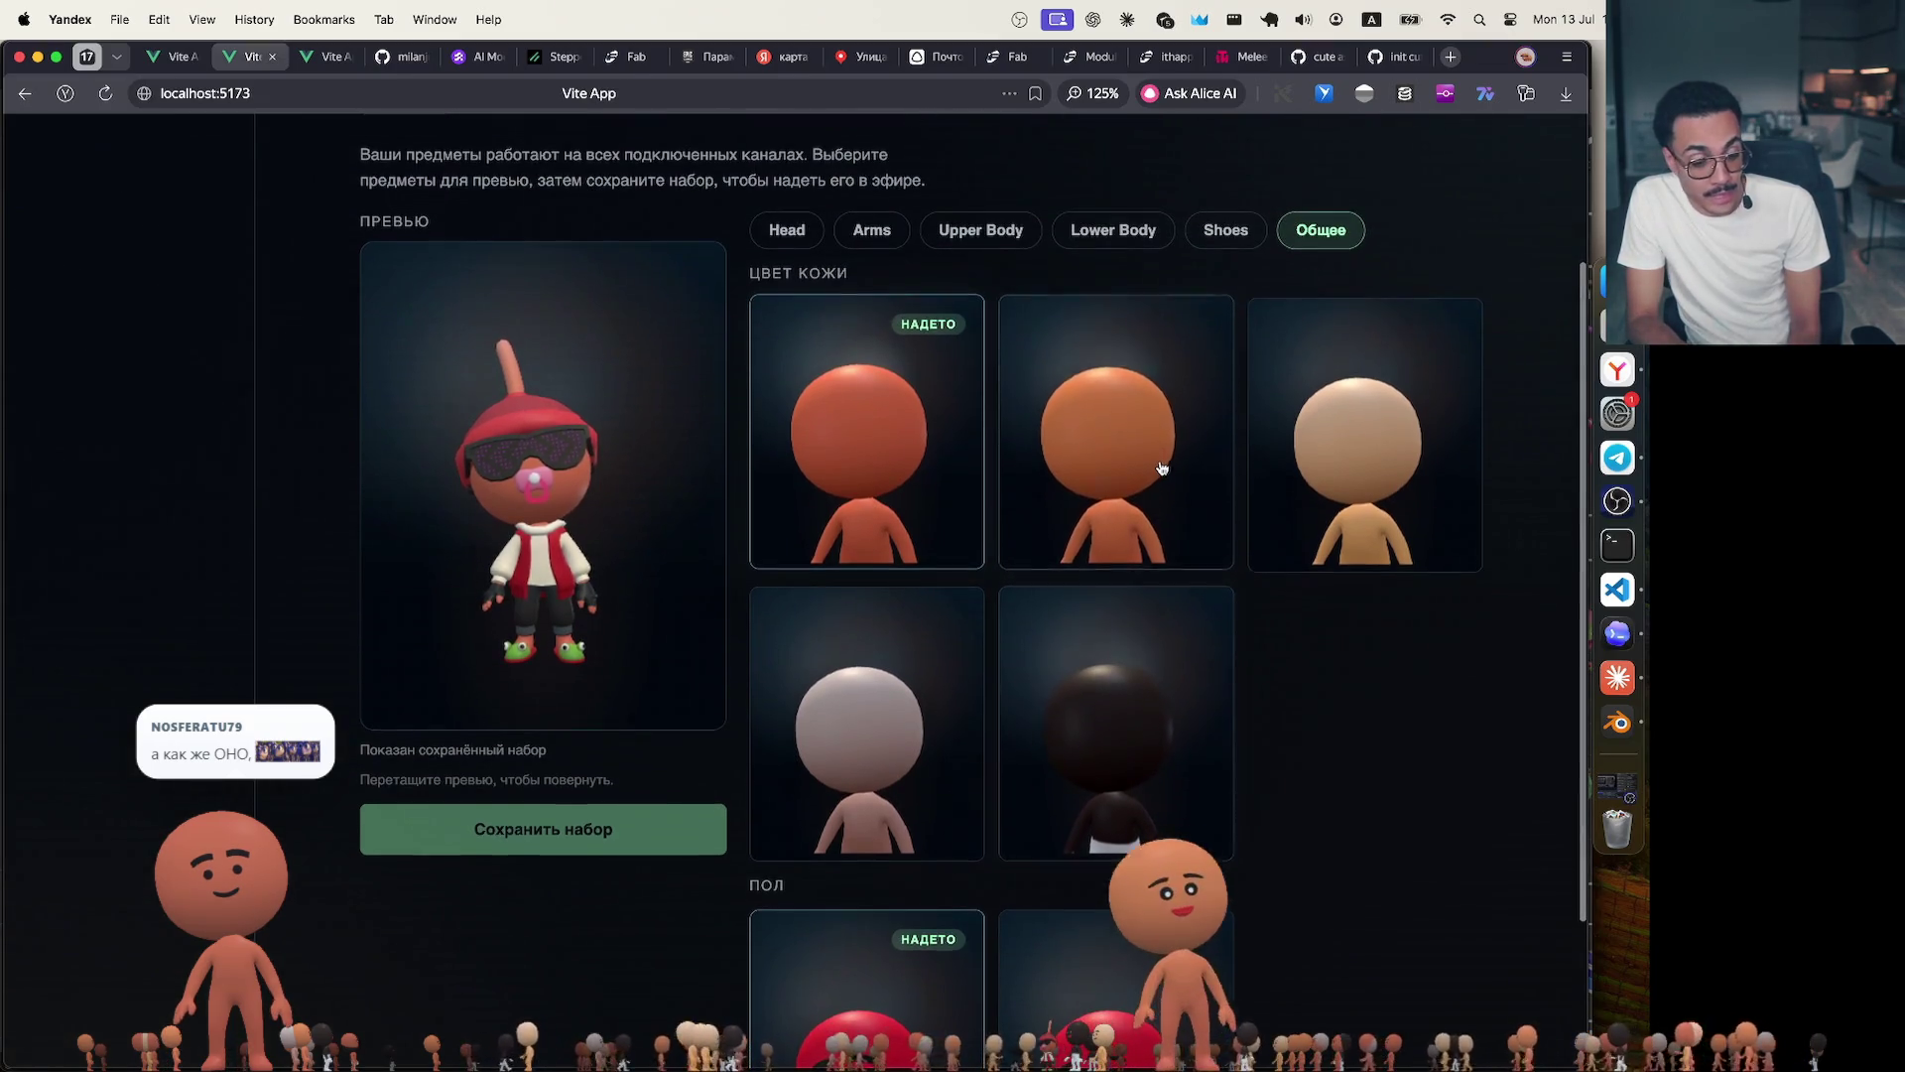
scroll(1014, 519, "down", 3)
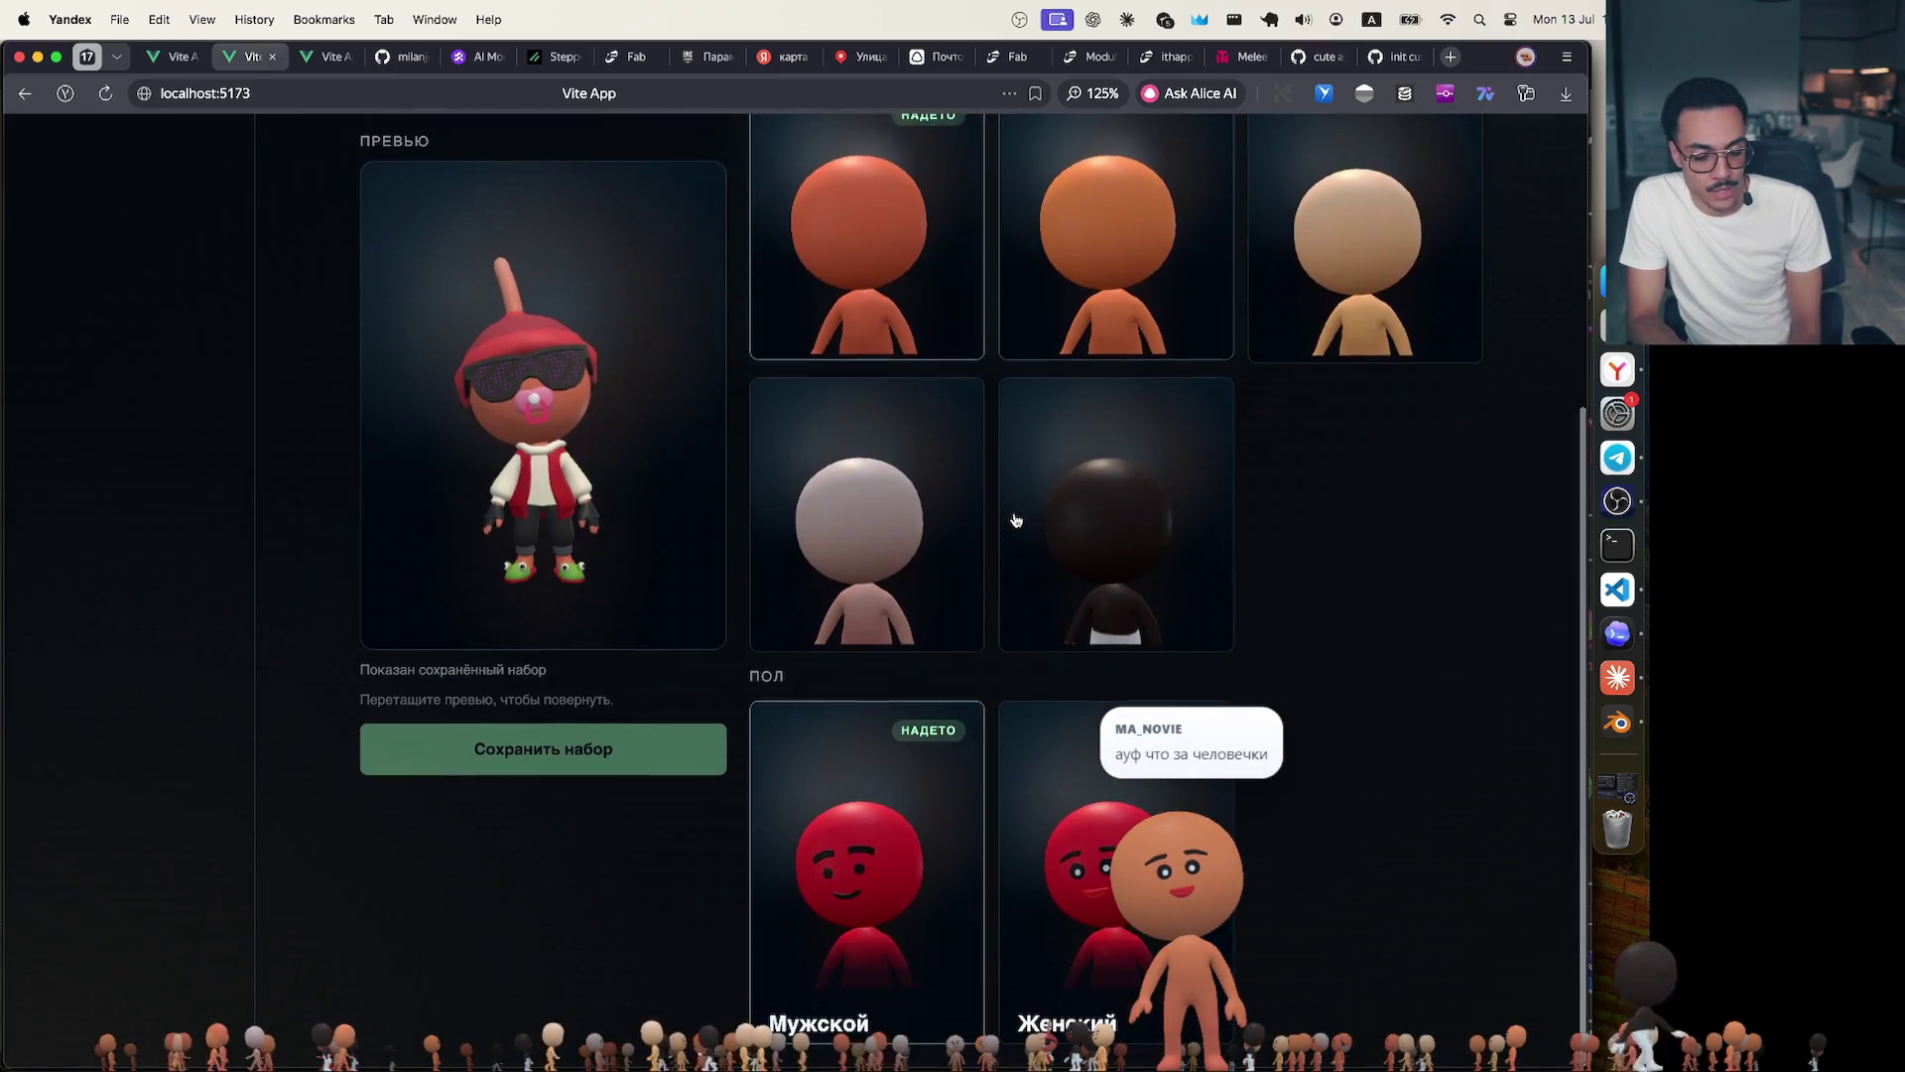
scroll(1124, 656, "up", 3)
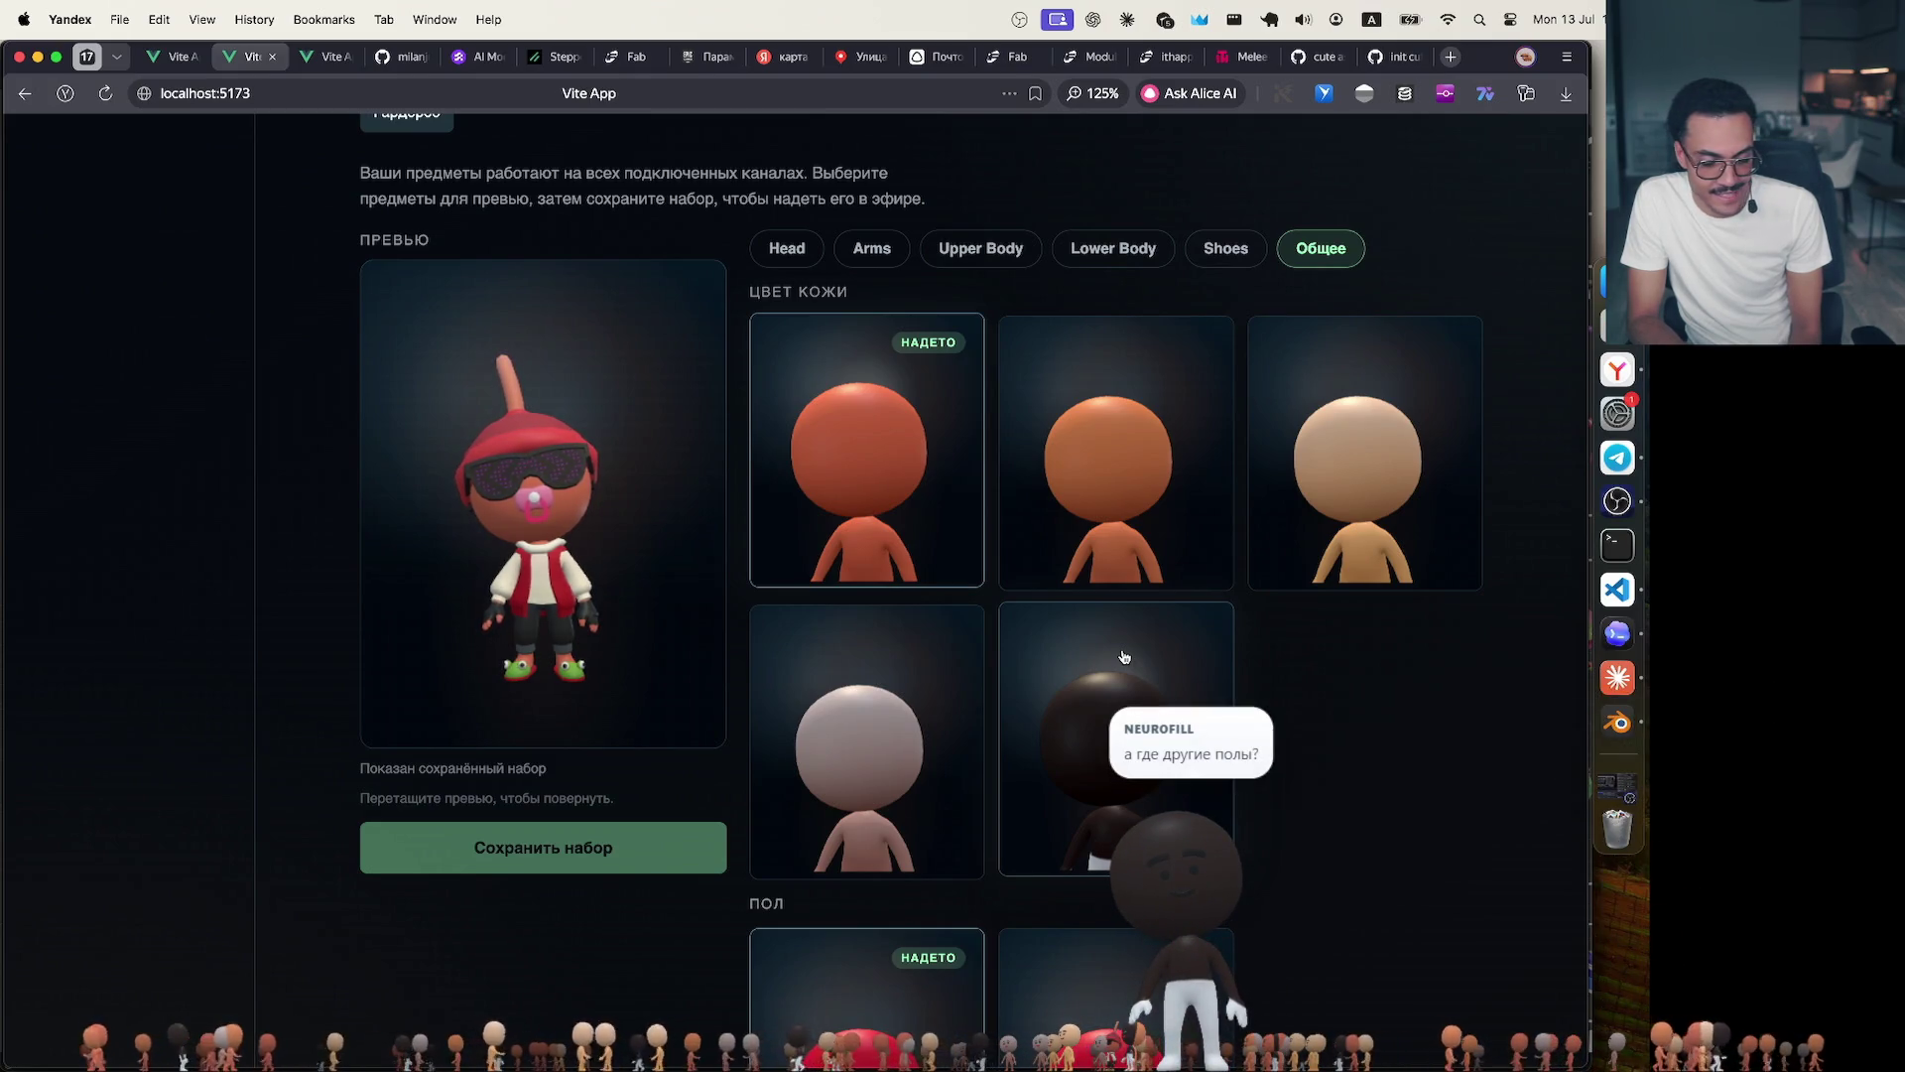
scroll(1124, 656, "down", 3)
Select and deselect the ПОЛ heading text, then return to Blender.
mouse_move(748, 677)
left_mouse_down()
mouse_move(808, 672)
mouse_move(734, 684)
left_mouse_up()
left_click(808, 688)
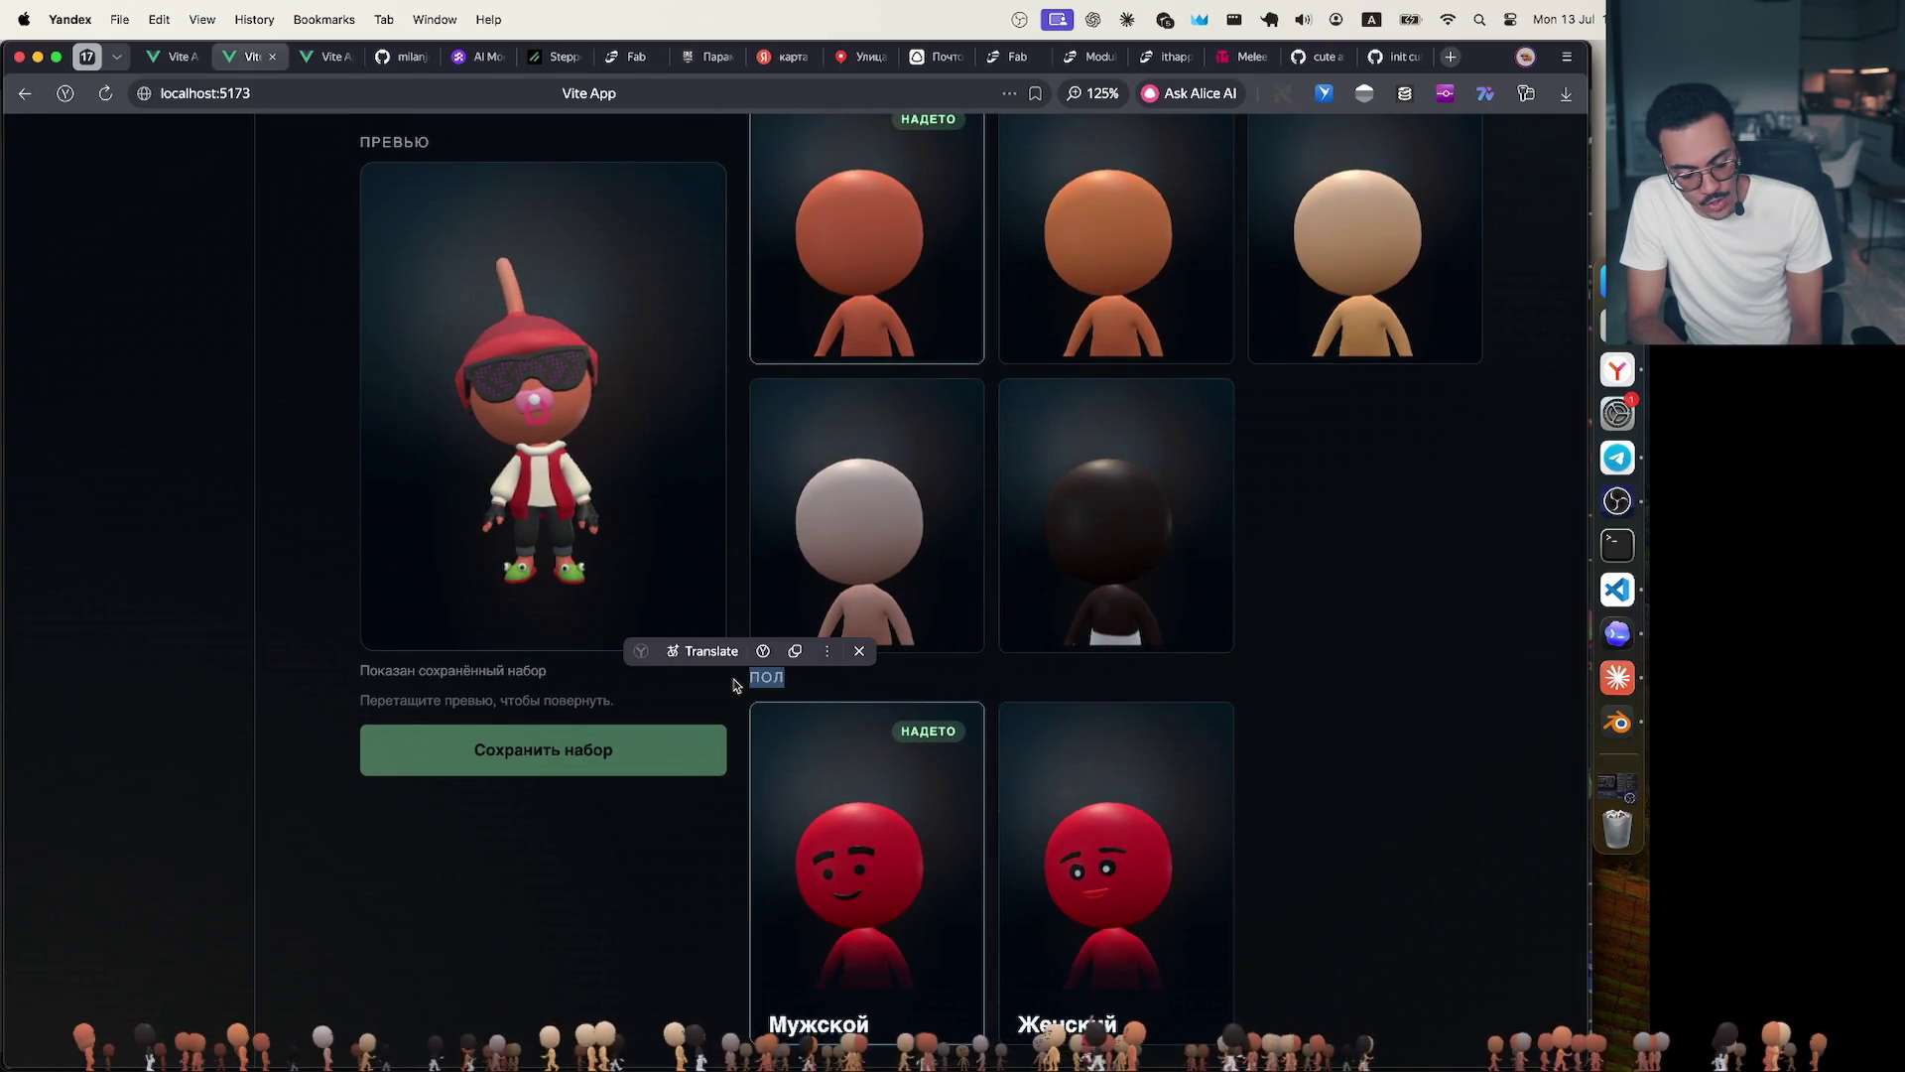
left_click(835, 689)
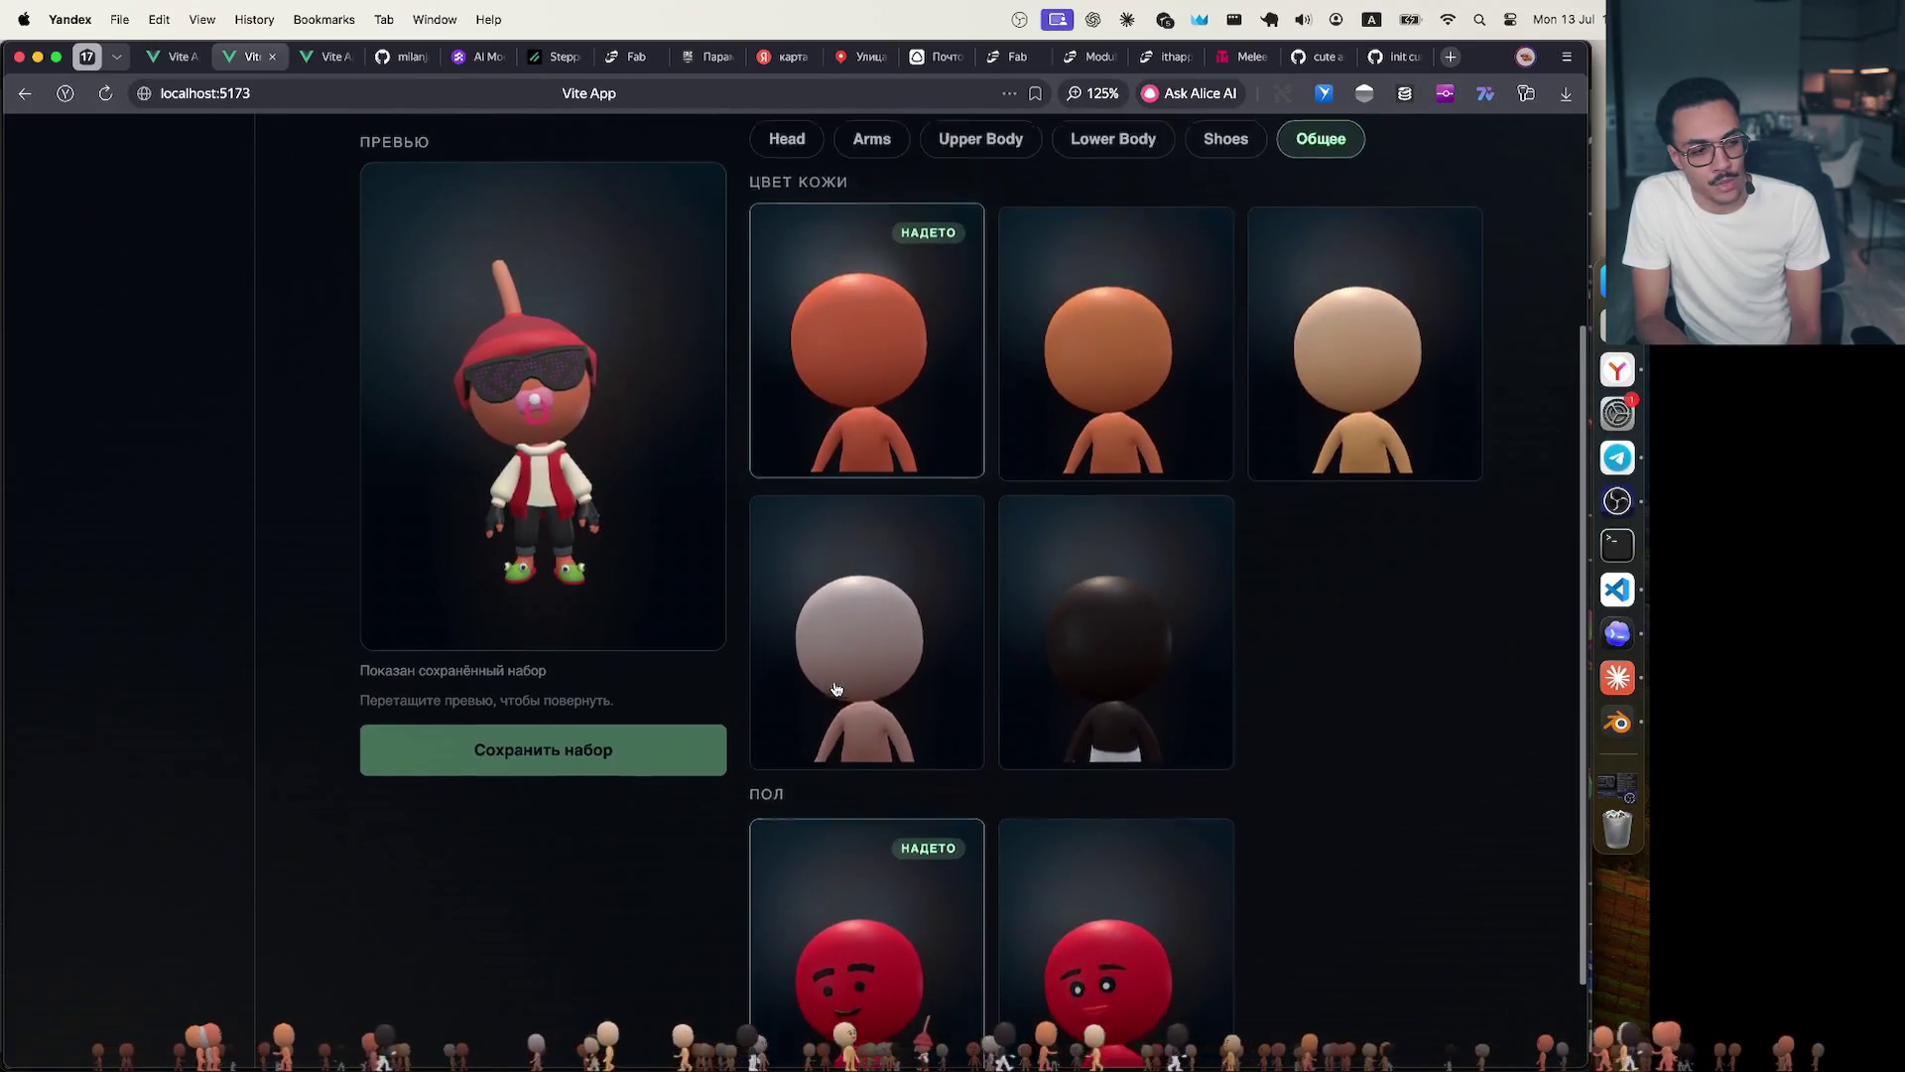
left_click(1618, 723)
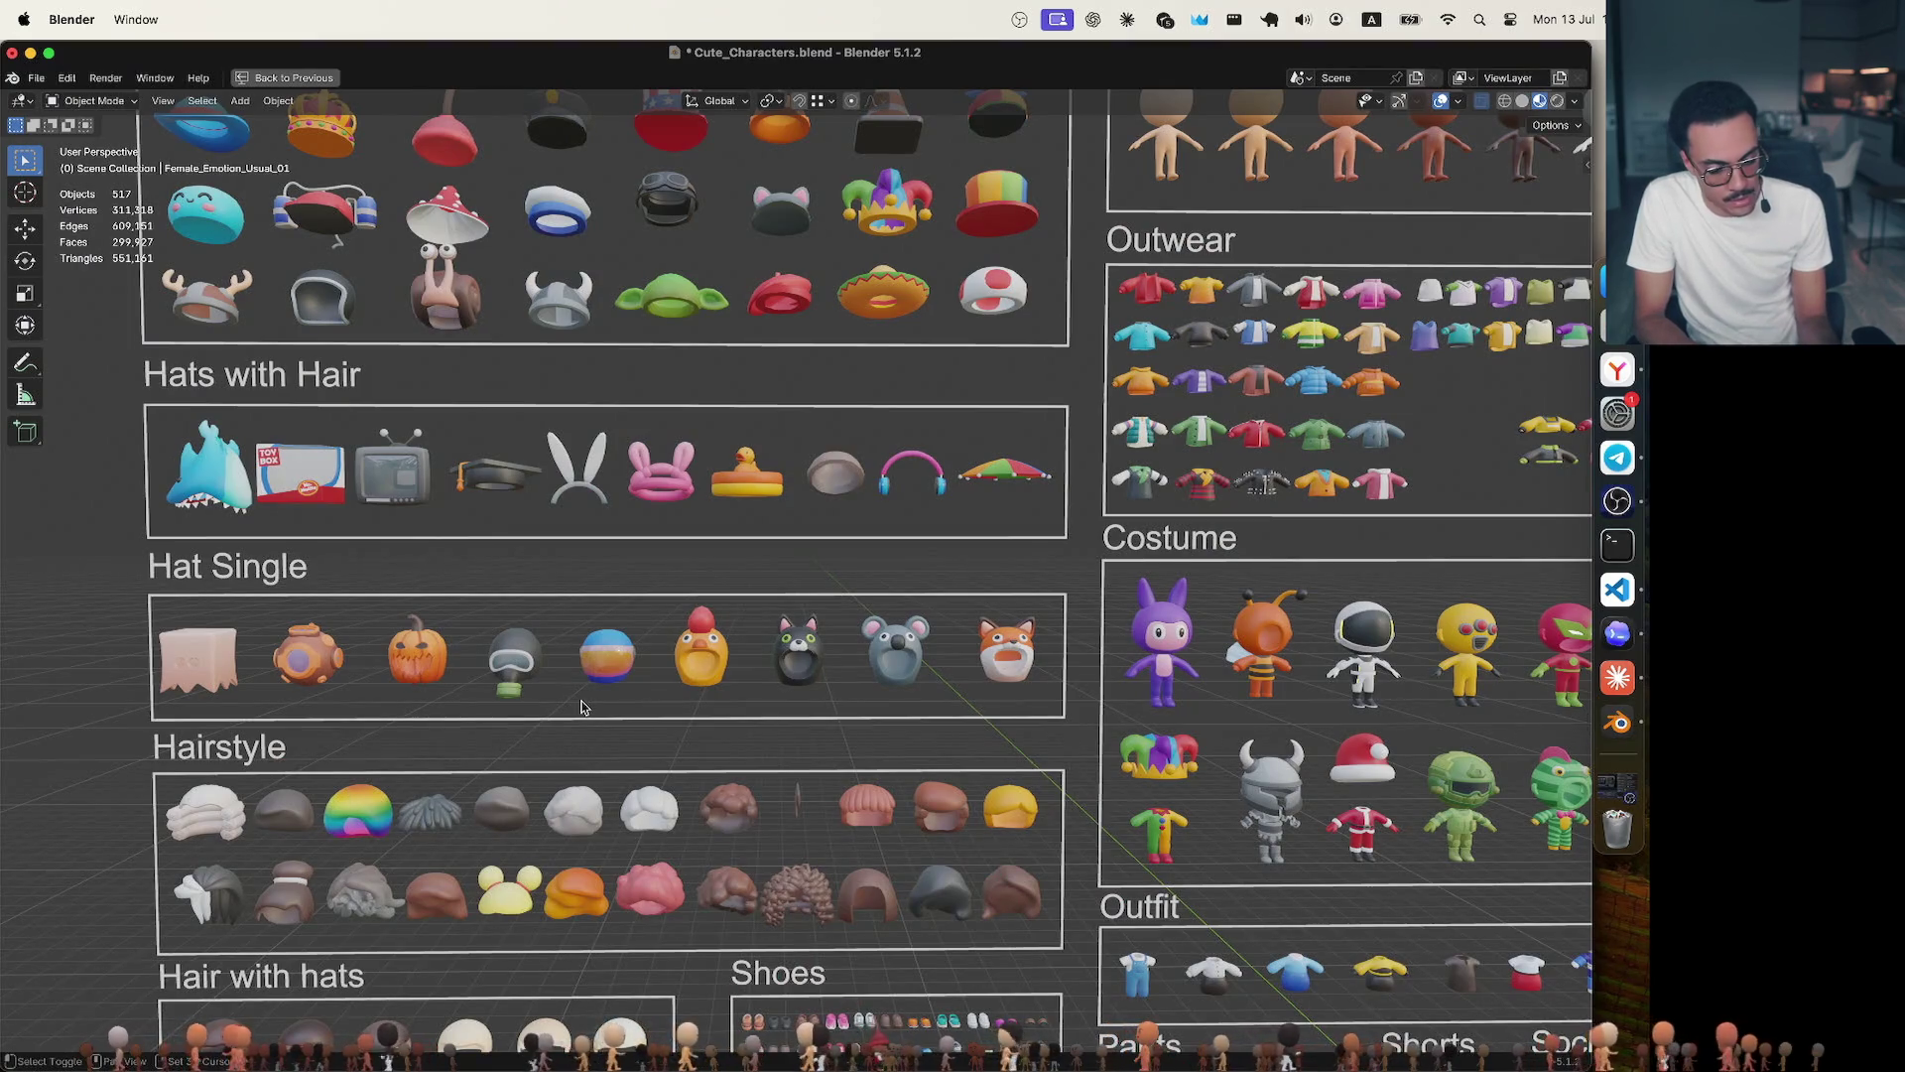
scroll(580, 706, "down", 10, "shift")
scroll(581, 708, "down", 3, "shift")
scroll(580, 706, "up", 3, "shift")
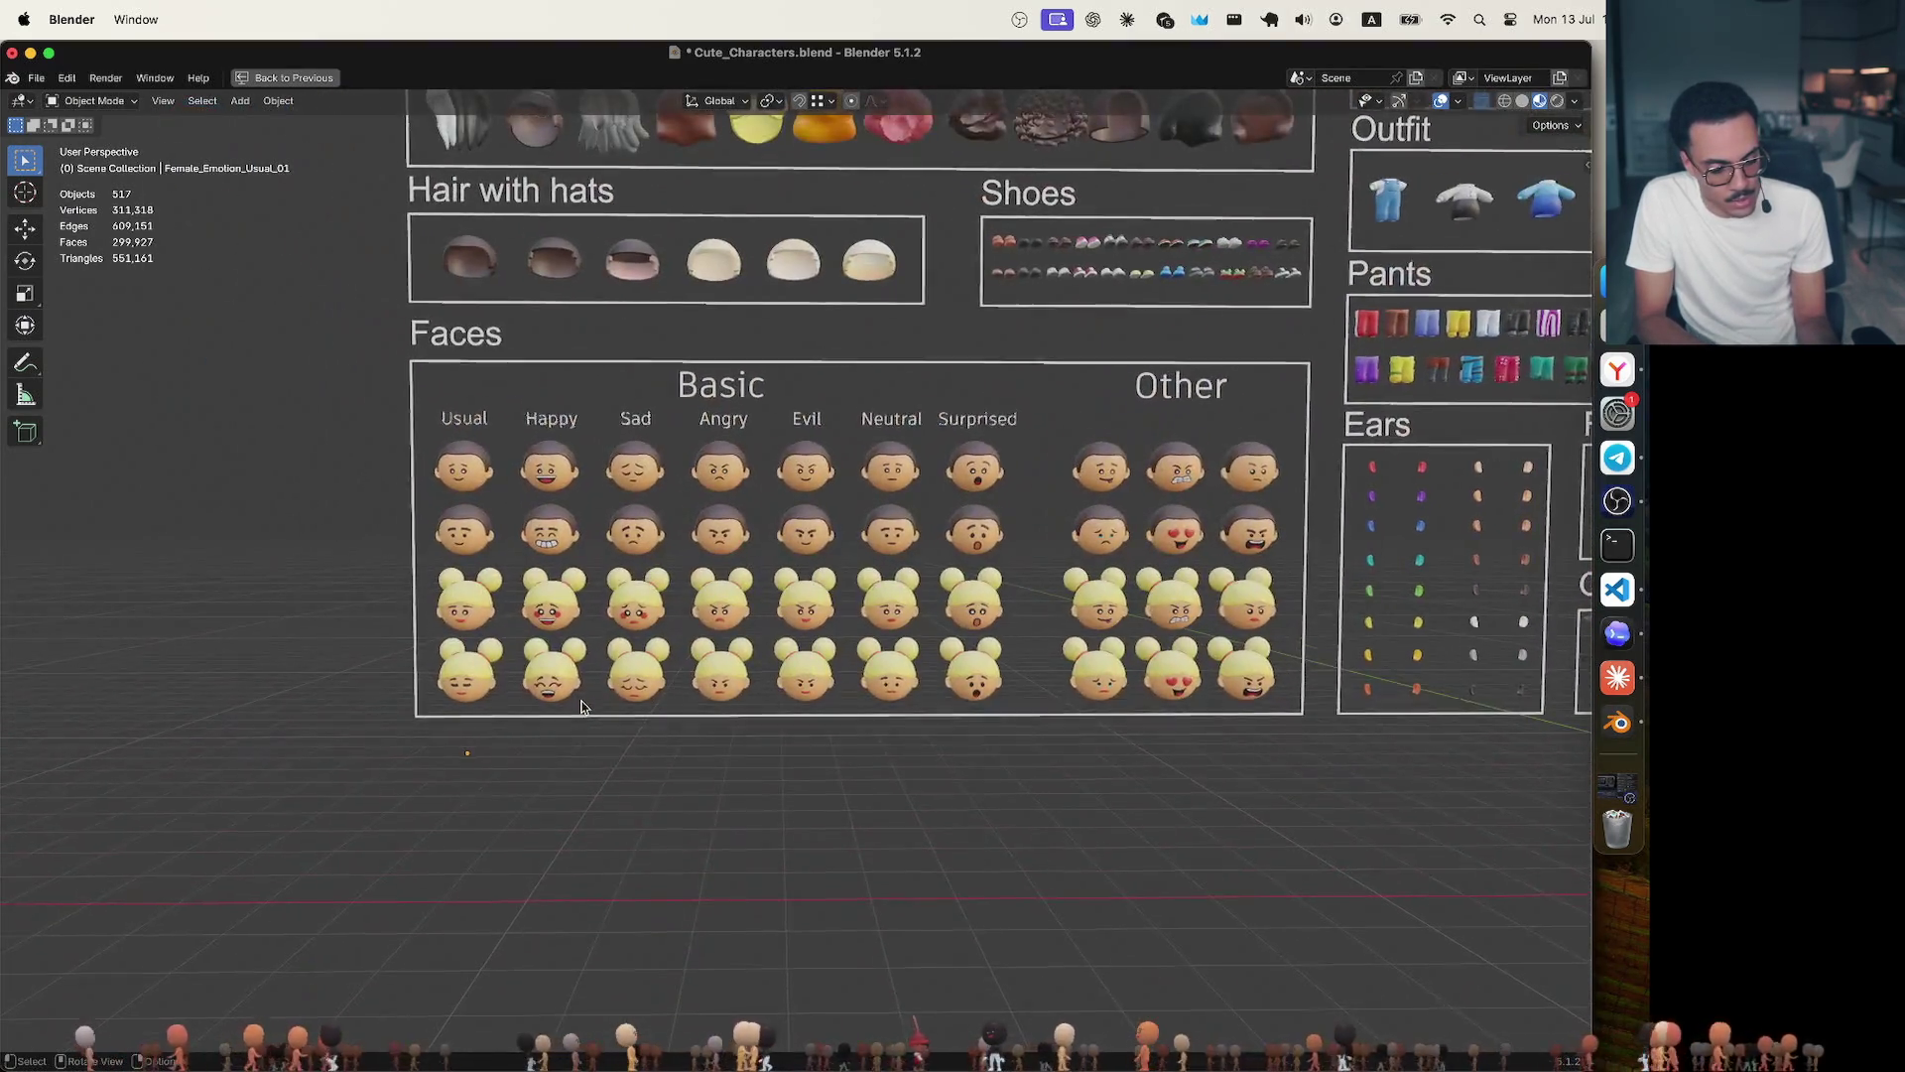
scroll(580, 707, "up", 3)
scroll(580, 707, "up", 2)
scroll(582, 707, "up", 1)
scroll(581, 706, "up", 1)
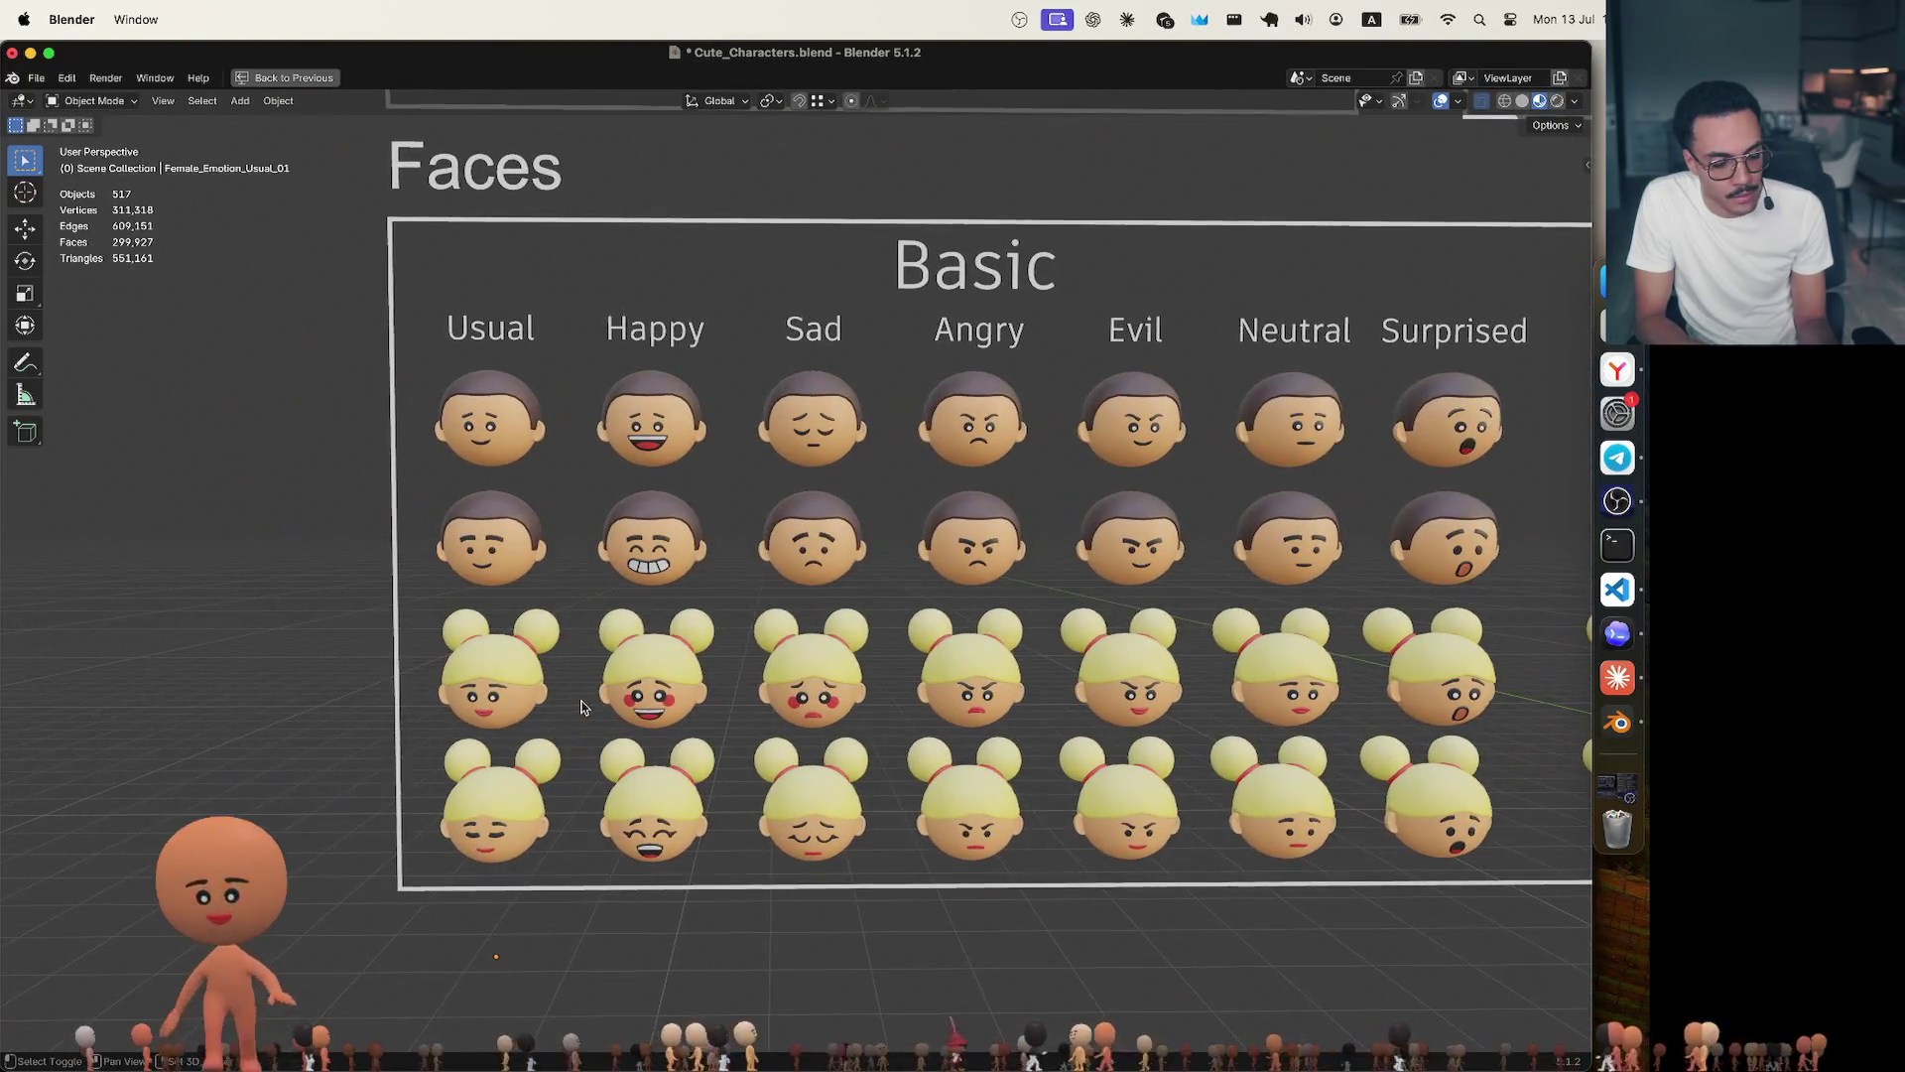
left_click(495, 432)
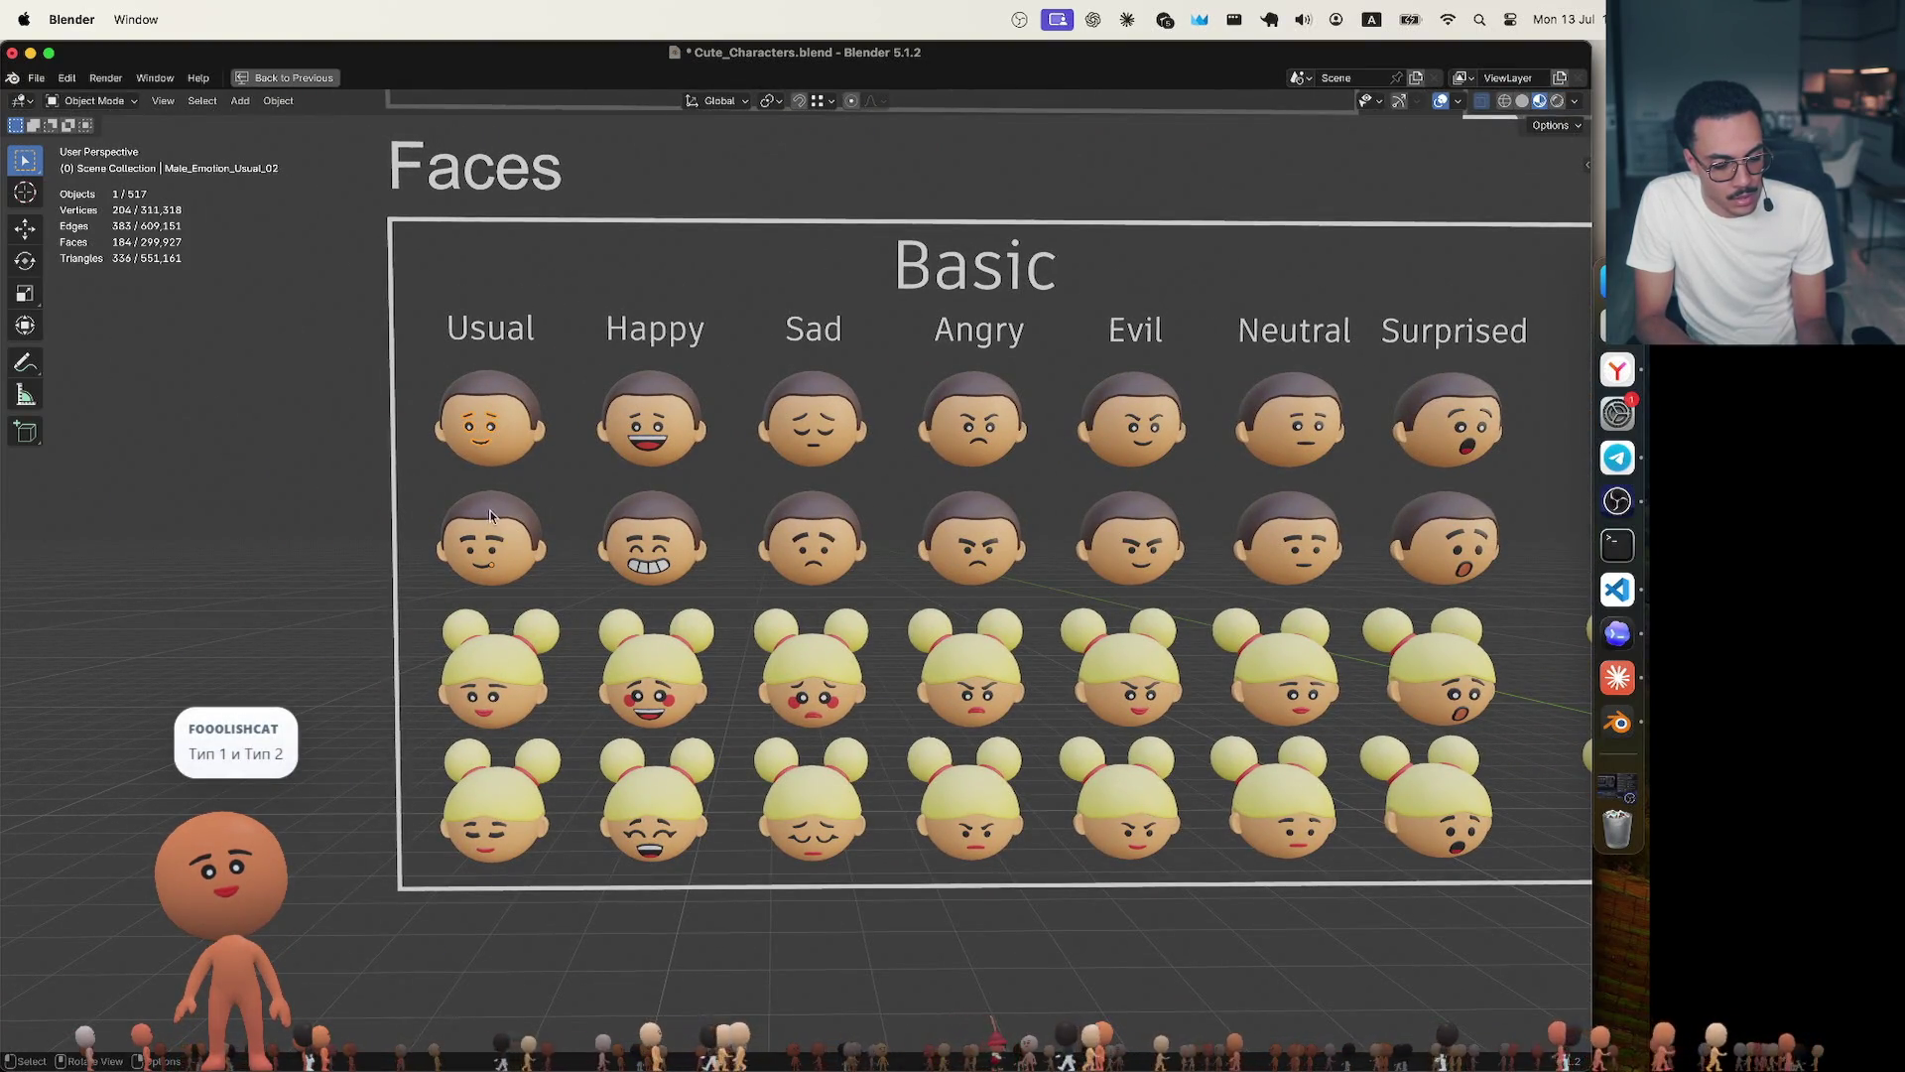
left_click(422, 497)
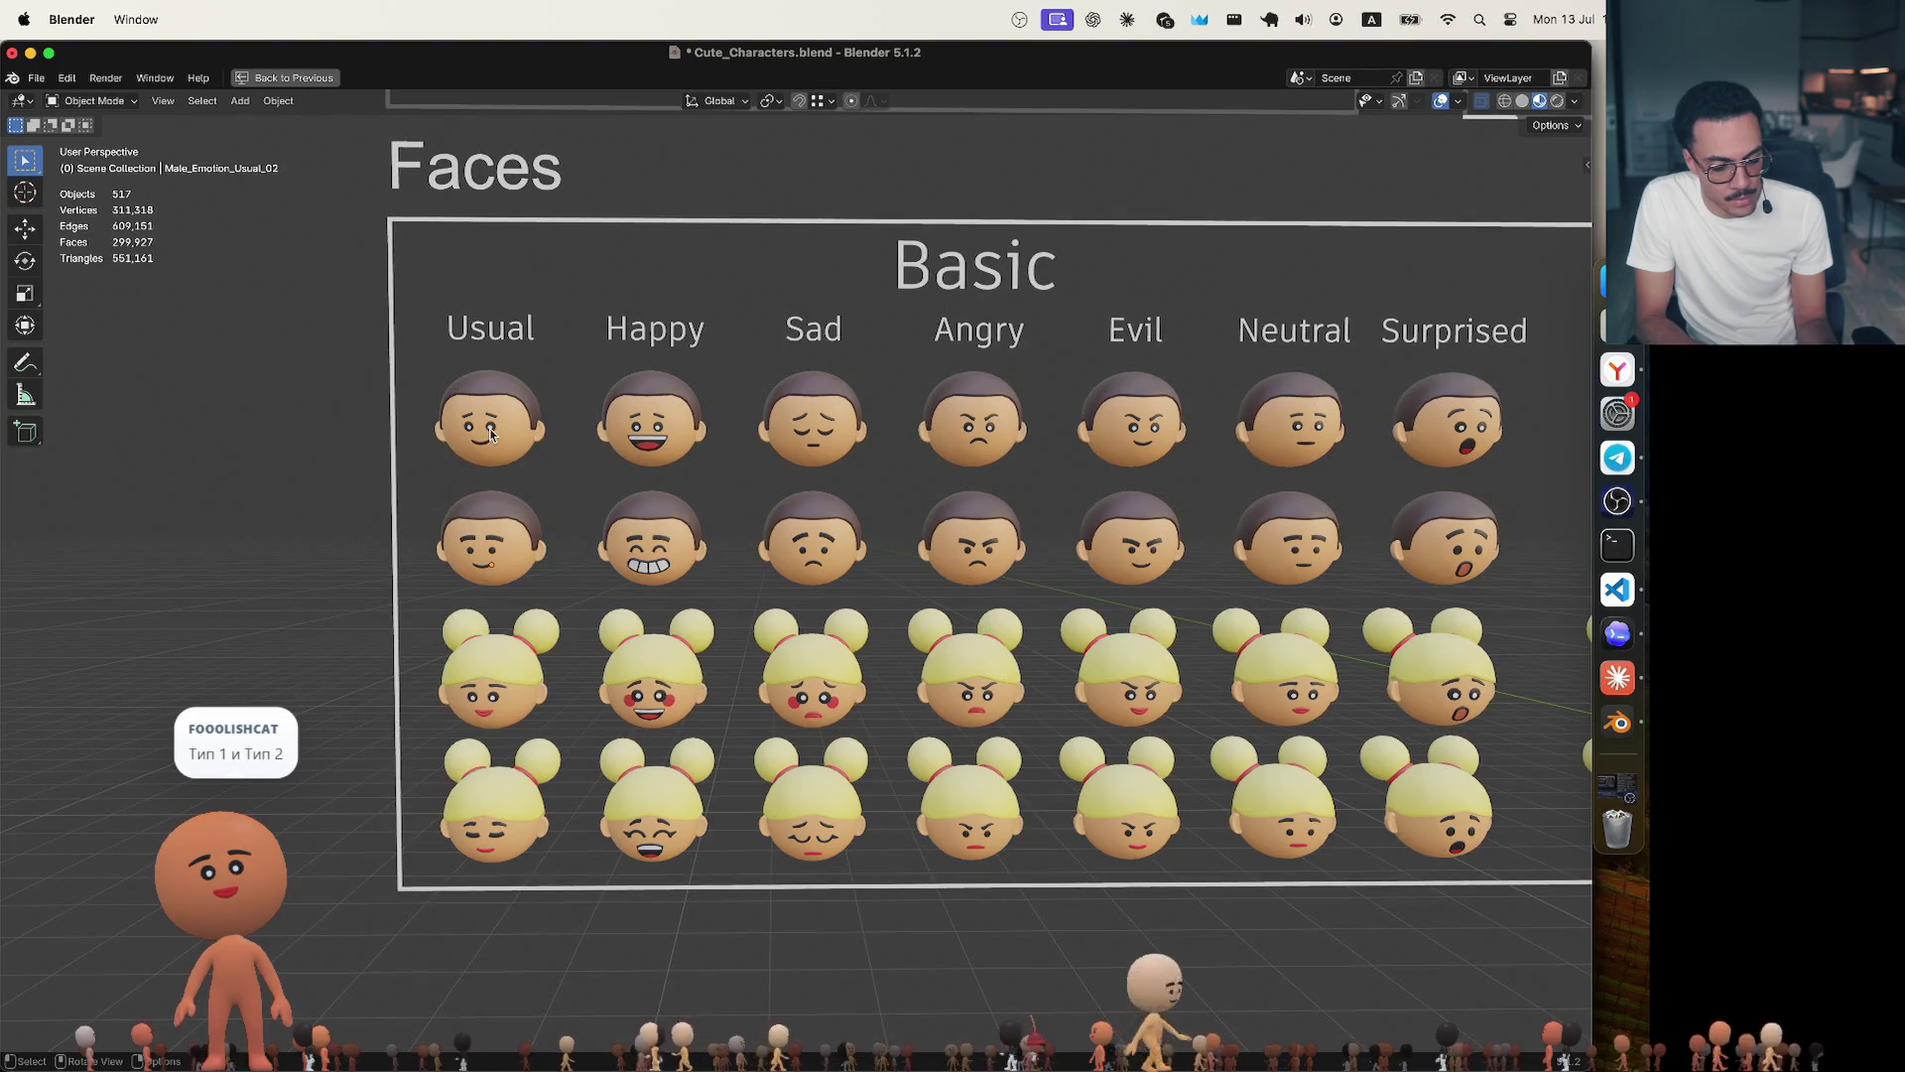
left_click(386, 656)
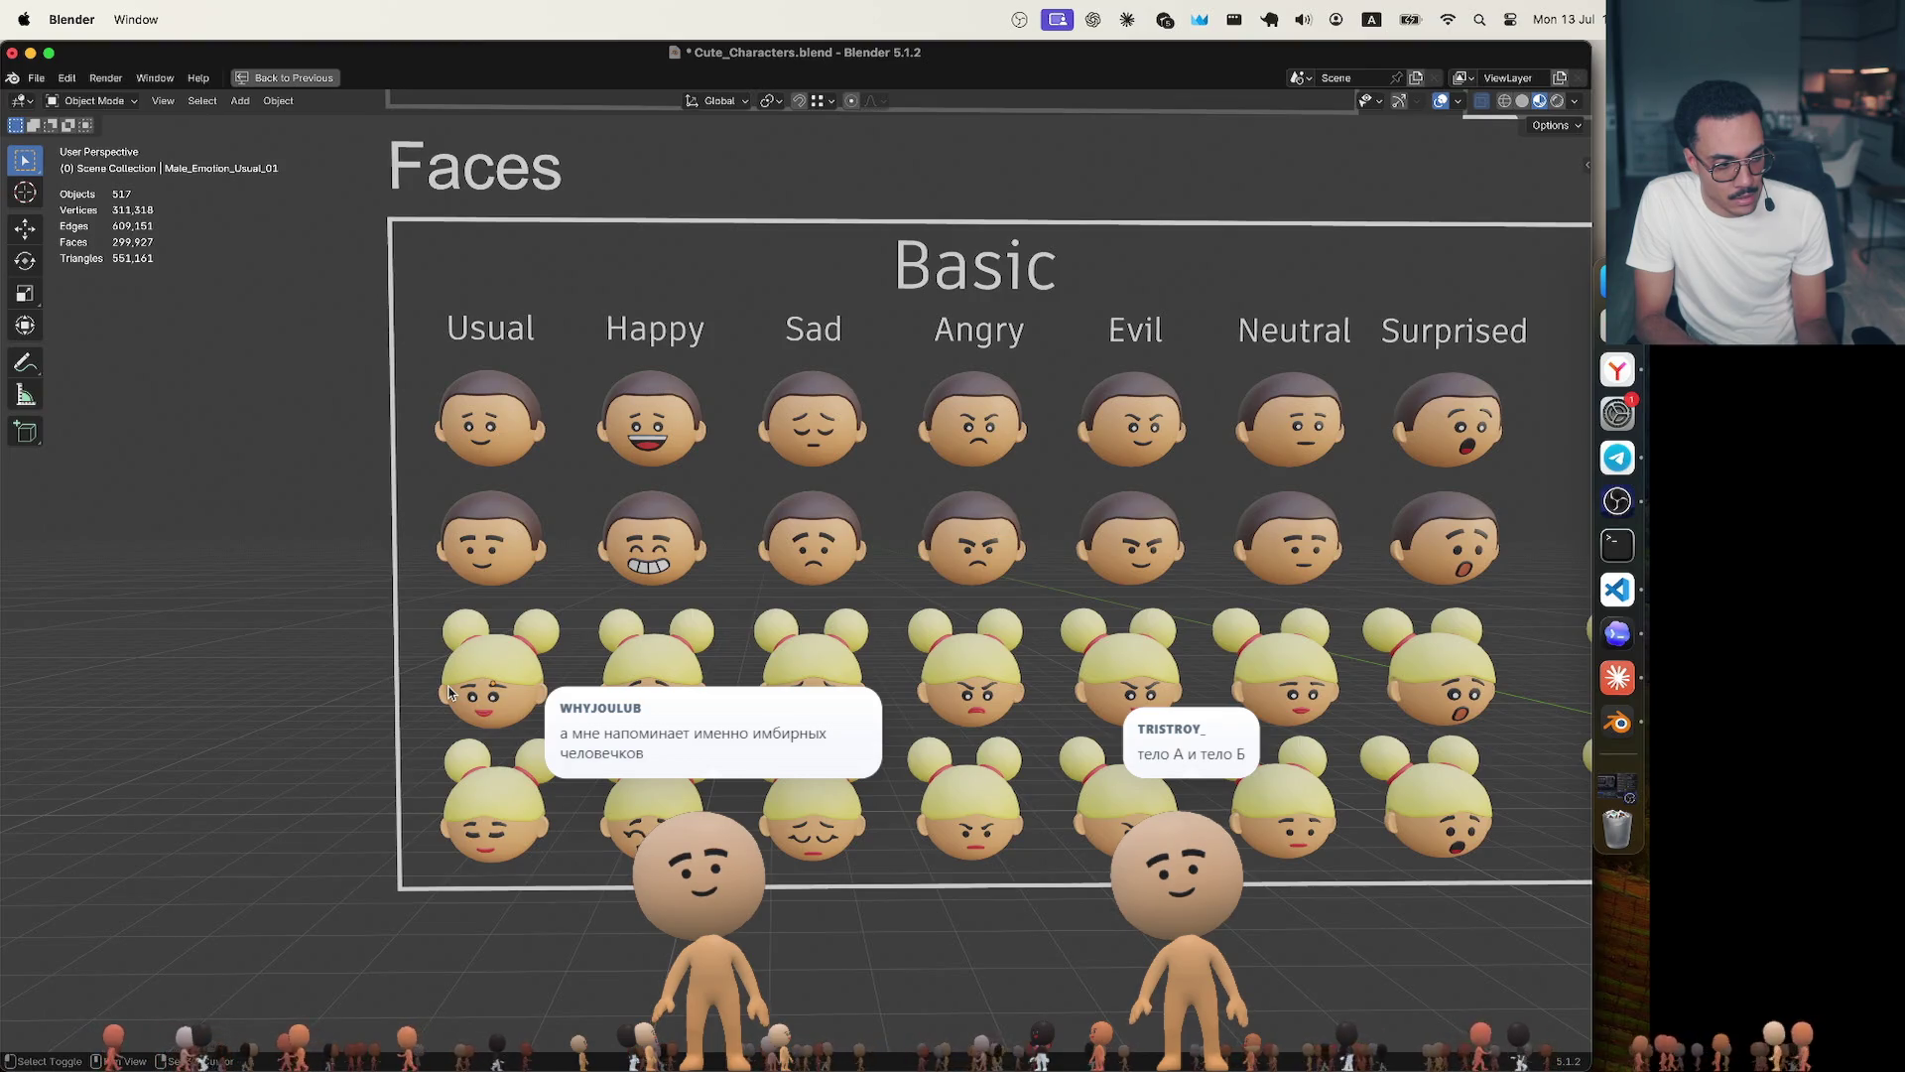
scroll(383, 670, "up", 2)
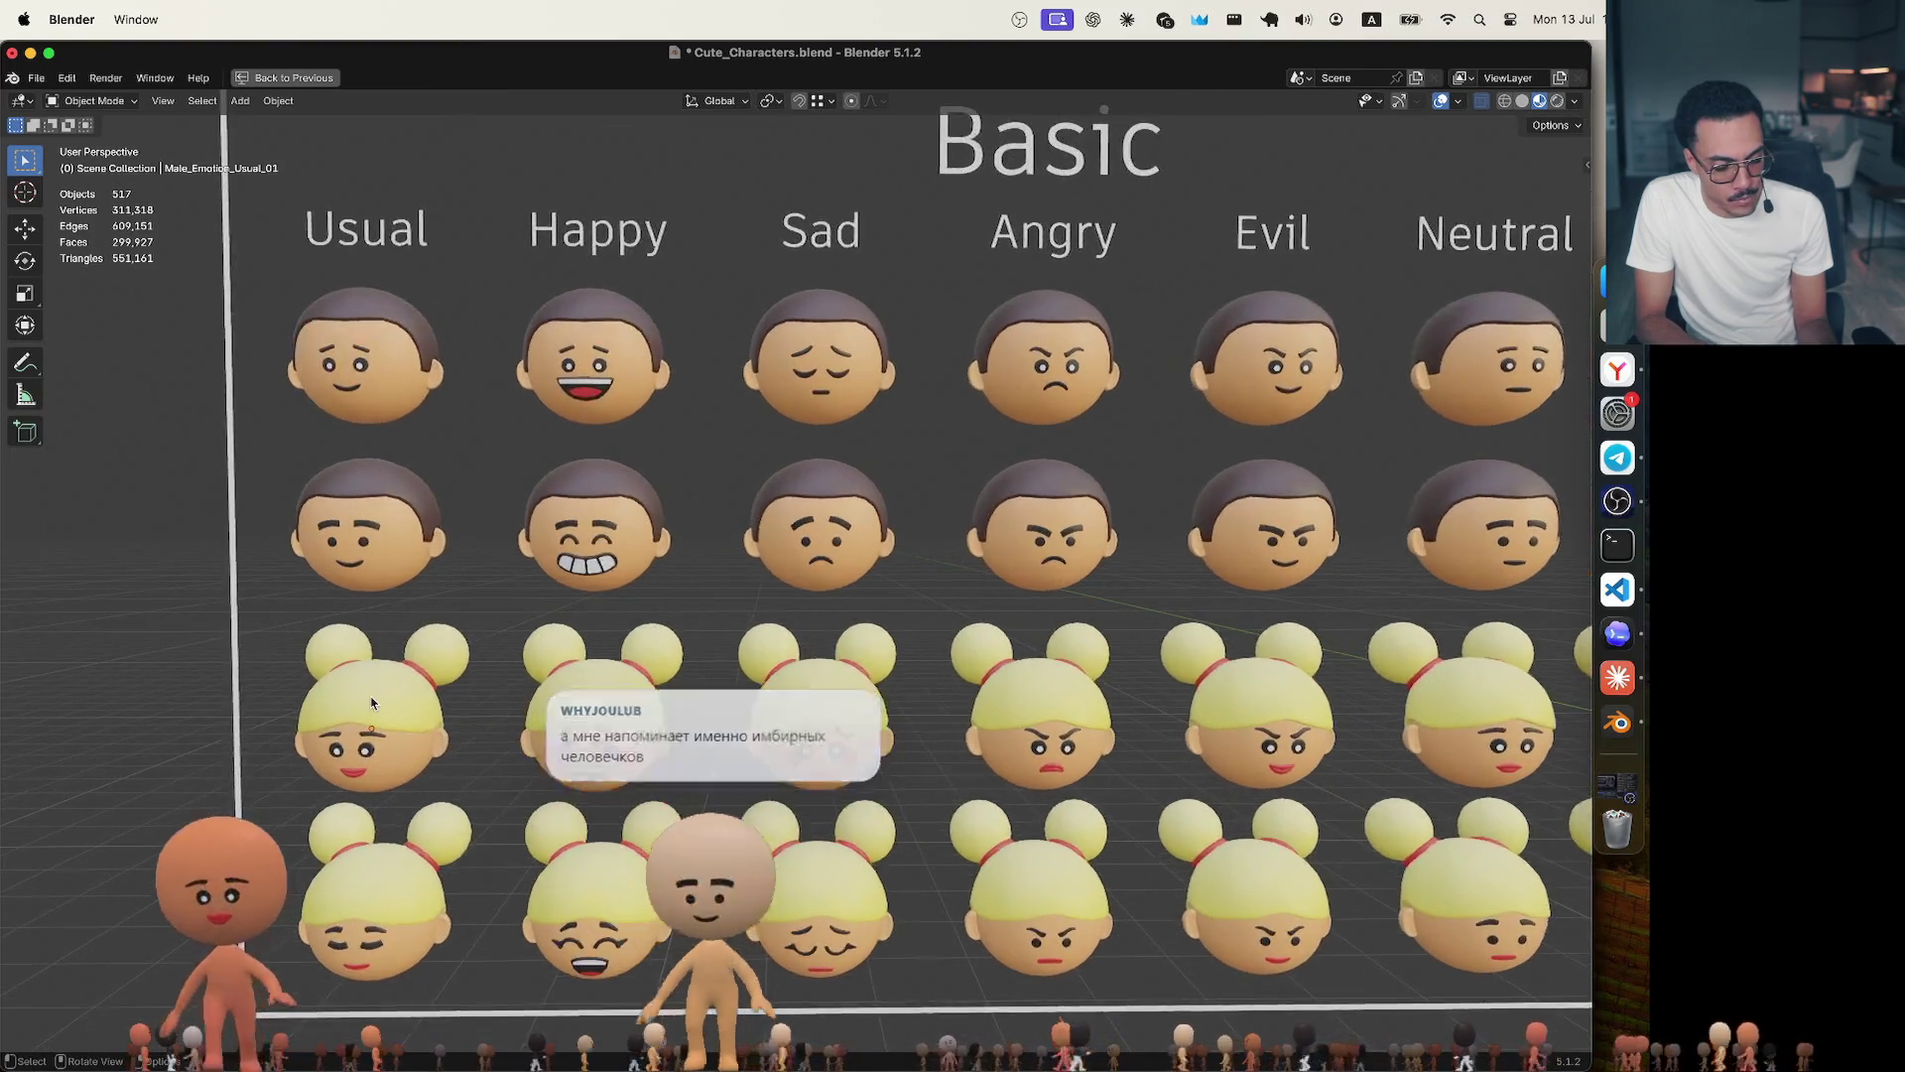
middle_click_drag(383, 669, 446, 626)
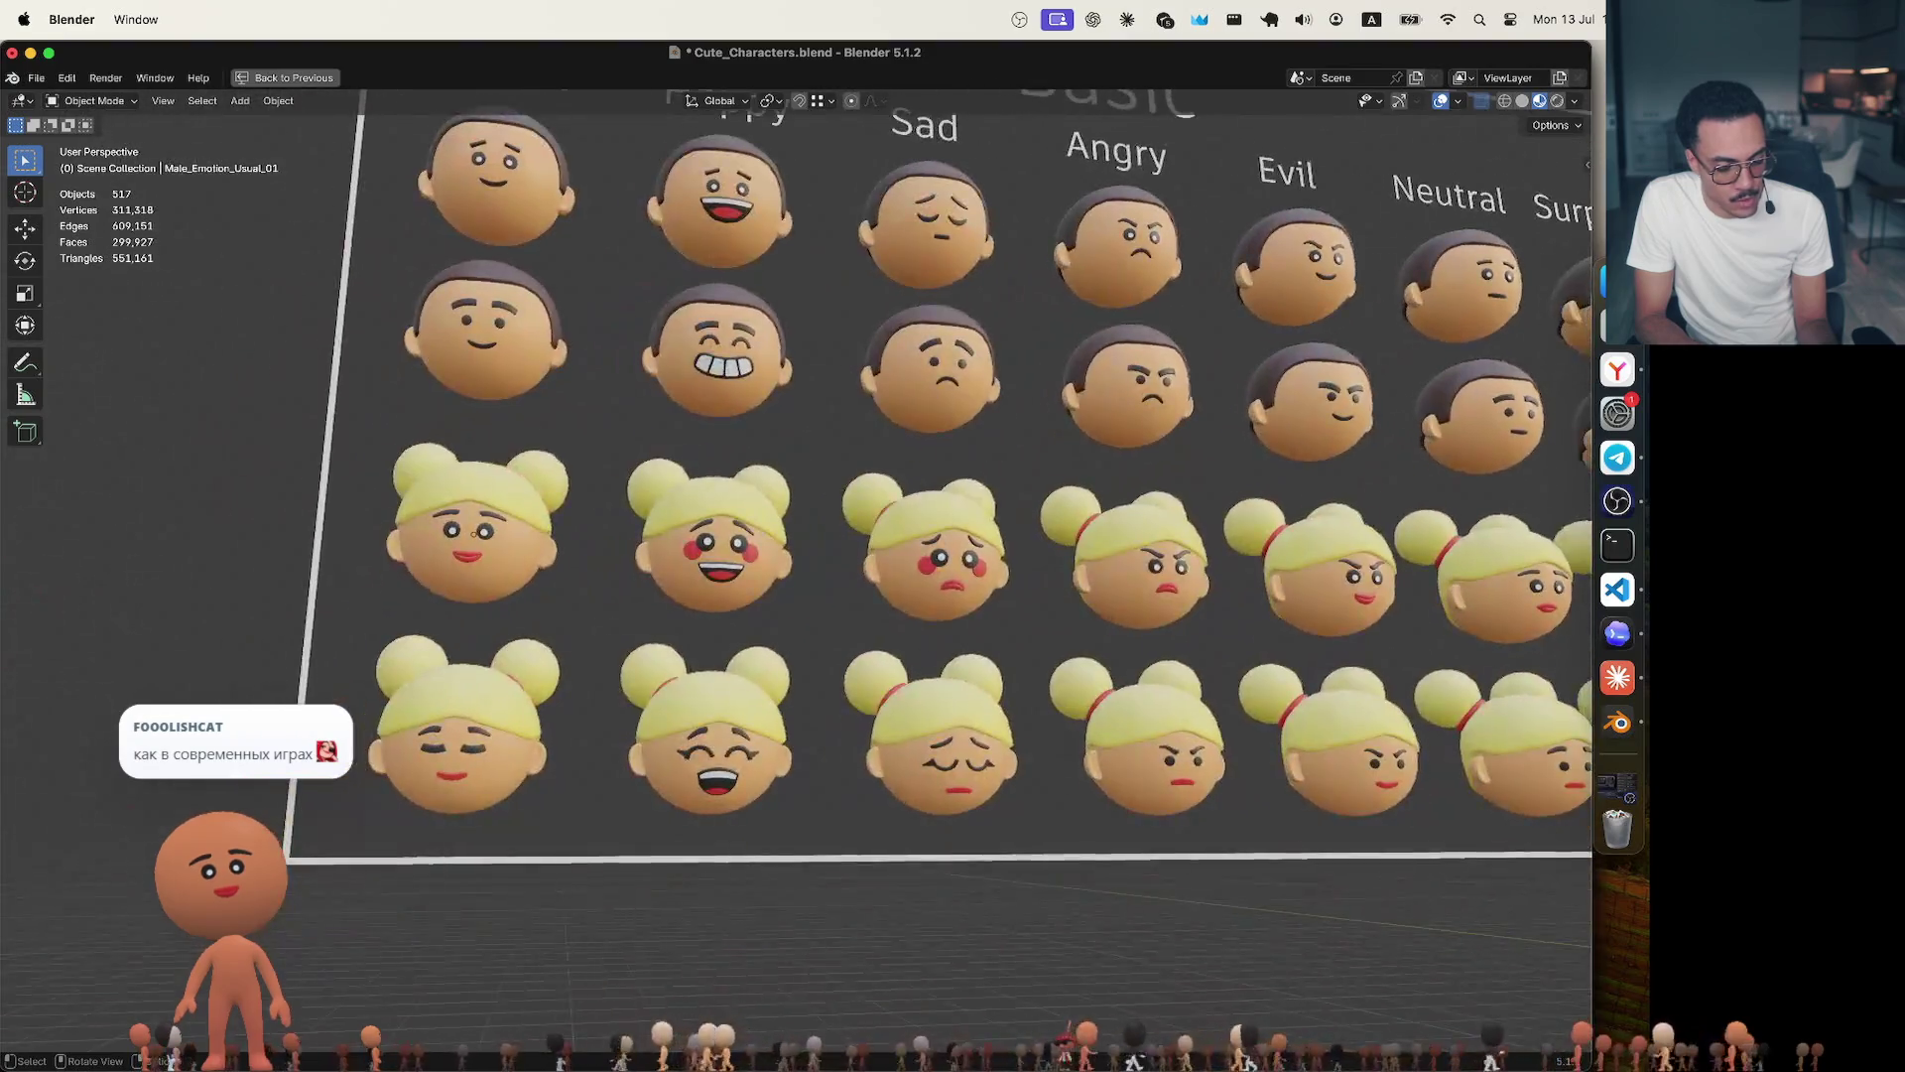
left_click(451, 781)
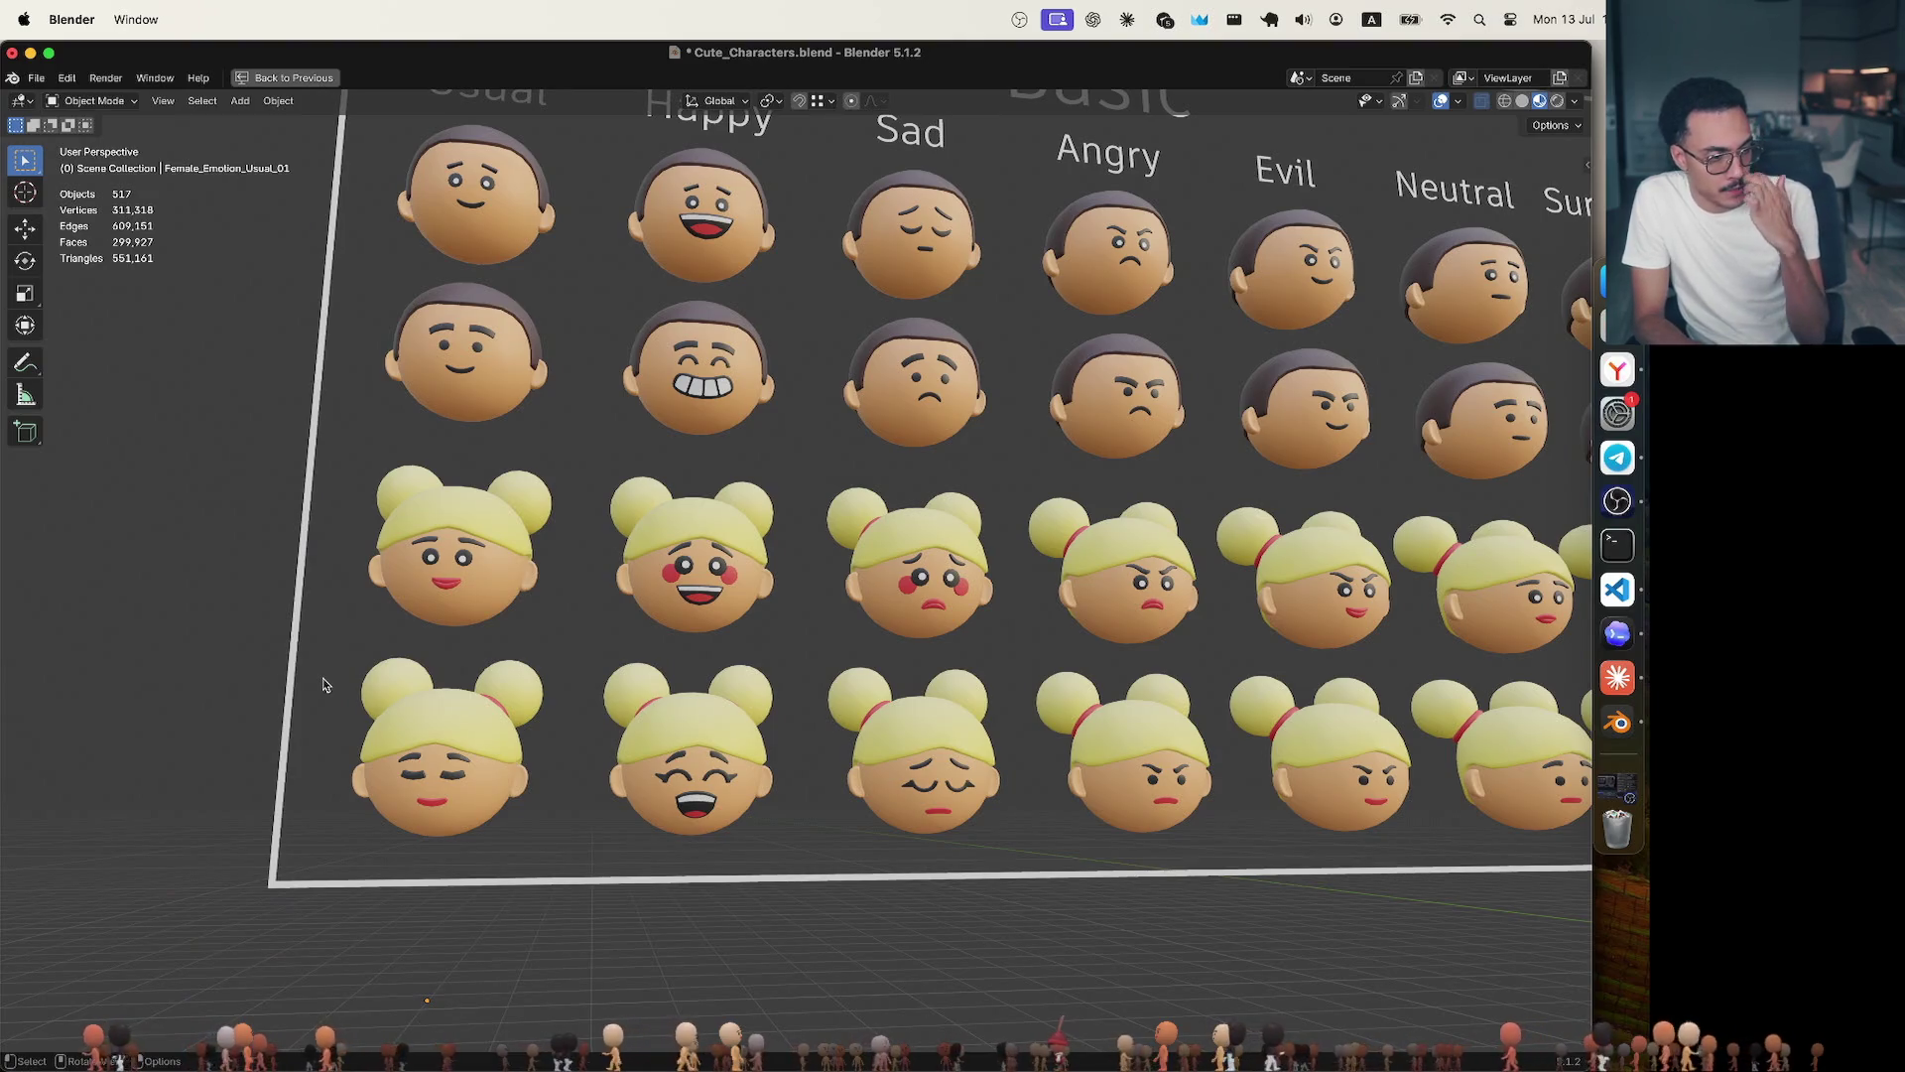
scroll(481, 628, "up", 5)
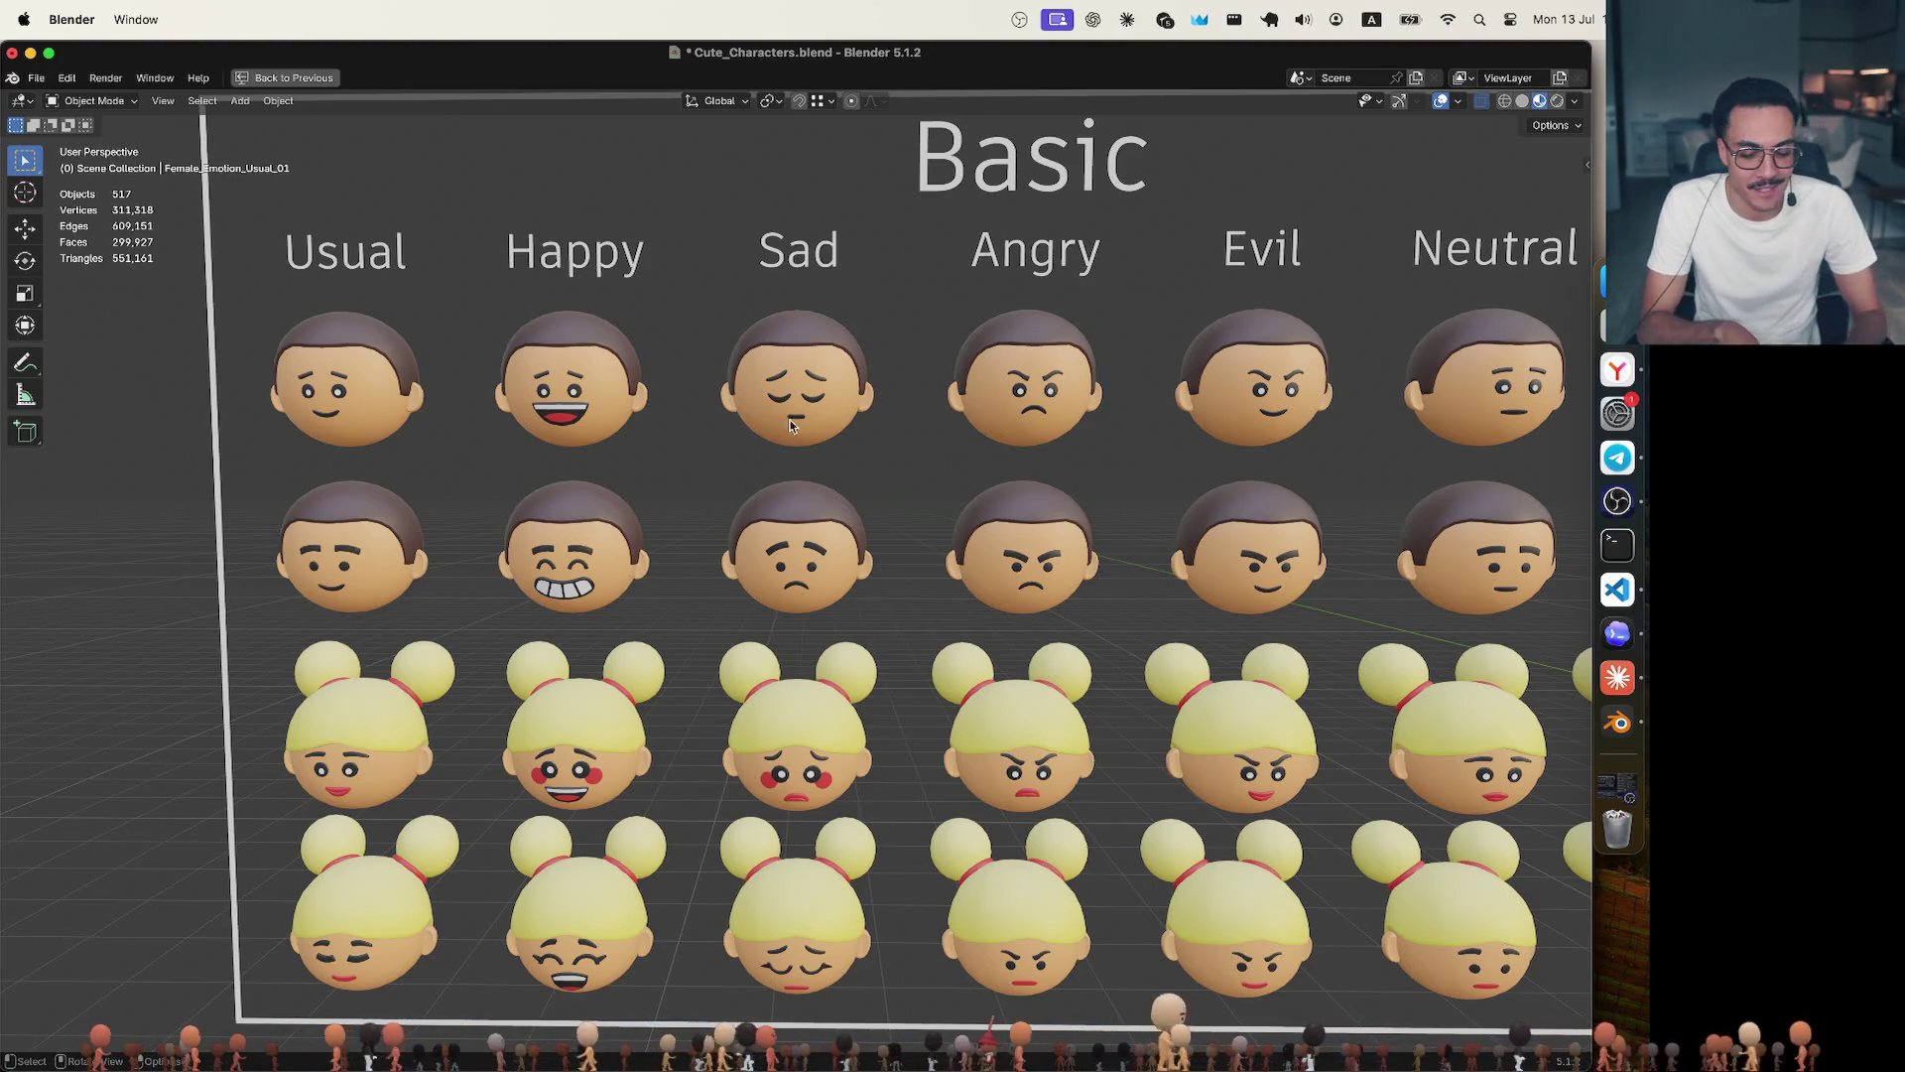
Show all open windows with Mission Control.
key("ctrl+Up")
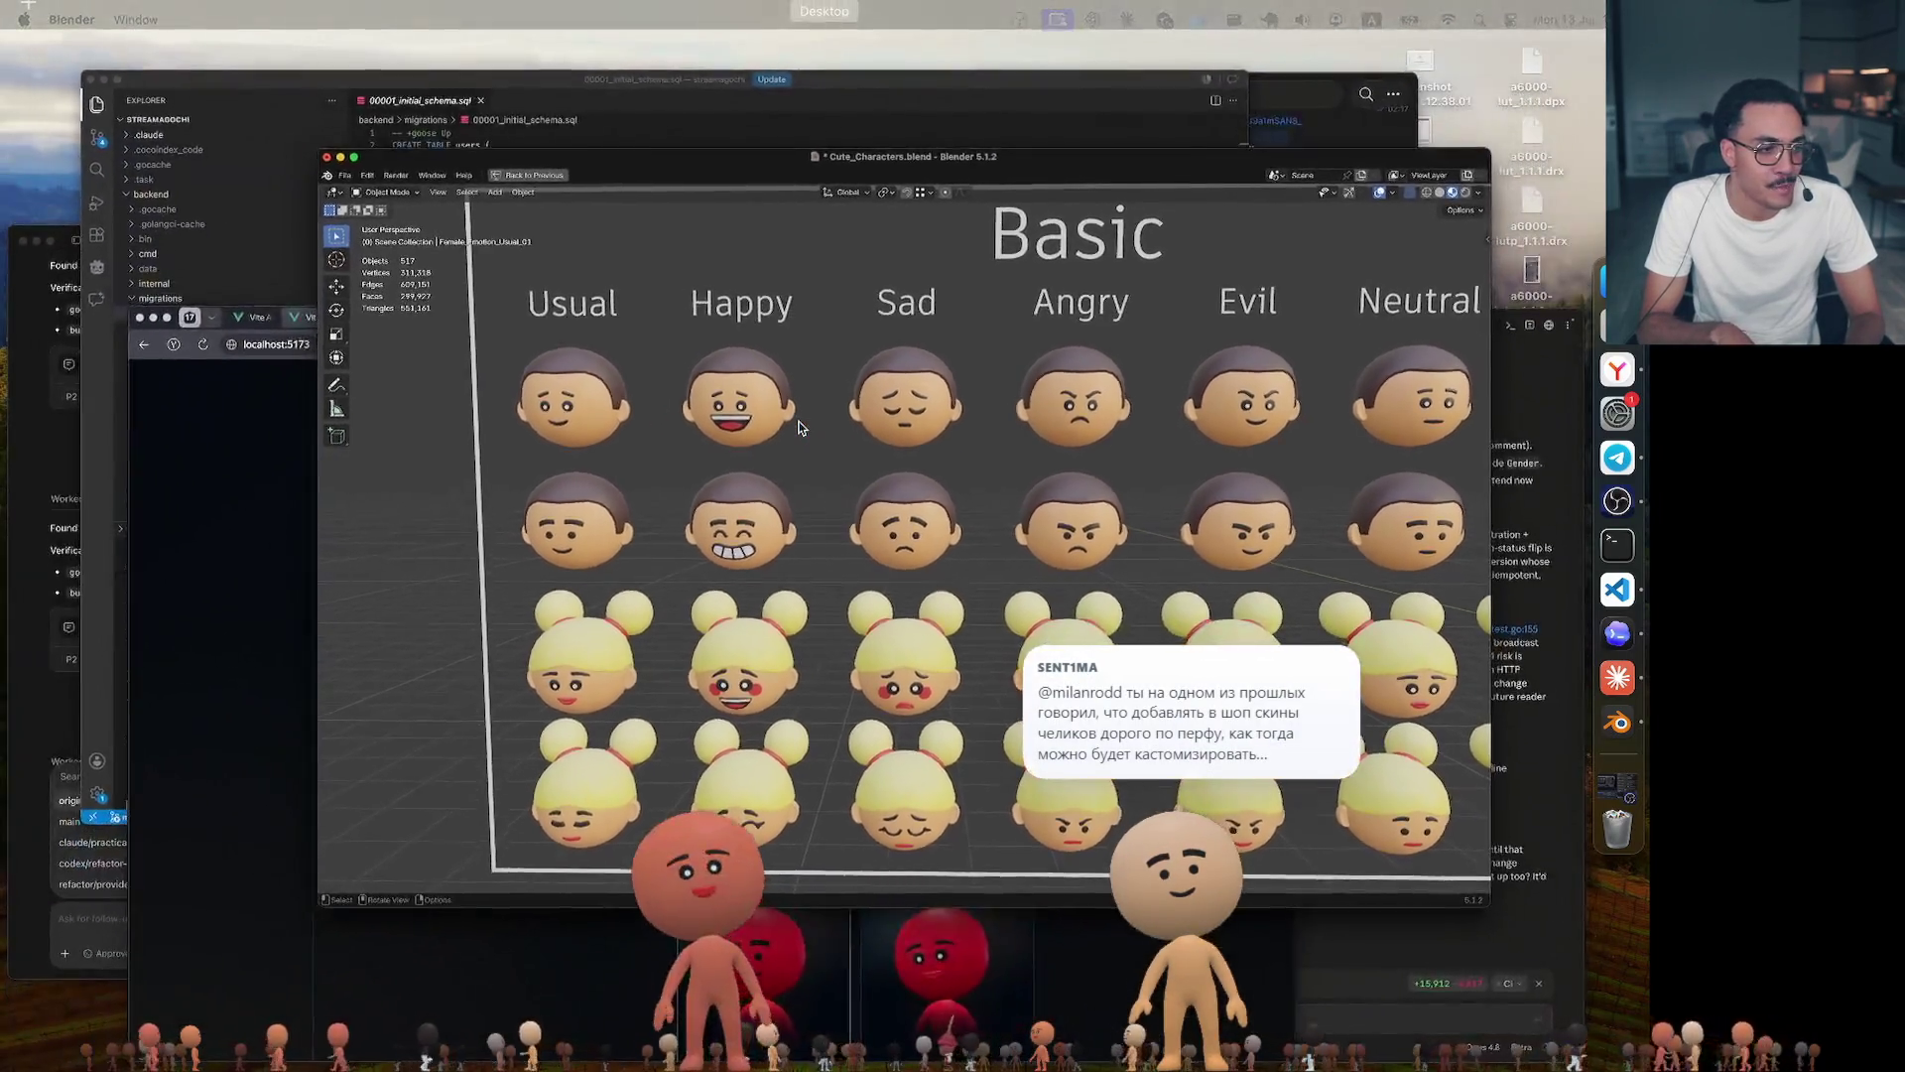
Return to the full-screen Blender window from Mission Control.
left_click(800, 428)
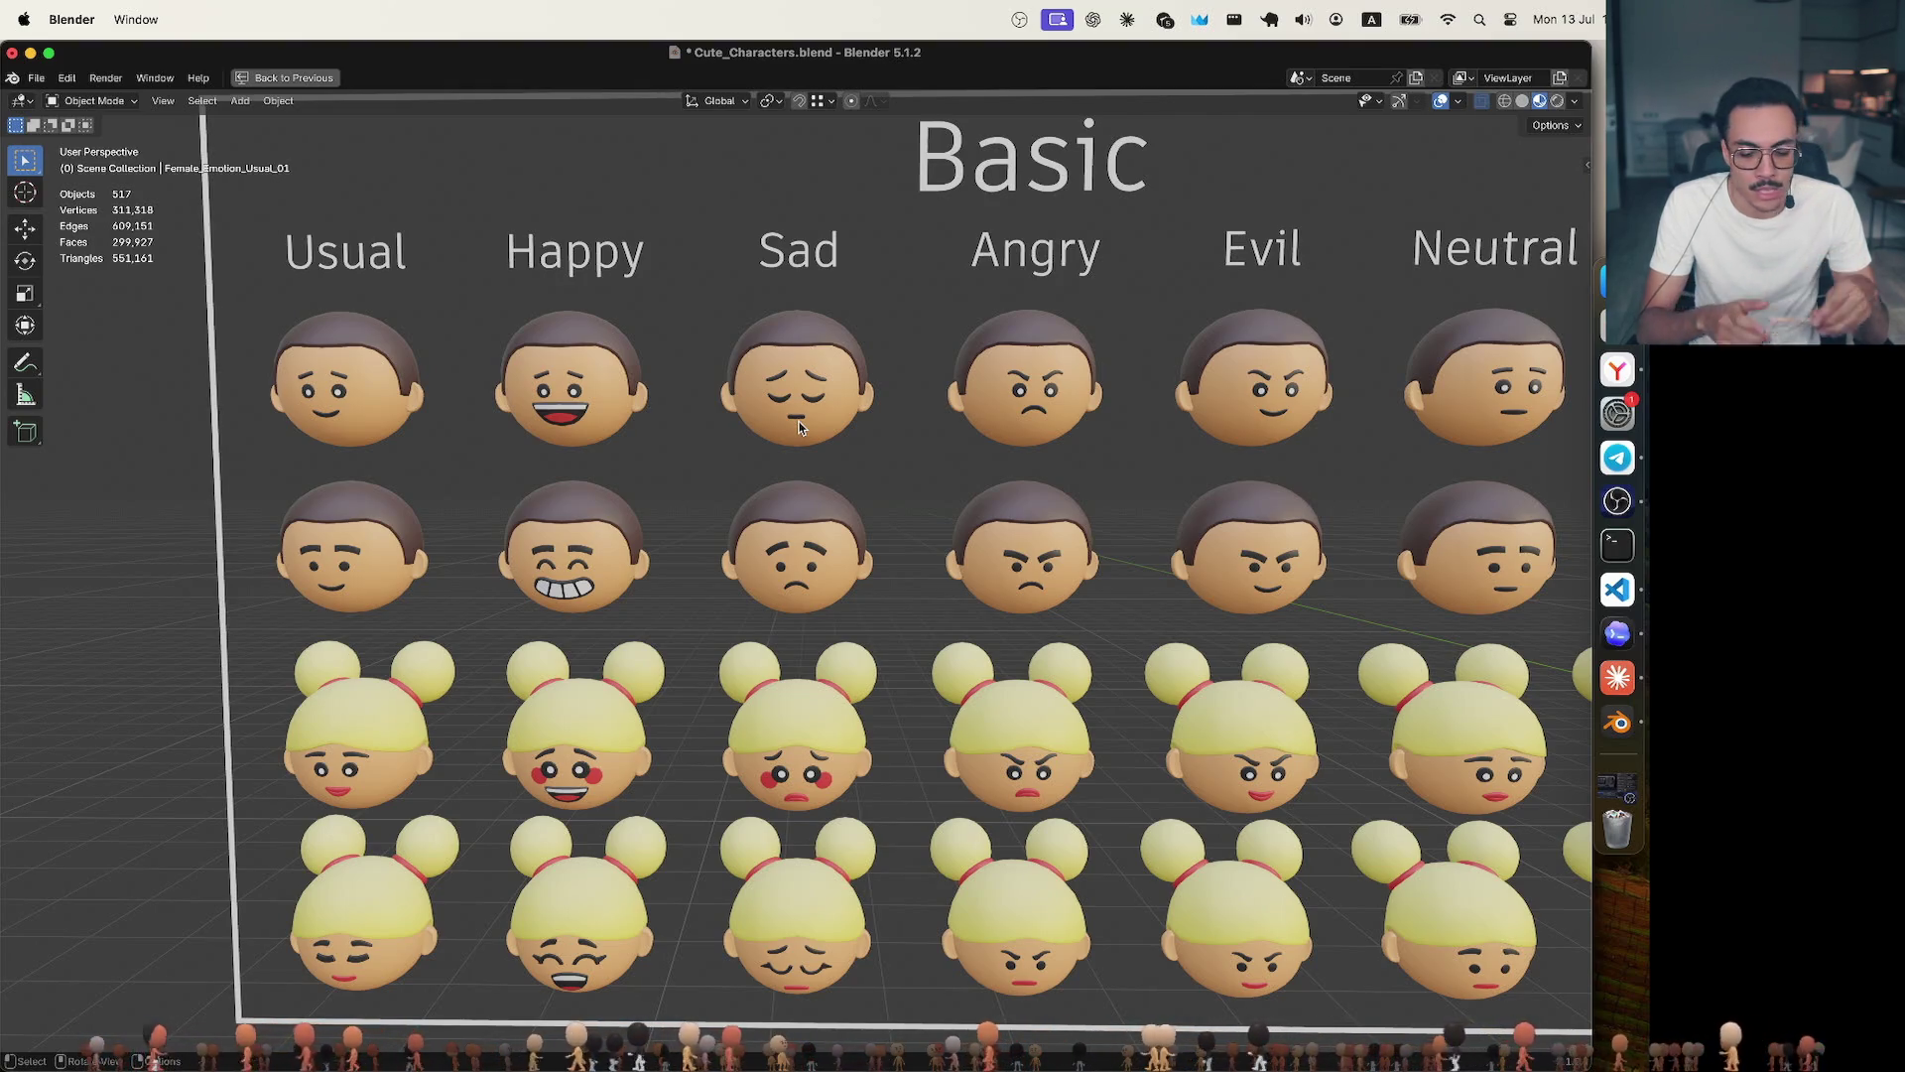
scroll(1019, 385, "down", 5)
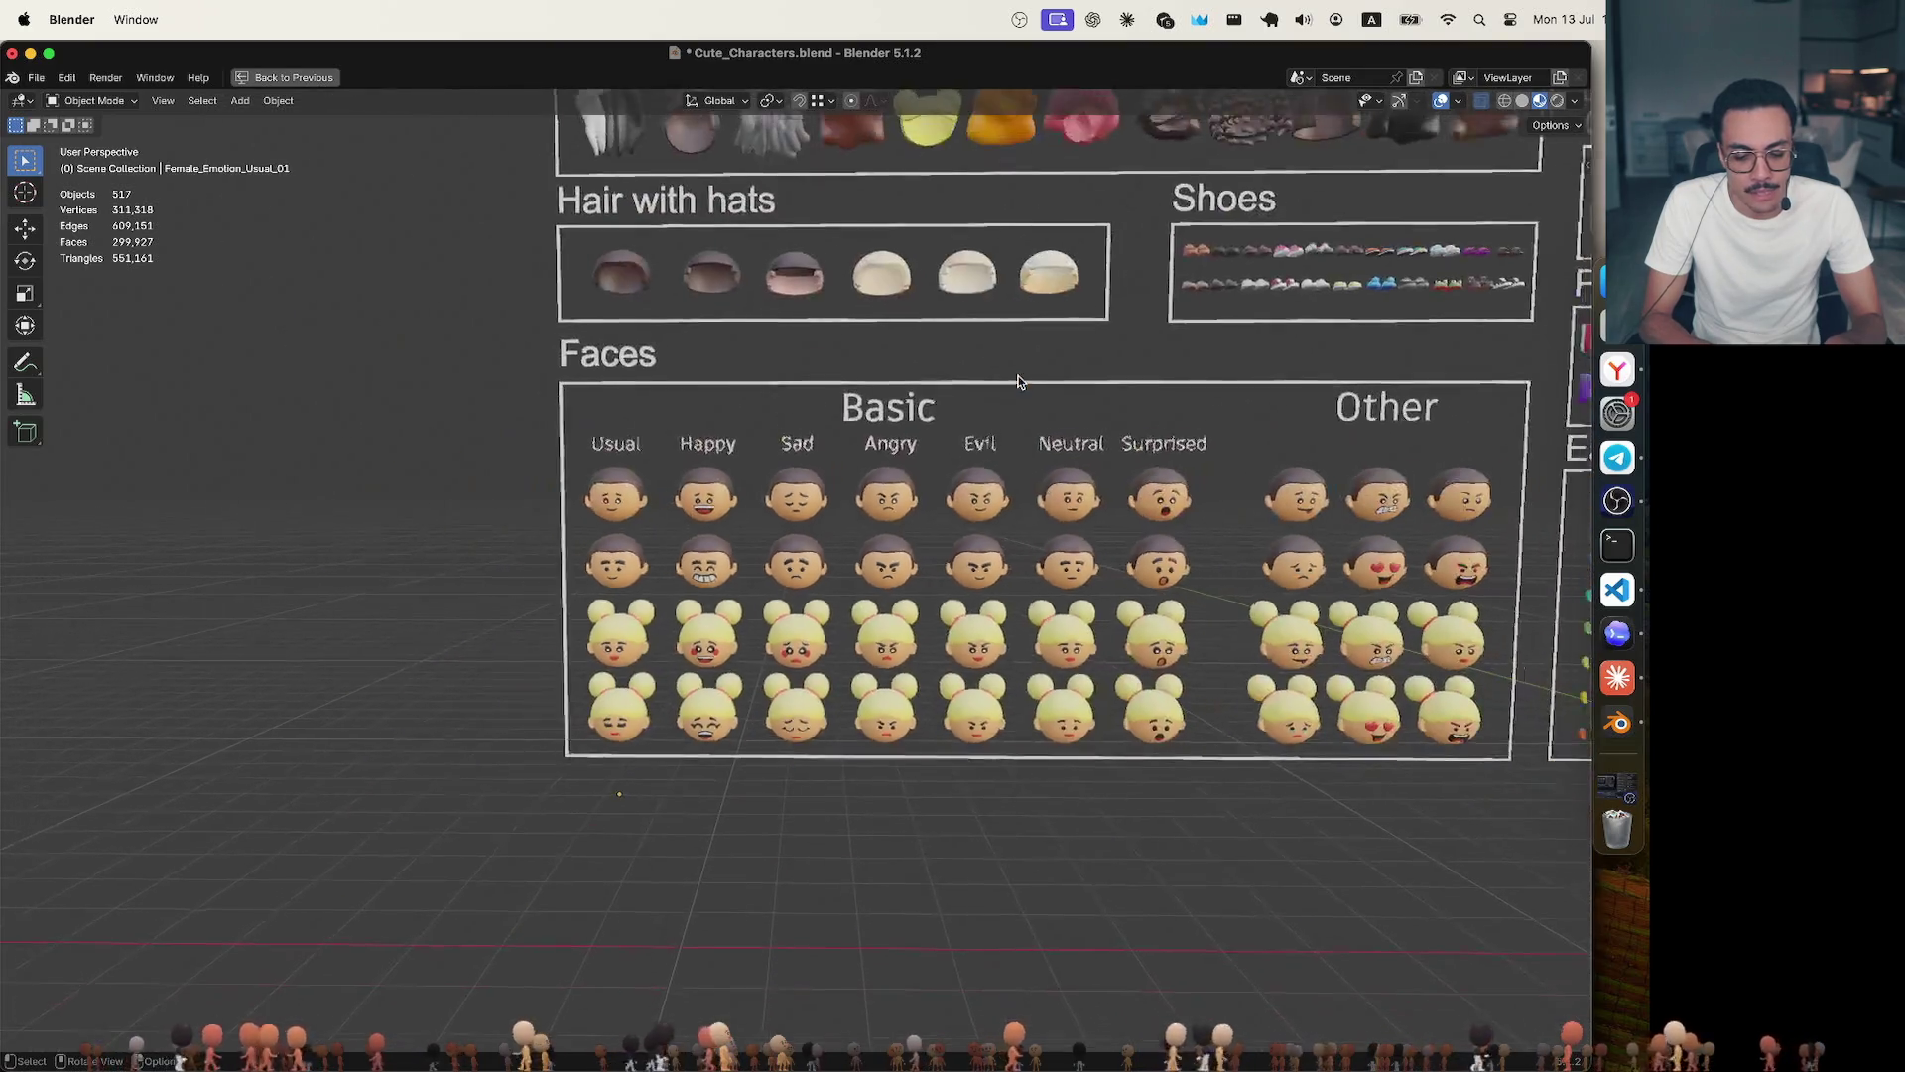
scroll(1018, 380, "up", 2)
scroll(1018, 383, "up", 4)
scroll(1018, 382, "up", 5, "shift")
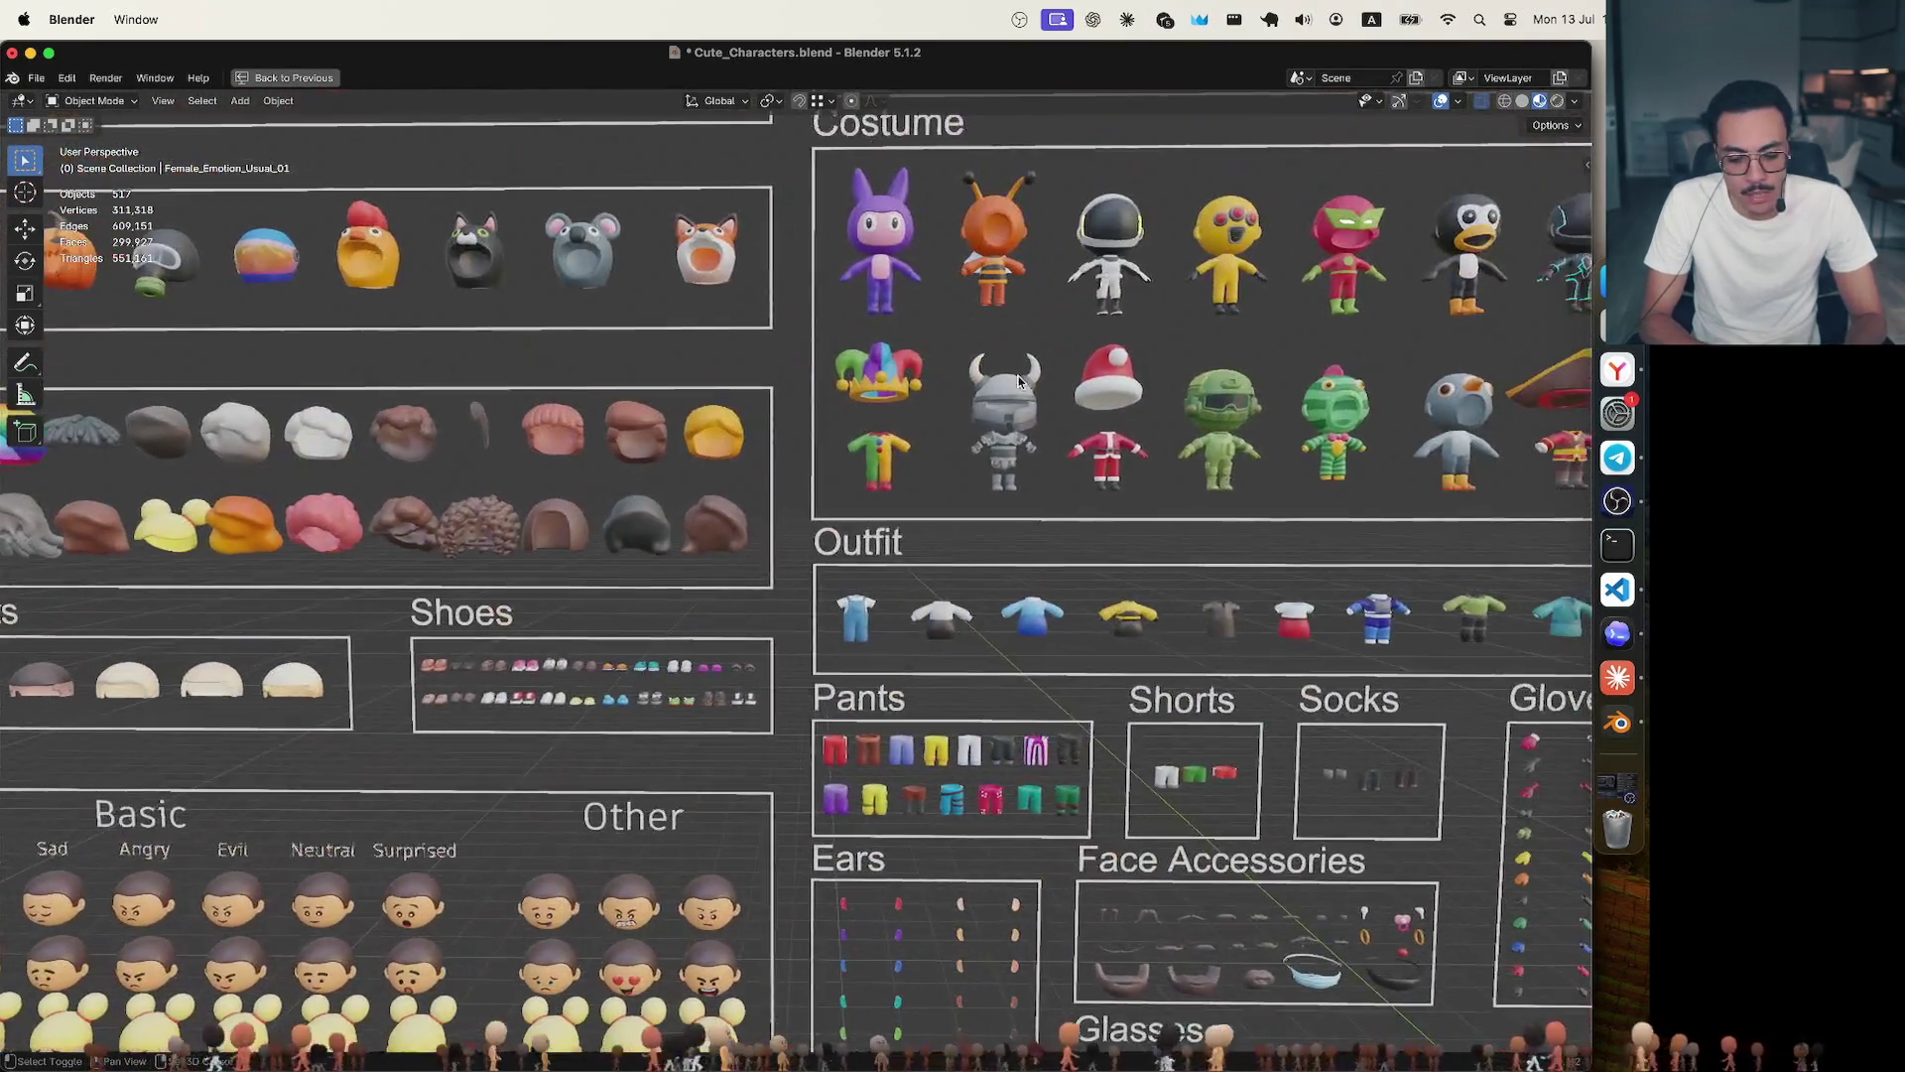
scroll(1019, 382, "up", 1)
scroll(1013, 395, "up", 1)
scroll(1000, 417, "up", 3)
scroll(1000, 423, "up", 1)
scroll(1000, 416, "up", 5, "shift")
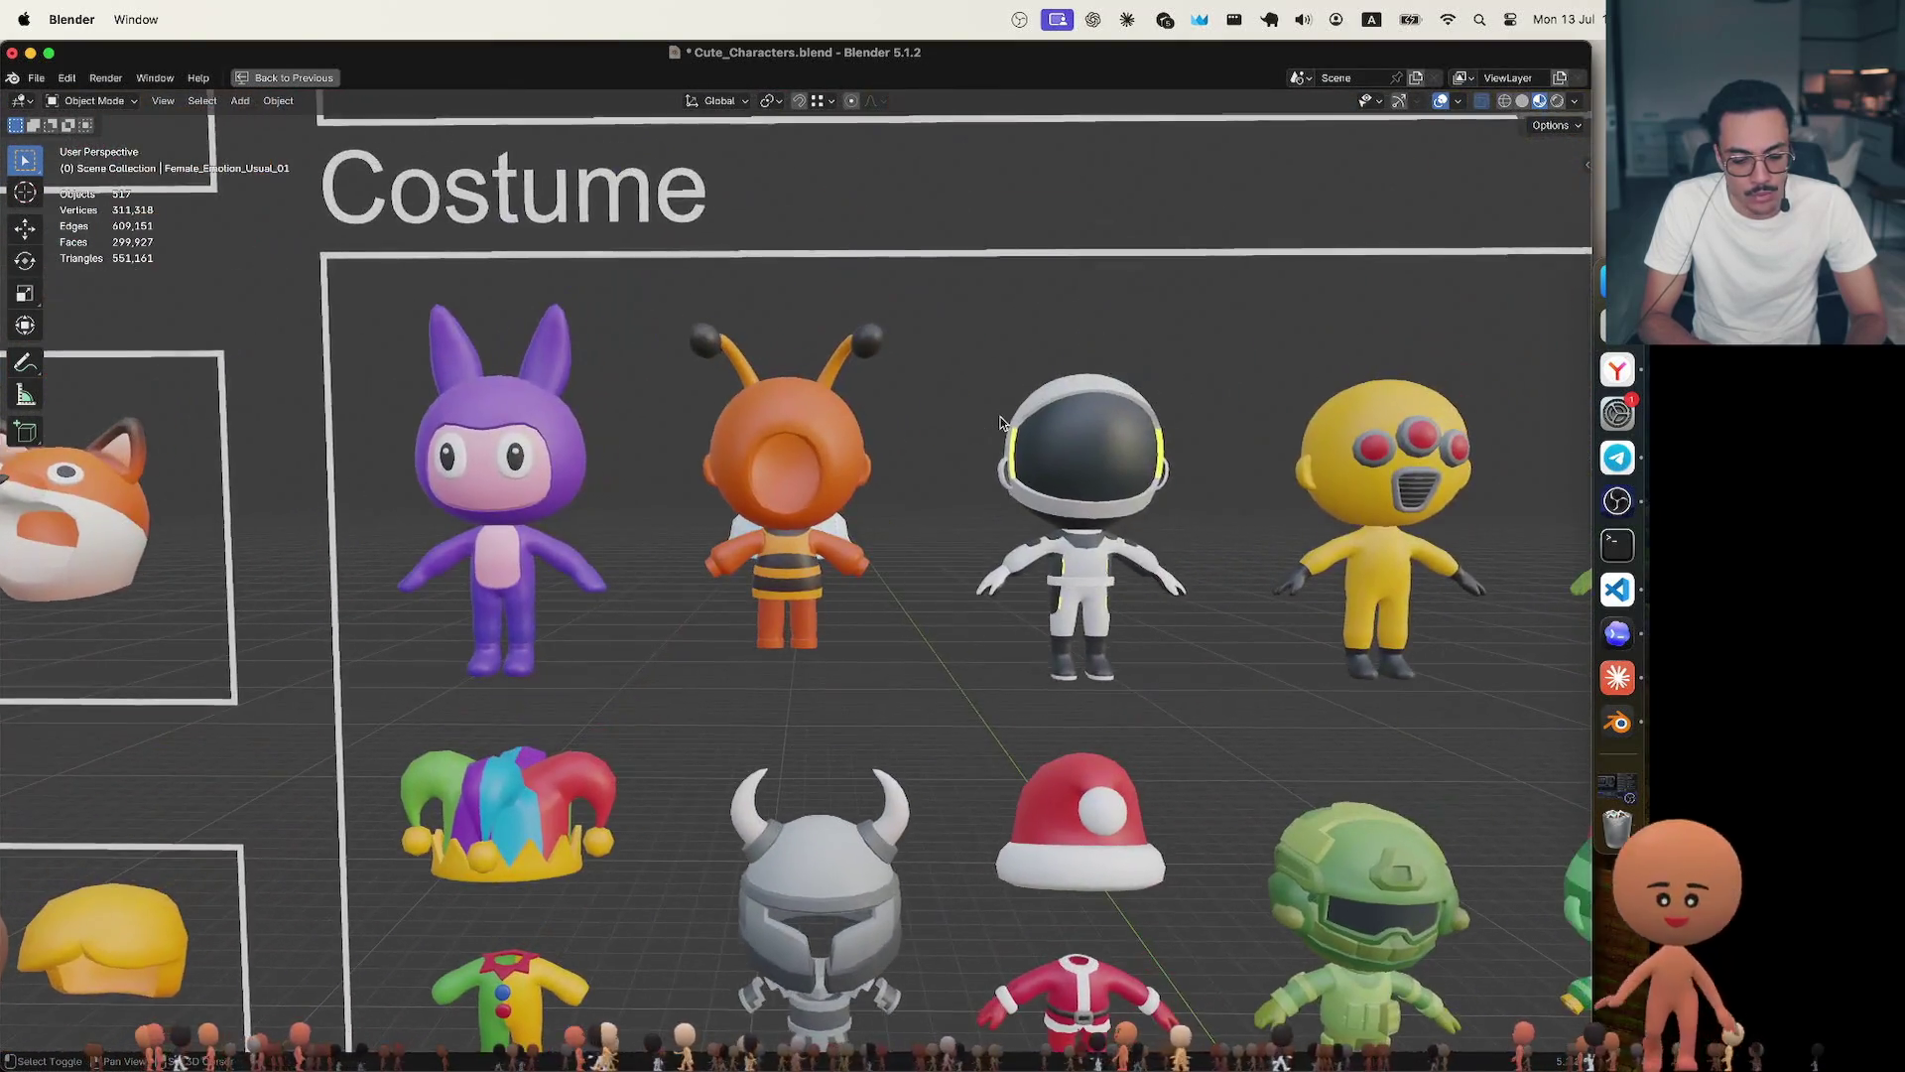
Select and box-select the bee costume on the Costume board, then deselect it.
left_click(789, 463)
scroll(919, 456, "down", 3)
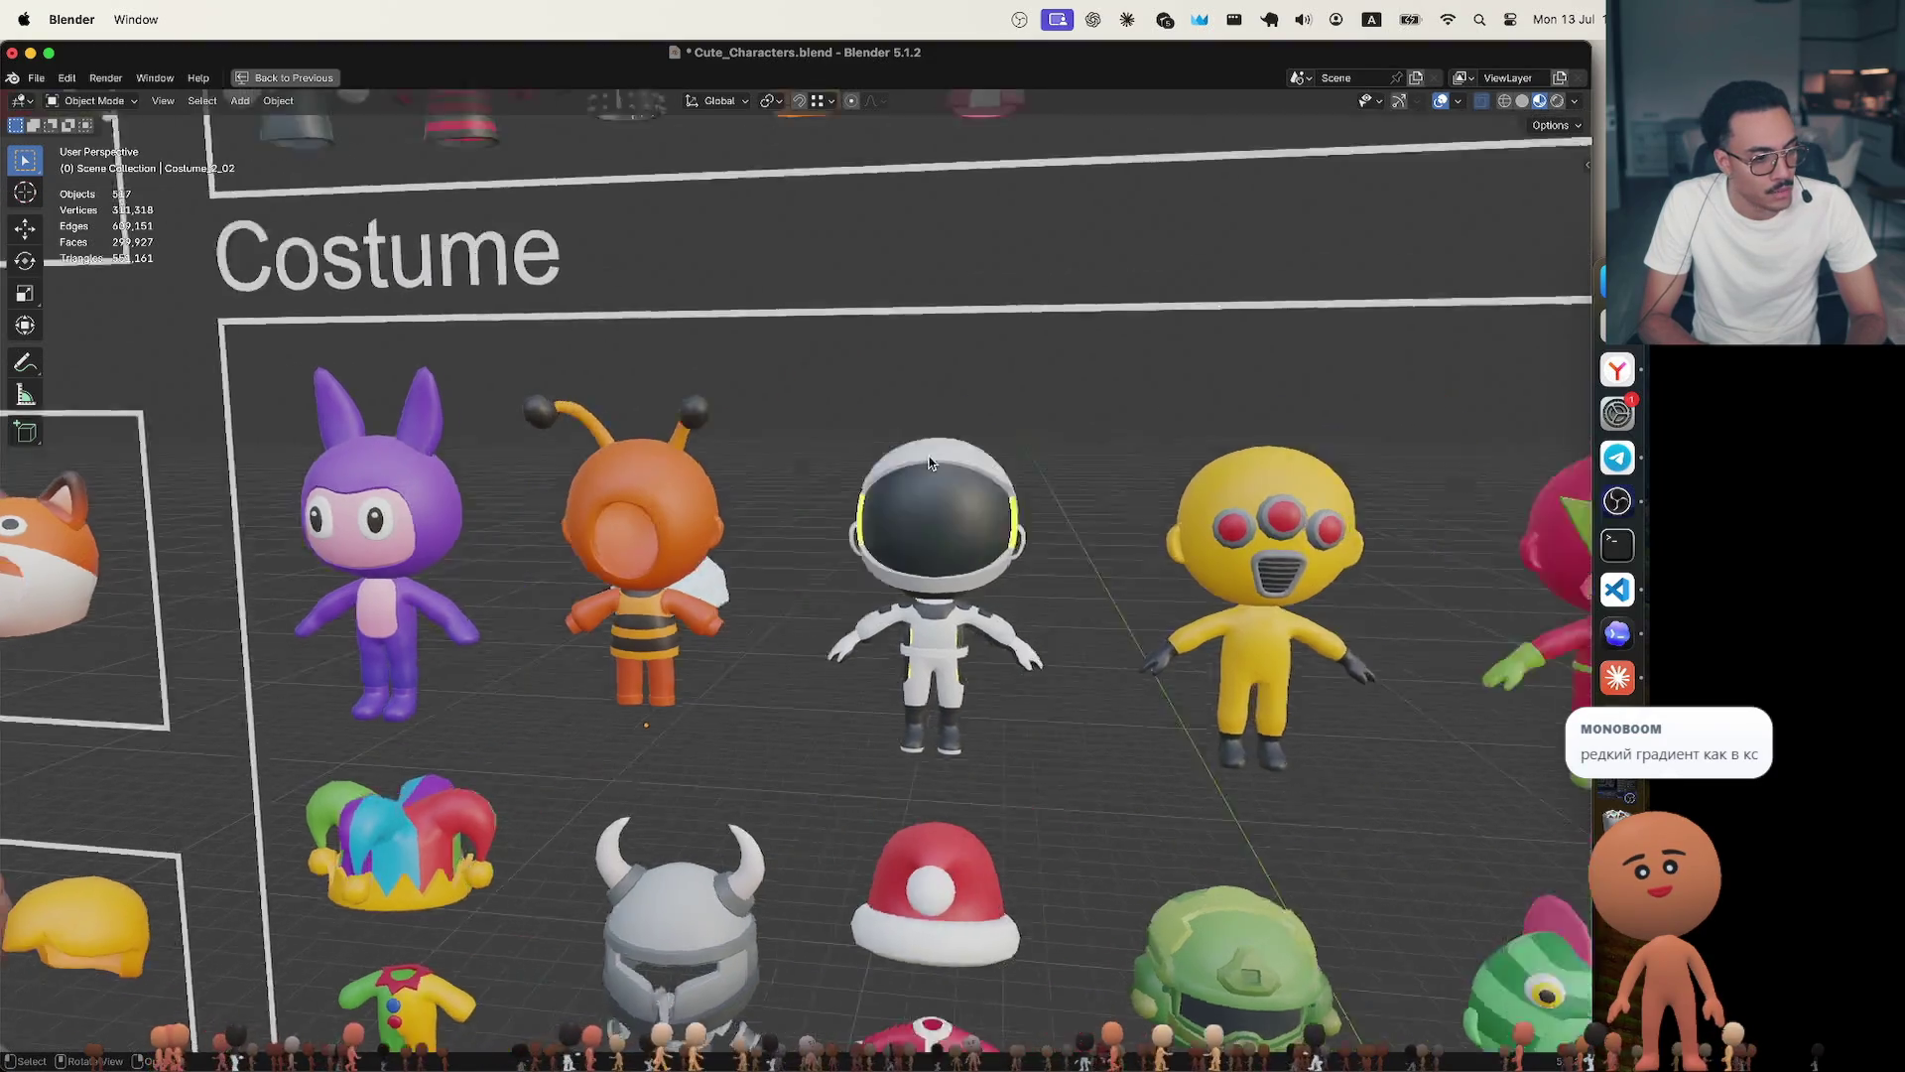
scroll(927, 457, "right", 5)
scroll(928, 457, "left", 5)
scroll(928, 463, "up", 3)
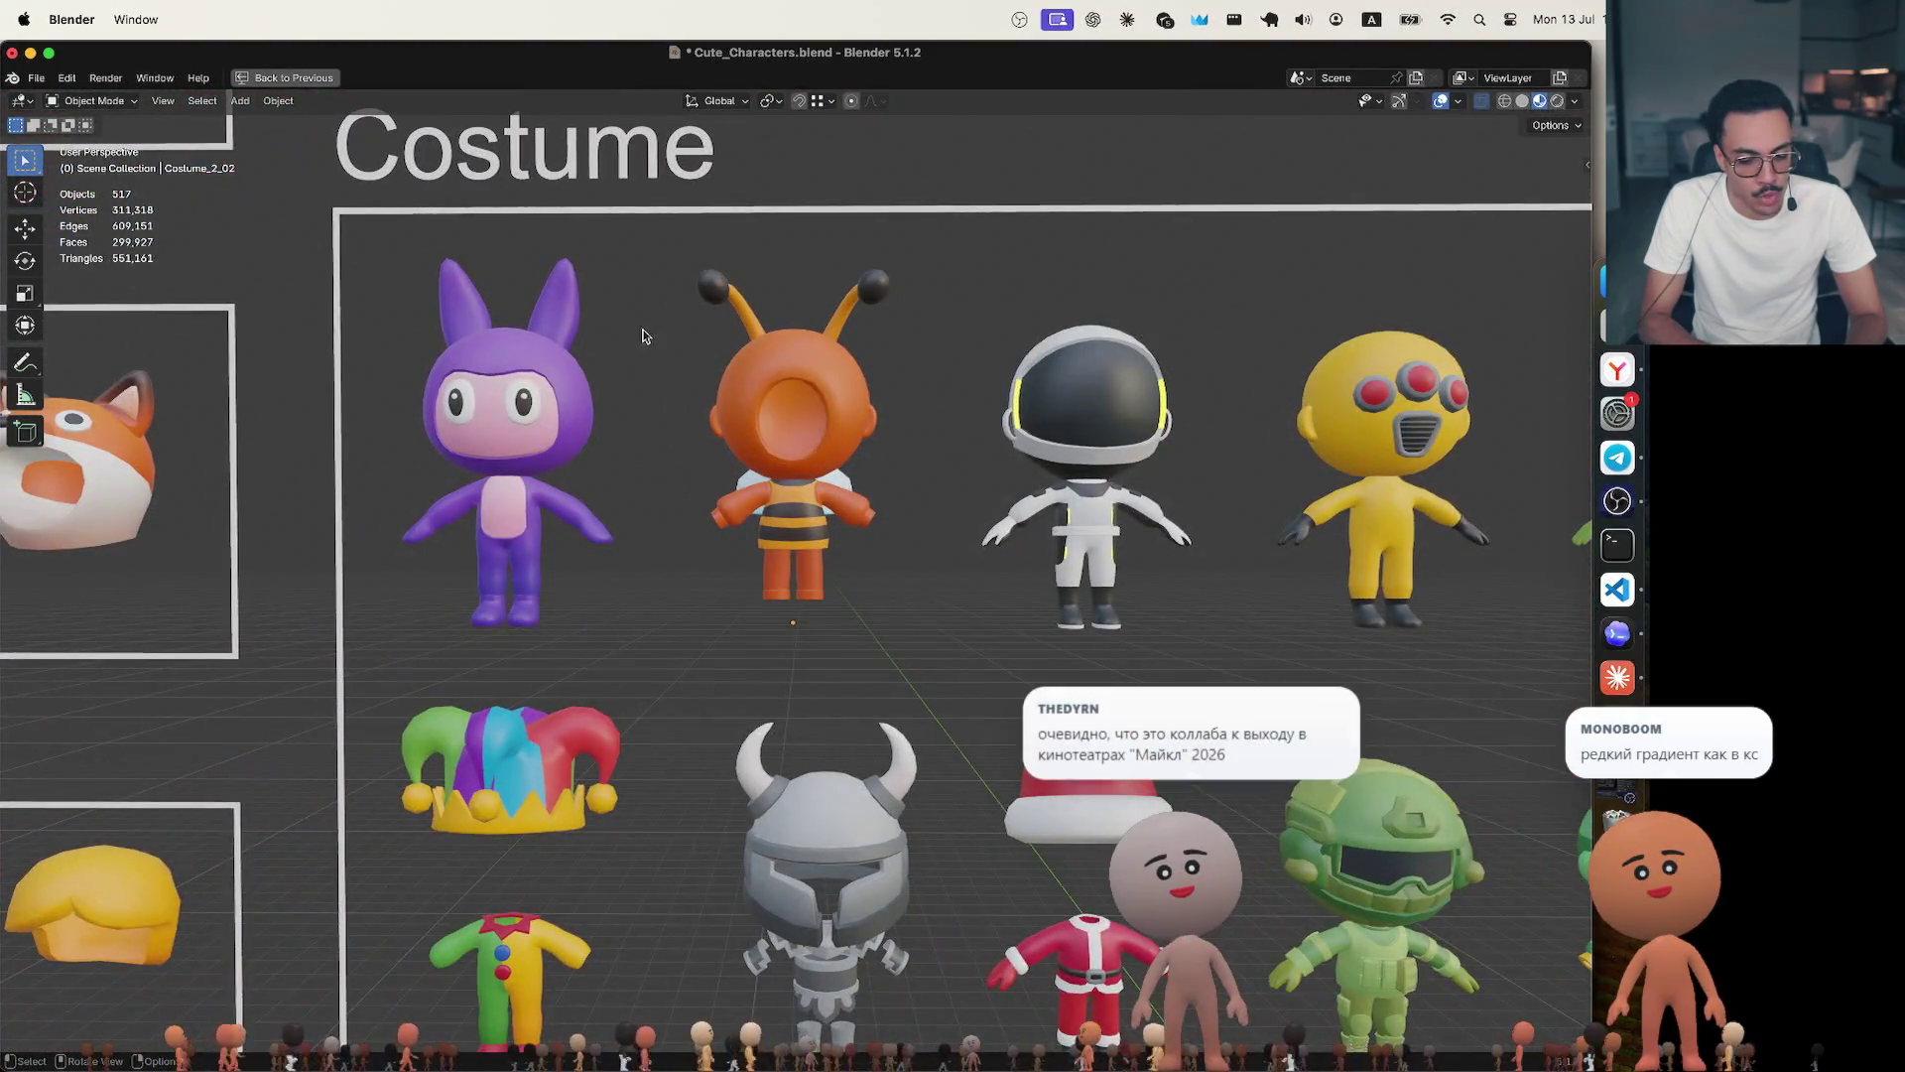
left_click_drag(655, 260, 933, 619)
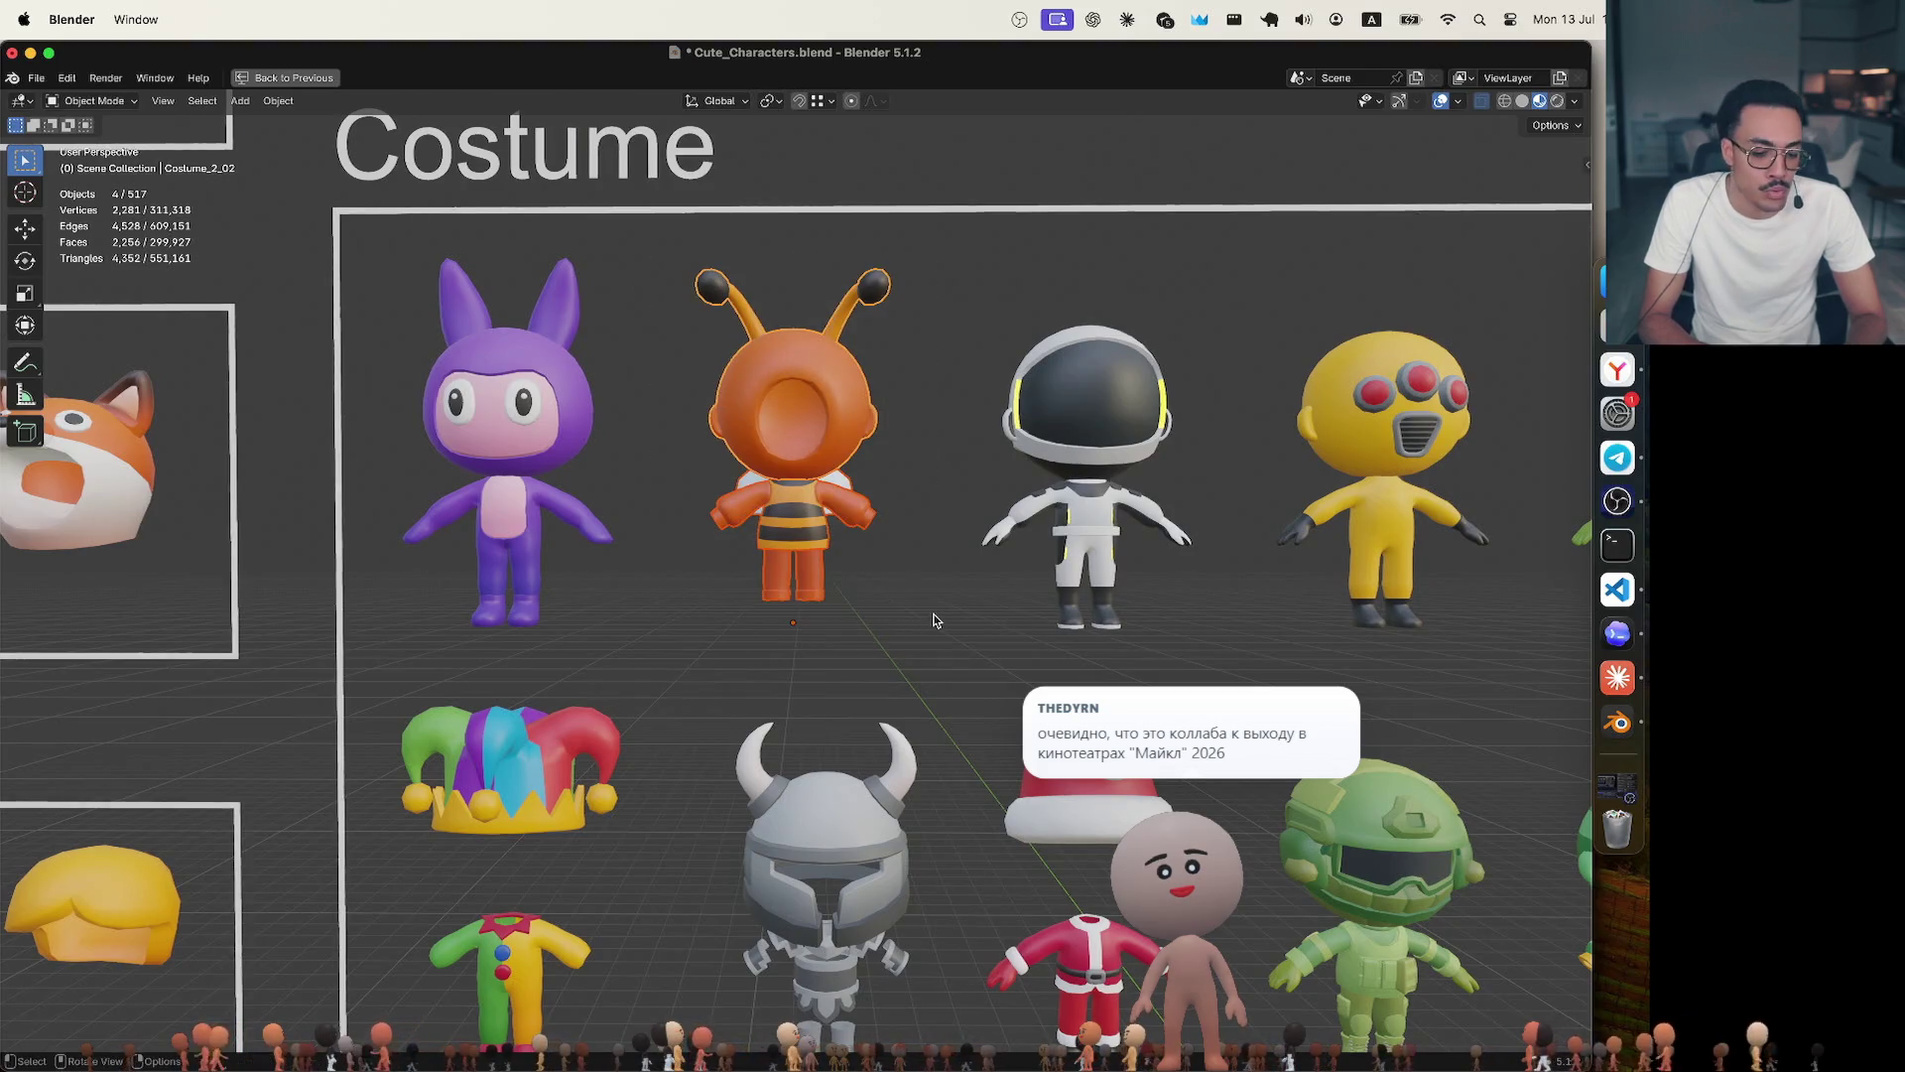
left_click(934, 619)
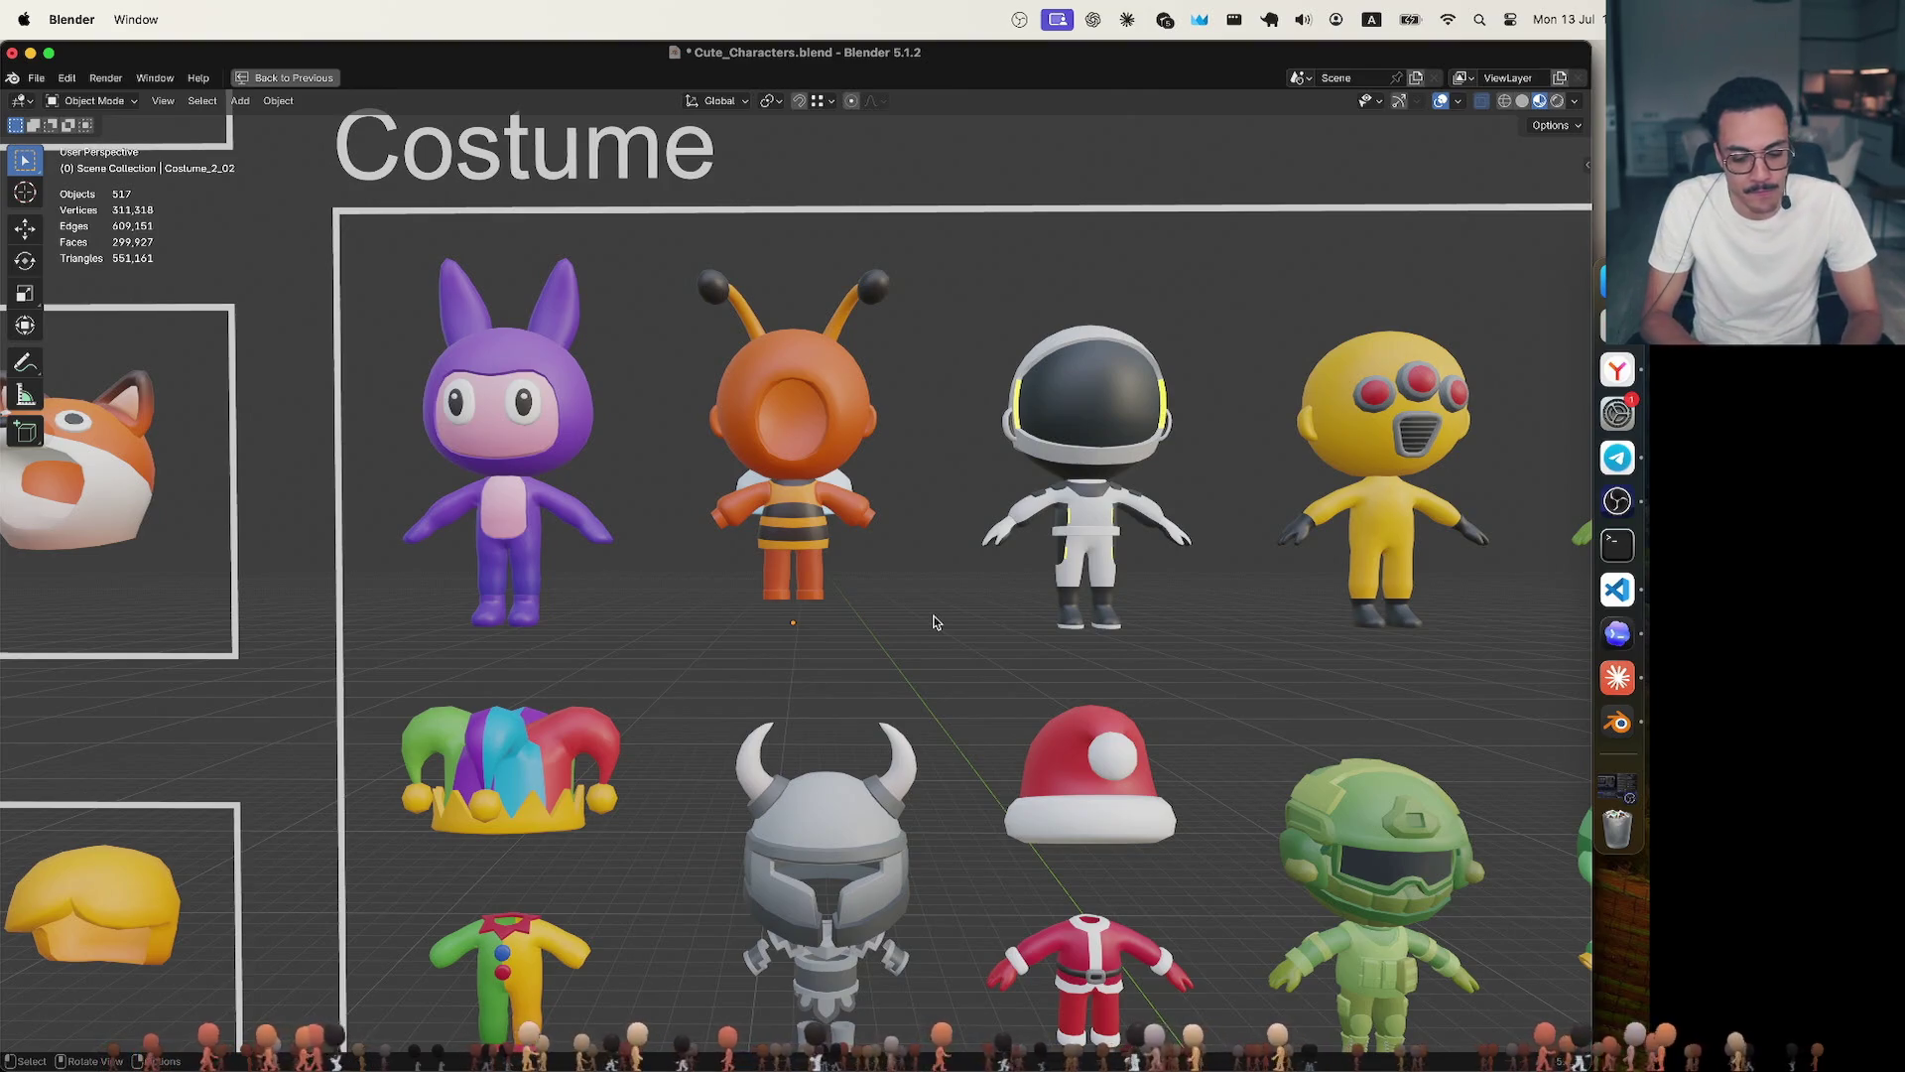
scroll(893, 644, "down", 1, "shift")
scroll(894, 643, "right", 3, "shift")
scroll(894, 644, "right", 3, "shift")
scroll(893, 642, "right", 3, "shift")
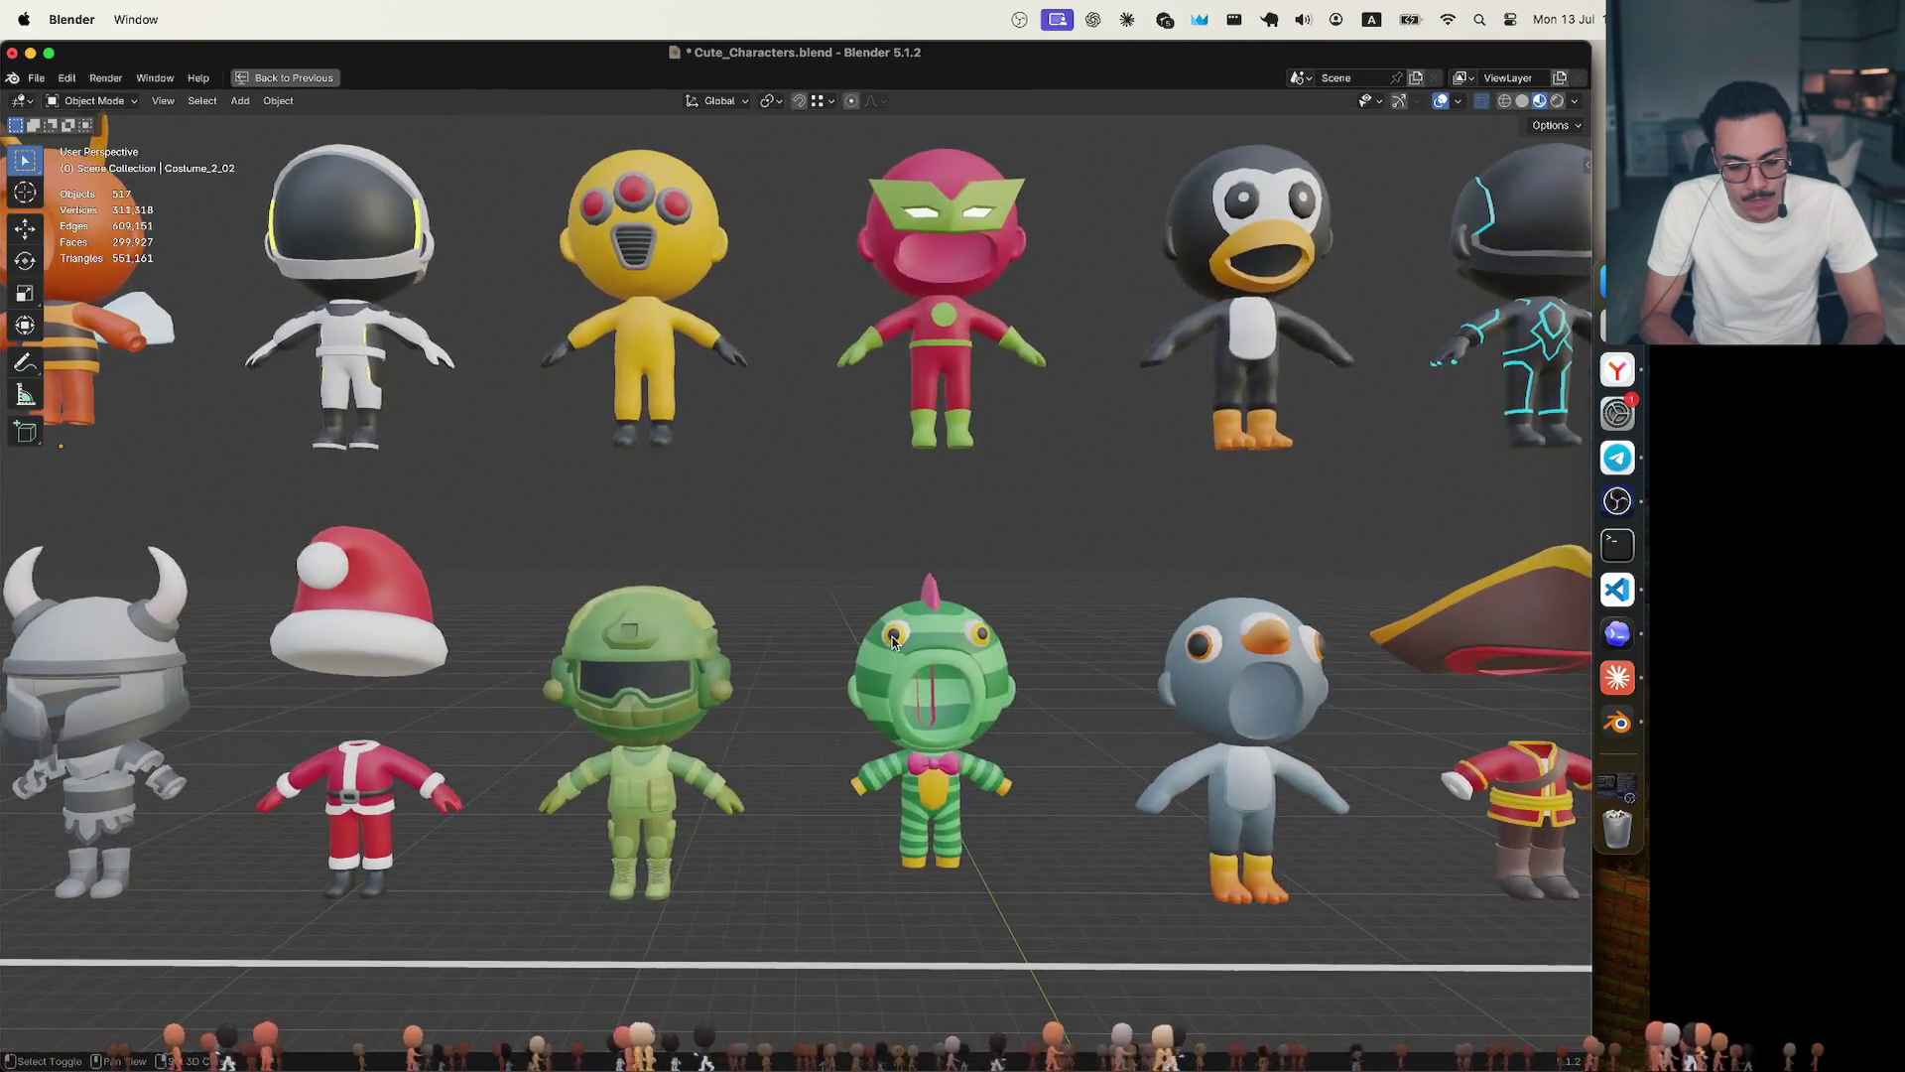
scroll(894, 643, "right", 3, "shift")
scroll(893, 643, "up", 2, "shift")
scroll(893, 643, "up", 2, "shift")
scroll(893, 644, "left", 3, "shift")
scroll(894, 644, "up", 3)
scroll(893, 644, "up", 2)
scroll(893, 643, "left", 3, "shift")
scroll(894, 643, "down", 2)
scroll(893, 643, "down", 2)
scroll(893, 643, "up", 1)
scroll(893, 642, "right", 5, "shift")
scroll(894, 643, "up", 3)
scroll(893, 643, "left", 3, "shift")
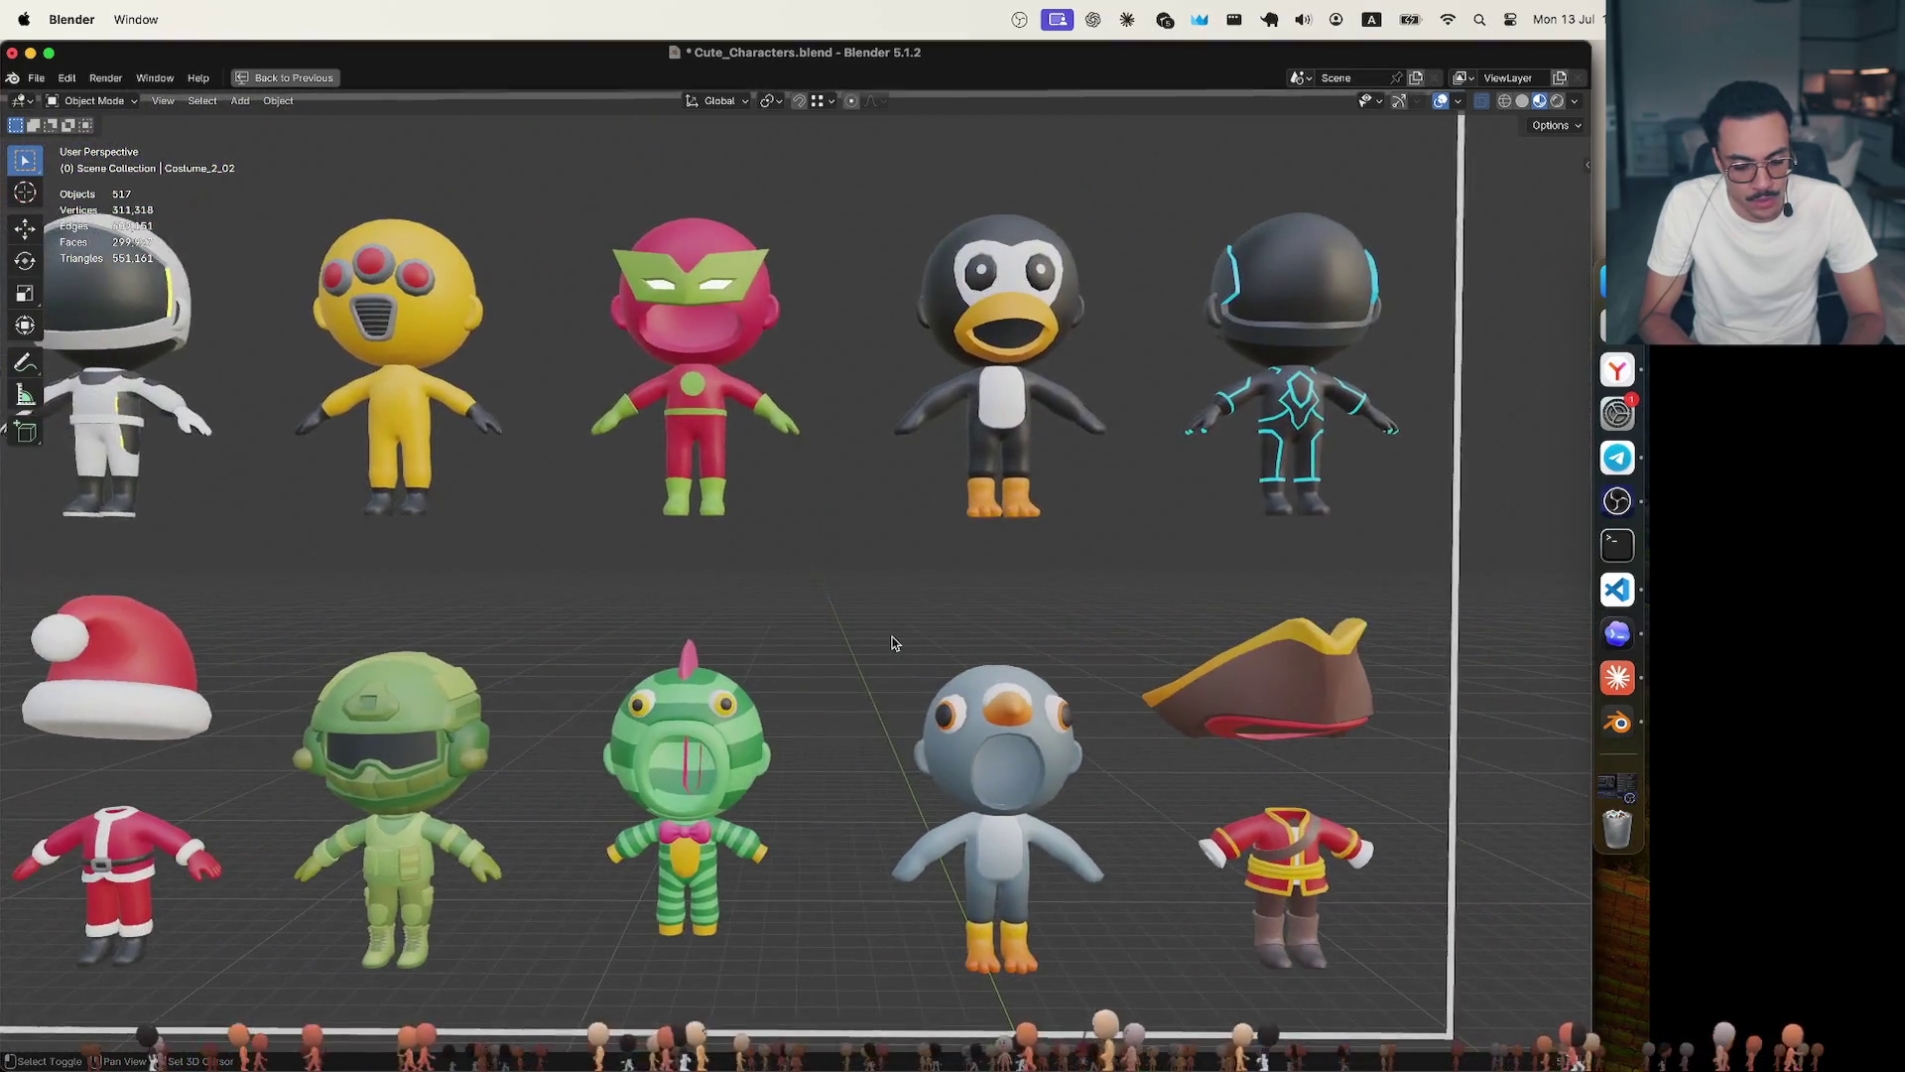
scroll(894, 643, "up", 2)
scroll(893, 644, "up", 1)
scroll(893, 643, "left", 3, "shift")
scroll(893, 643, "left", 3, "shift")
scroll(893, 643, "left", 3, "shift")
scroll(893, 643, "left", 3, "shift")
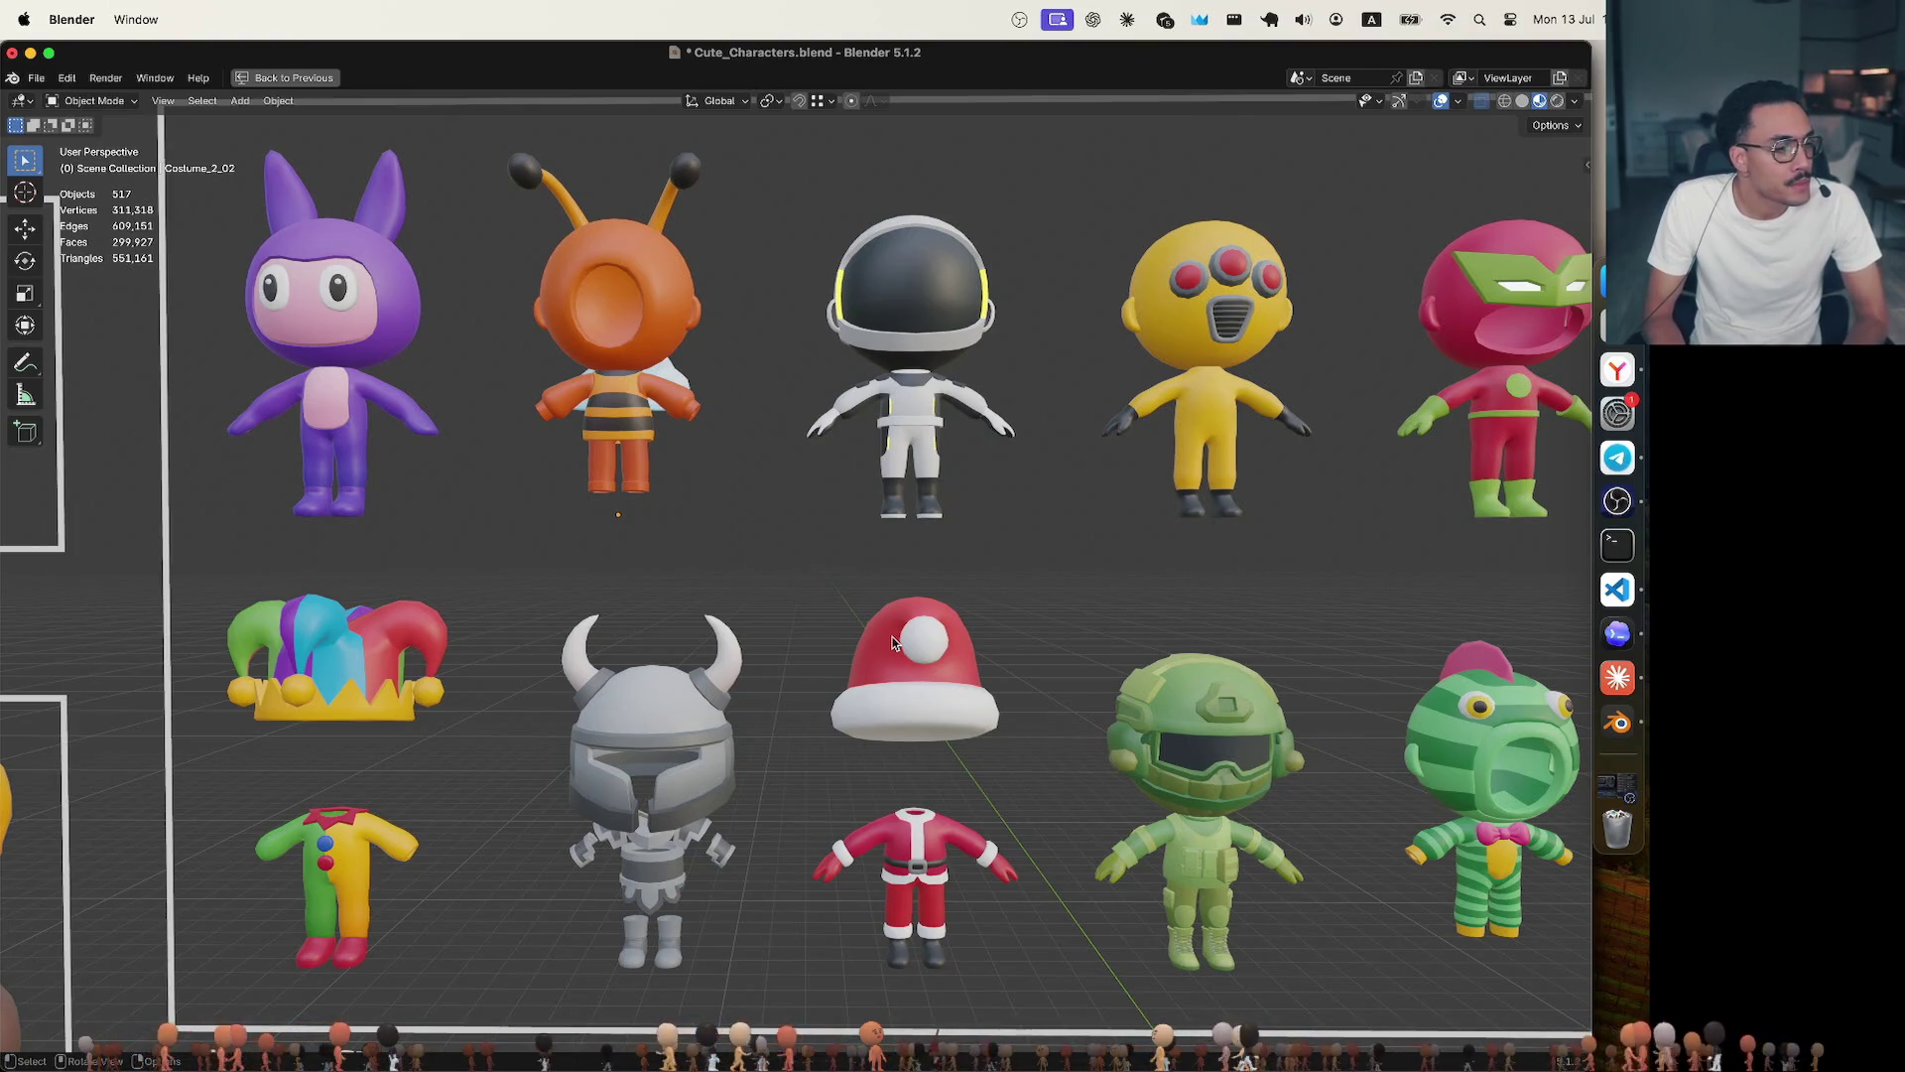
Briefly select the Santa hat and the bee costume's head and body, then clear the selection.
left_click(883, 669)
scroll(882, 669, "down", 2)
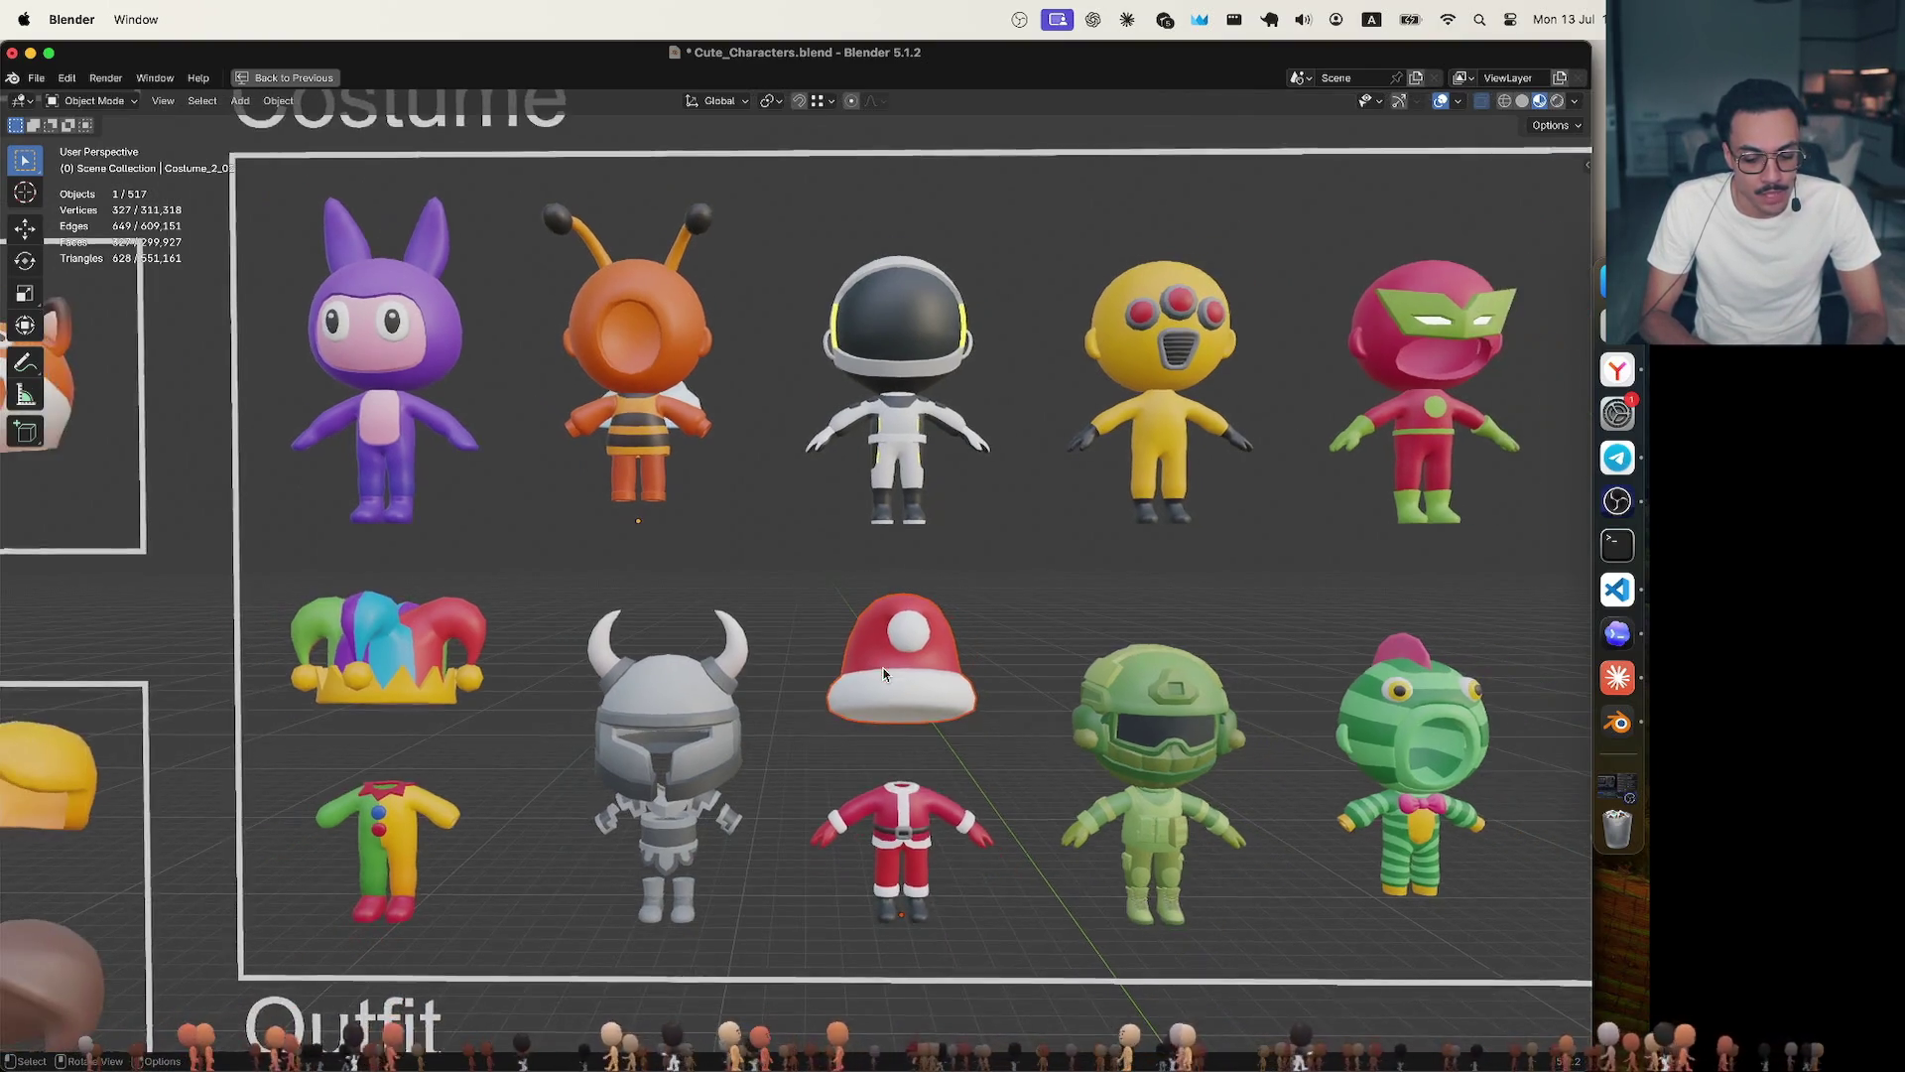
left_click(808, 524)
scroll(809, 525, "down", 5)
scroll(808, 525, "up", 4, "shift")
scroll(808, 523, "up", 2, "shift")
scroll(808, 524, "up", 5, "shift")
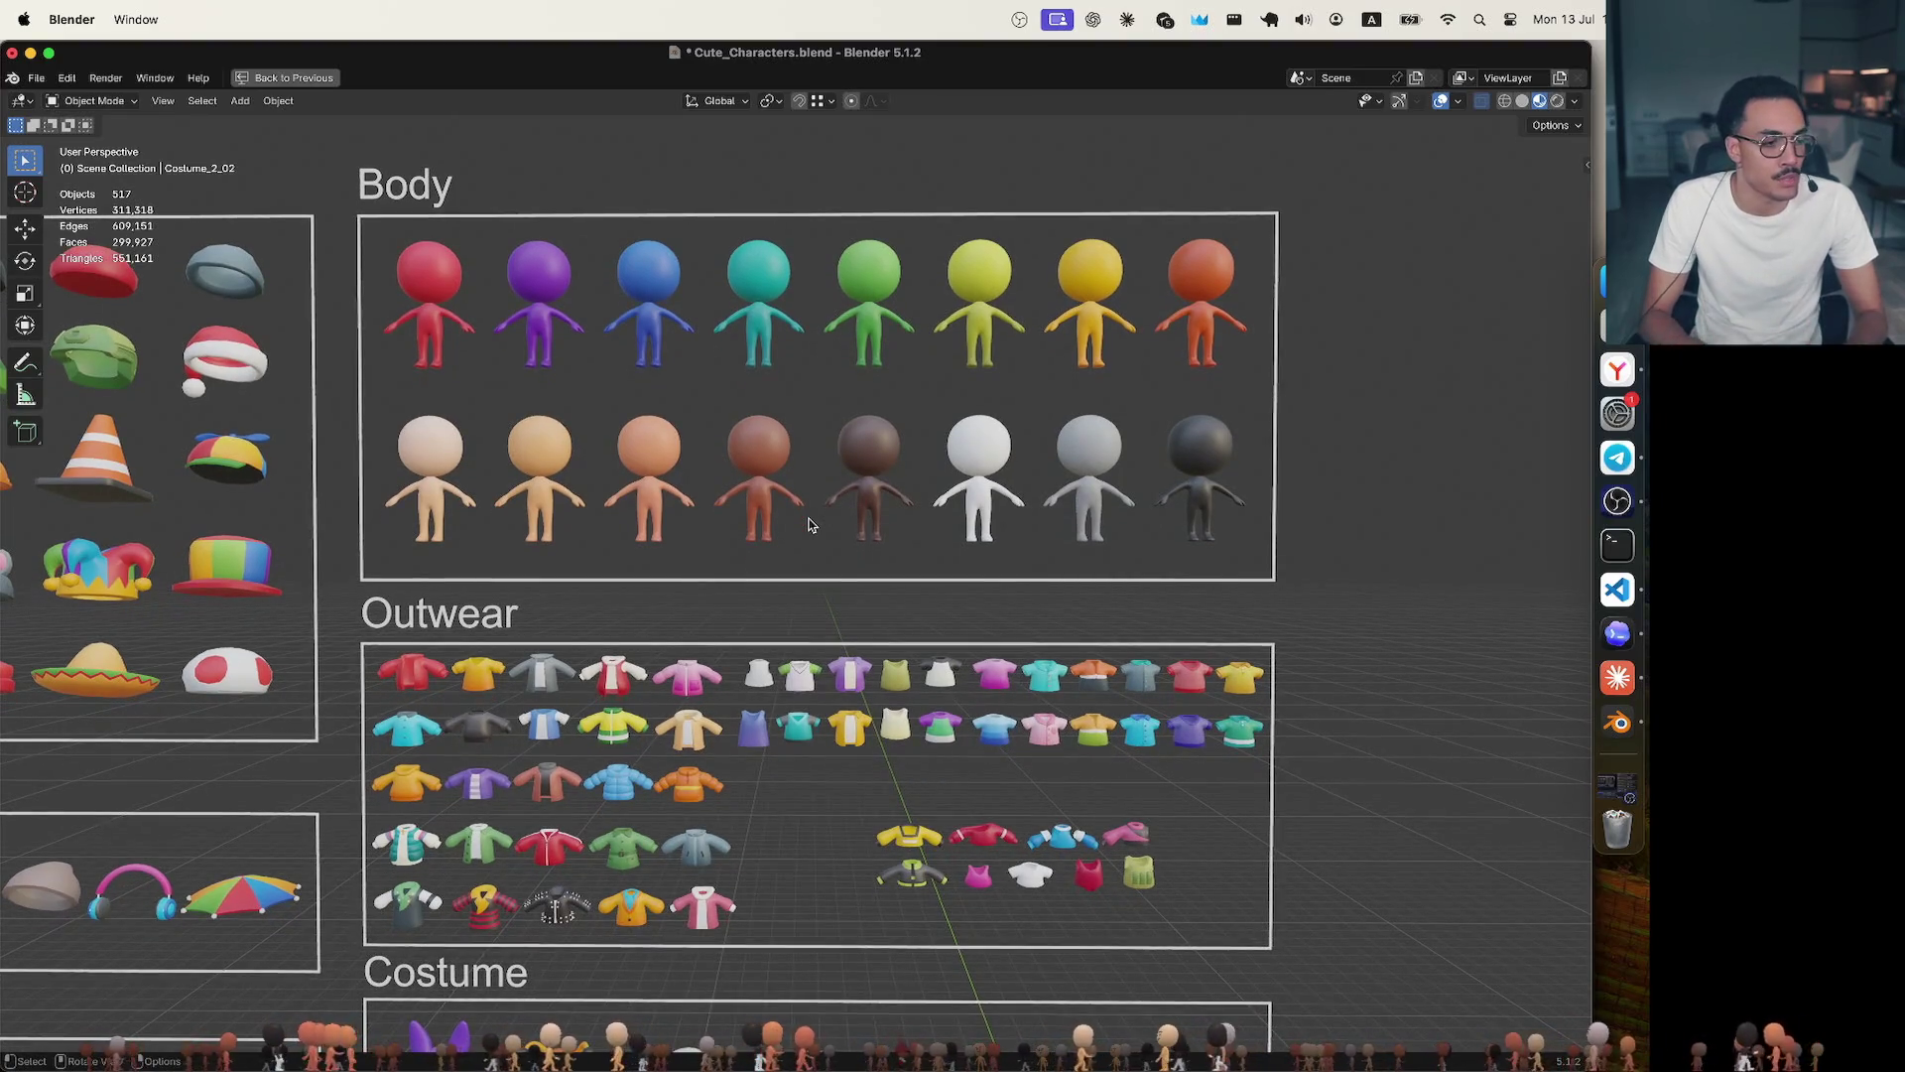
scroll(745, 636, "up", 5)
scroll(744, 636, "down", 4)
scroll(745, 636, "down", 1)
scroll(744, 636, "down", 1)
scroll(745, 636, "up", 2)
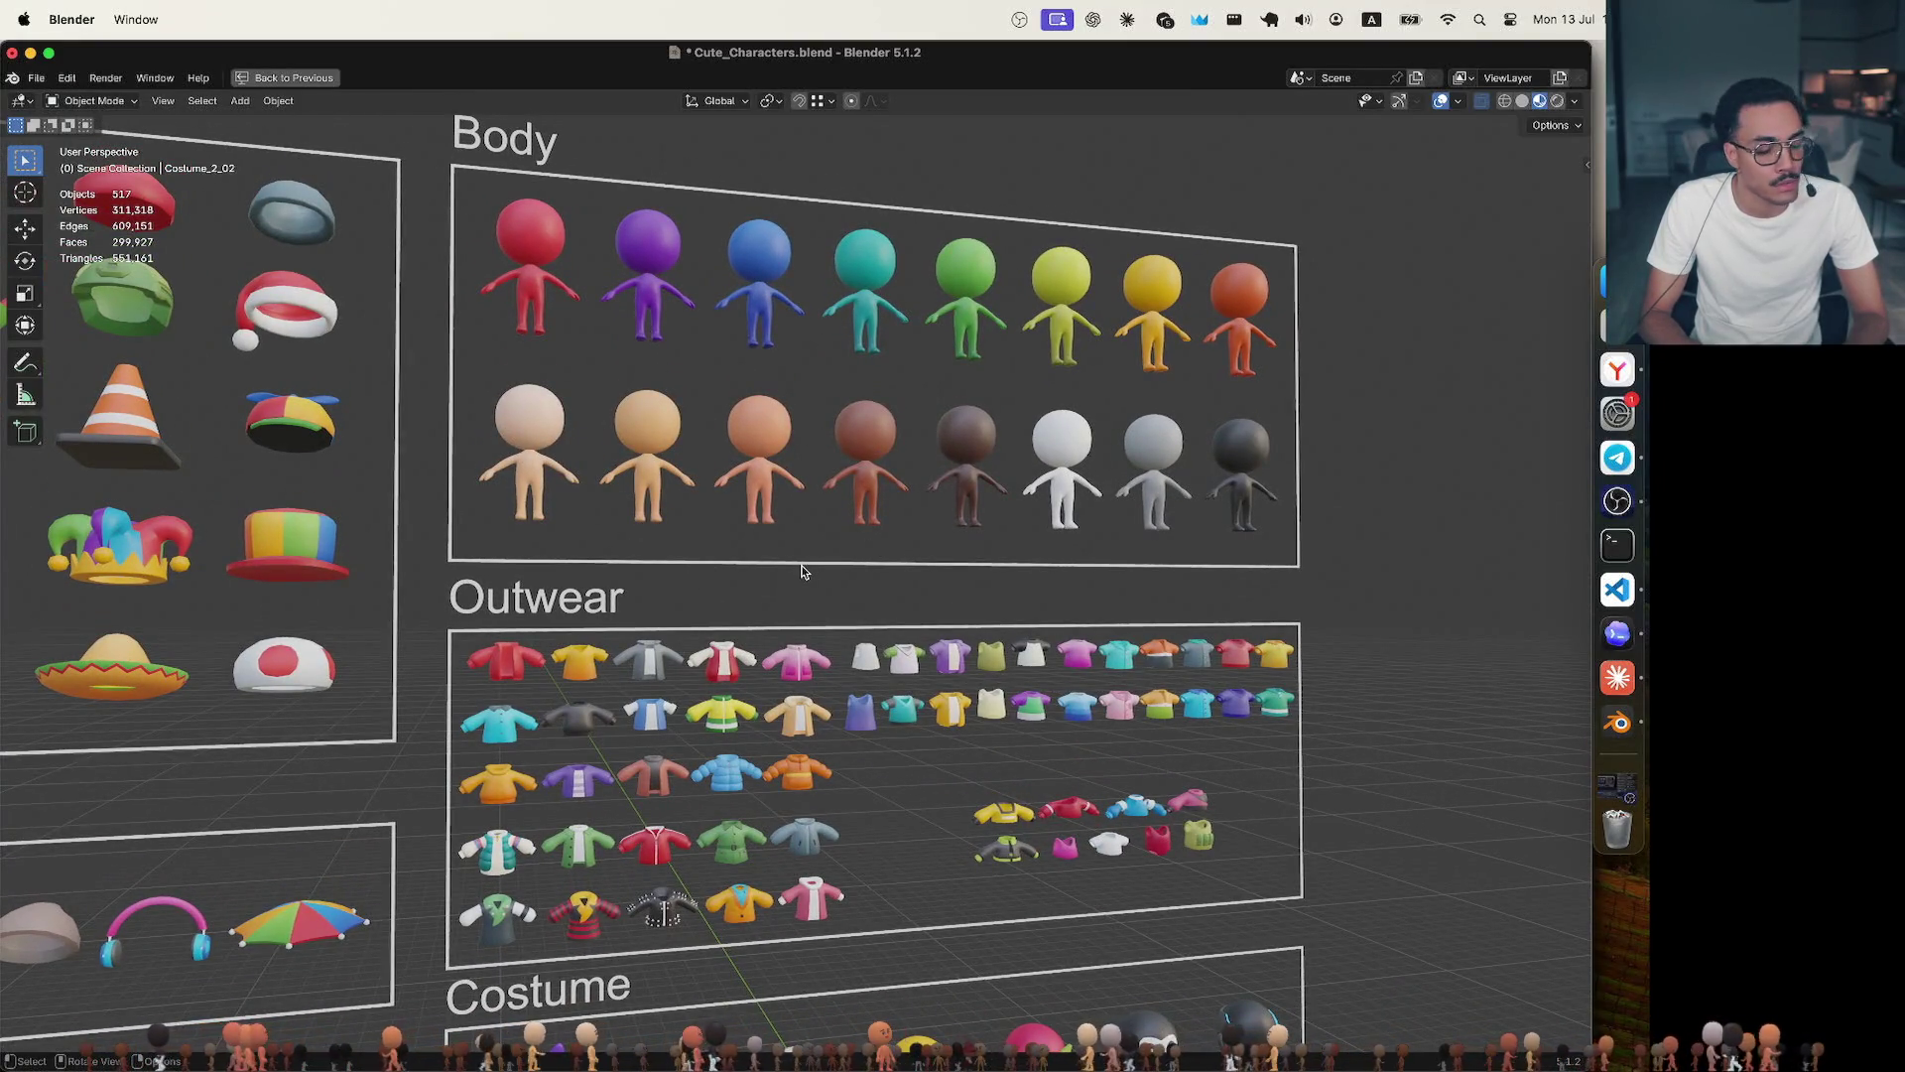
scroll(801, 571, "up", 3)
scroll(801, 569, "down", 3)
scroll(802, 570, "up", 1)
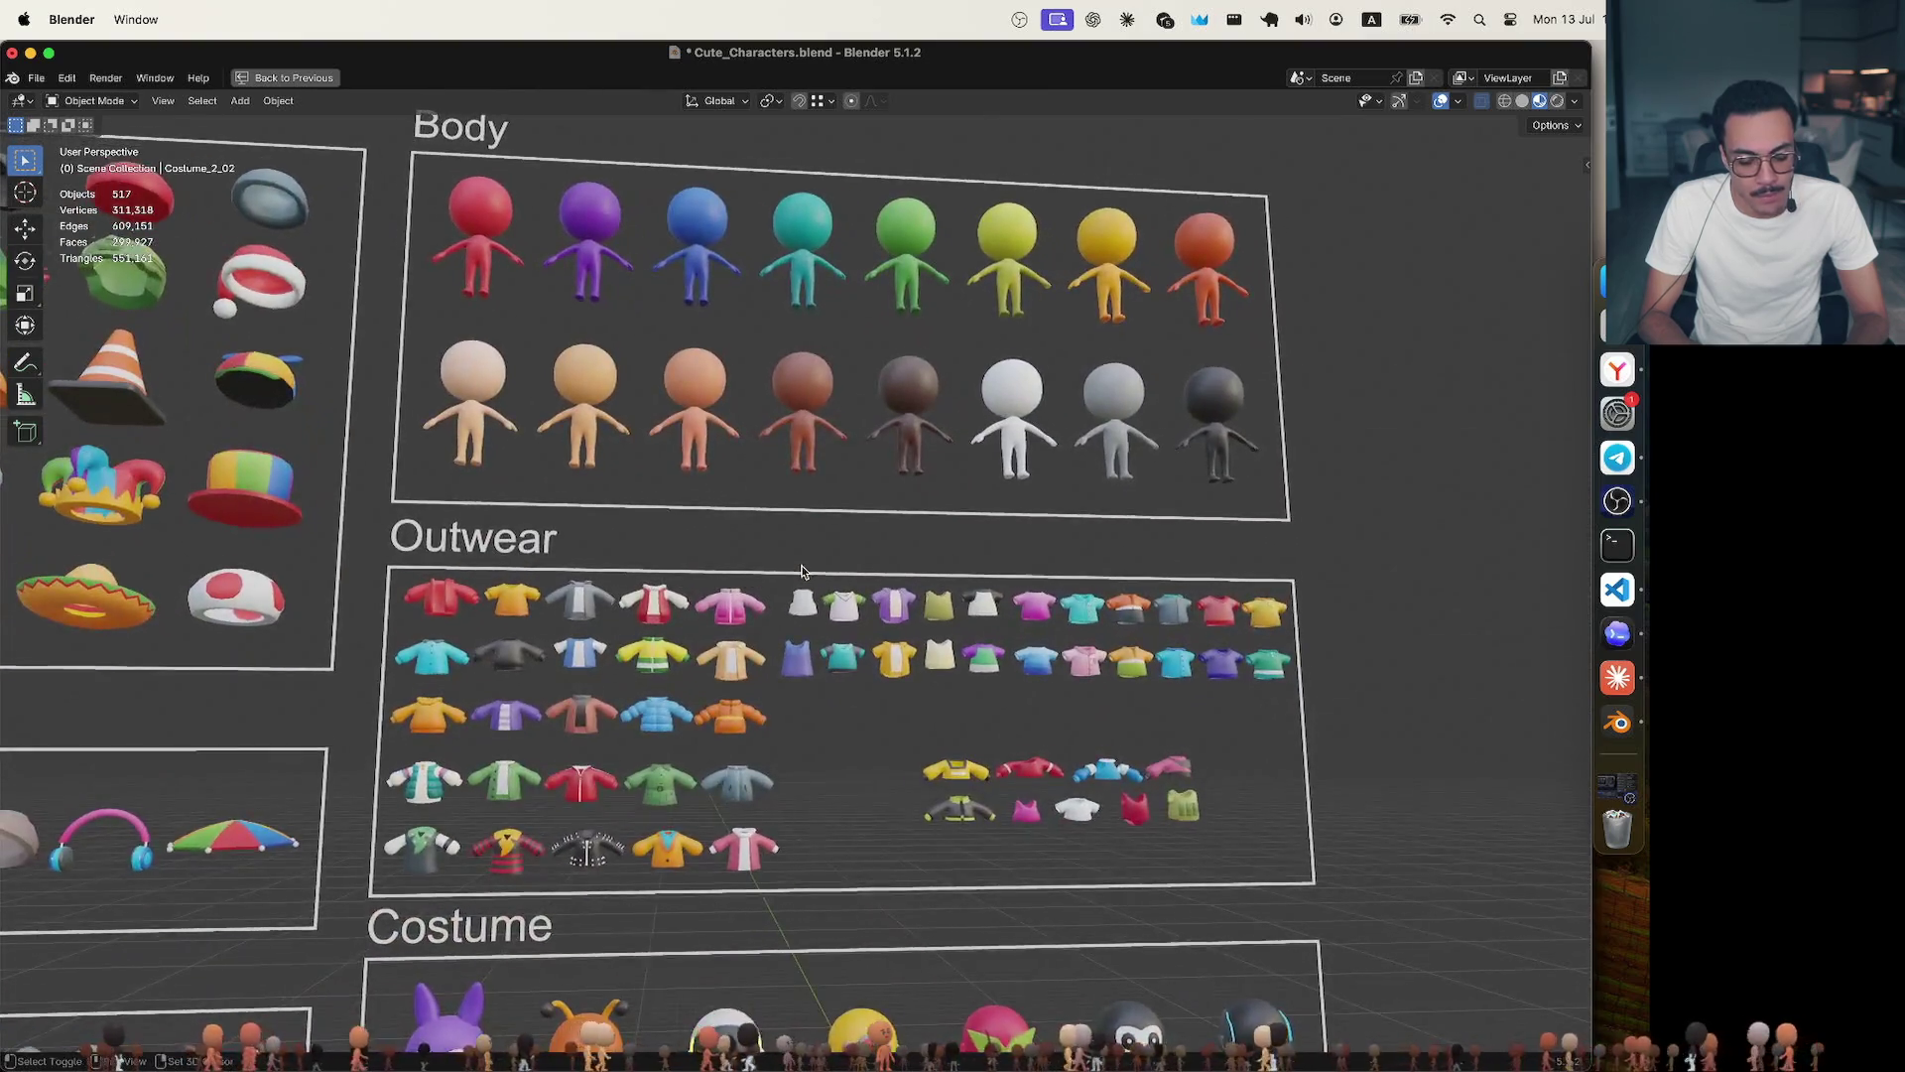
scroll(801, 570, "down", 5)
left_click(744, 610)
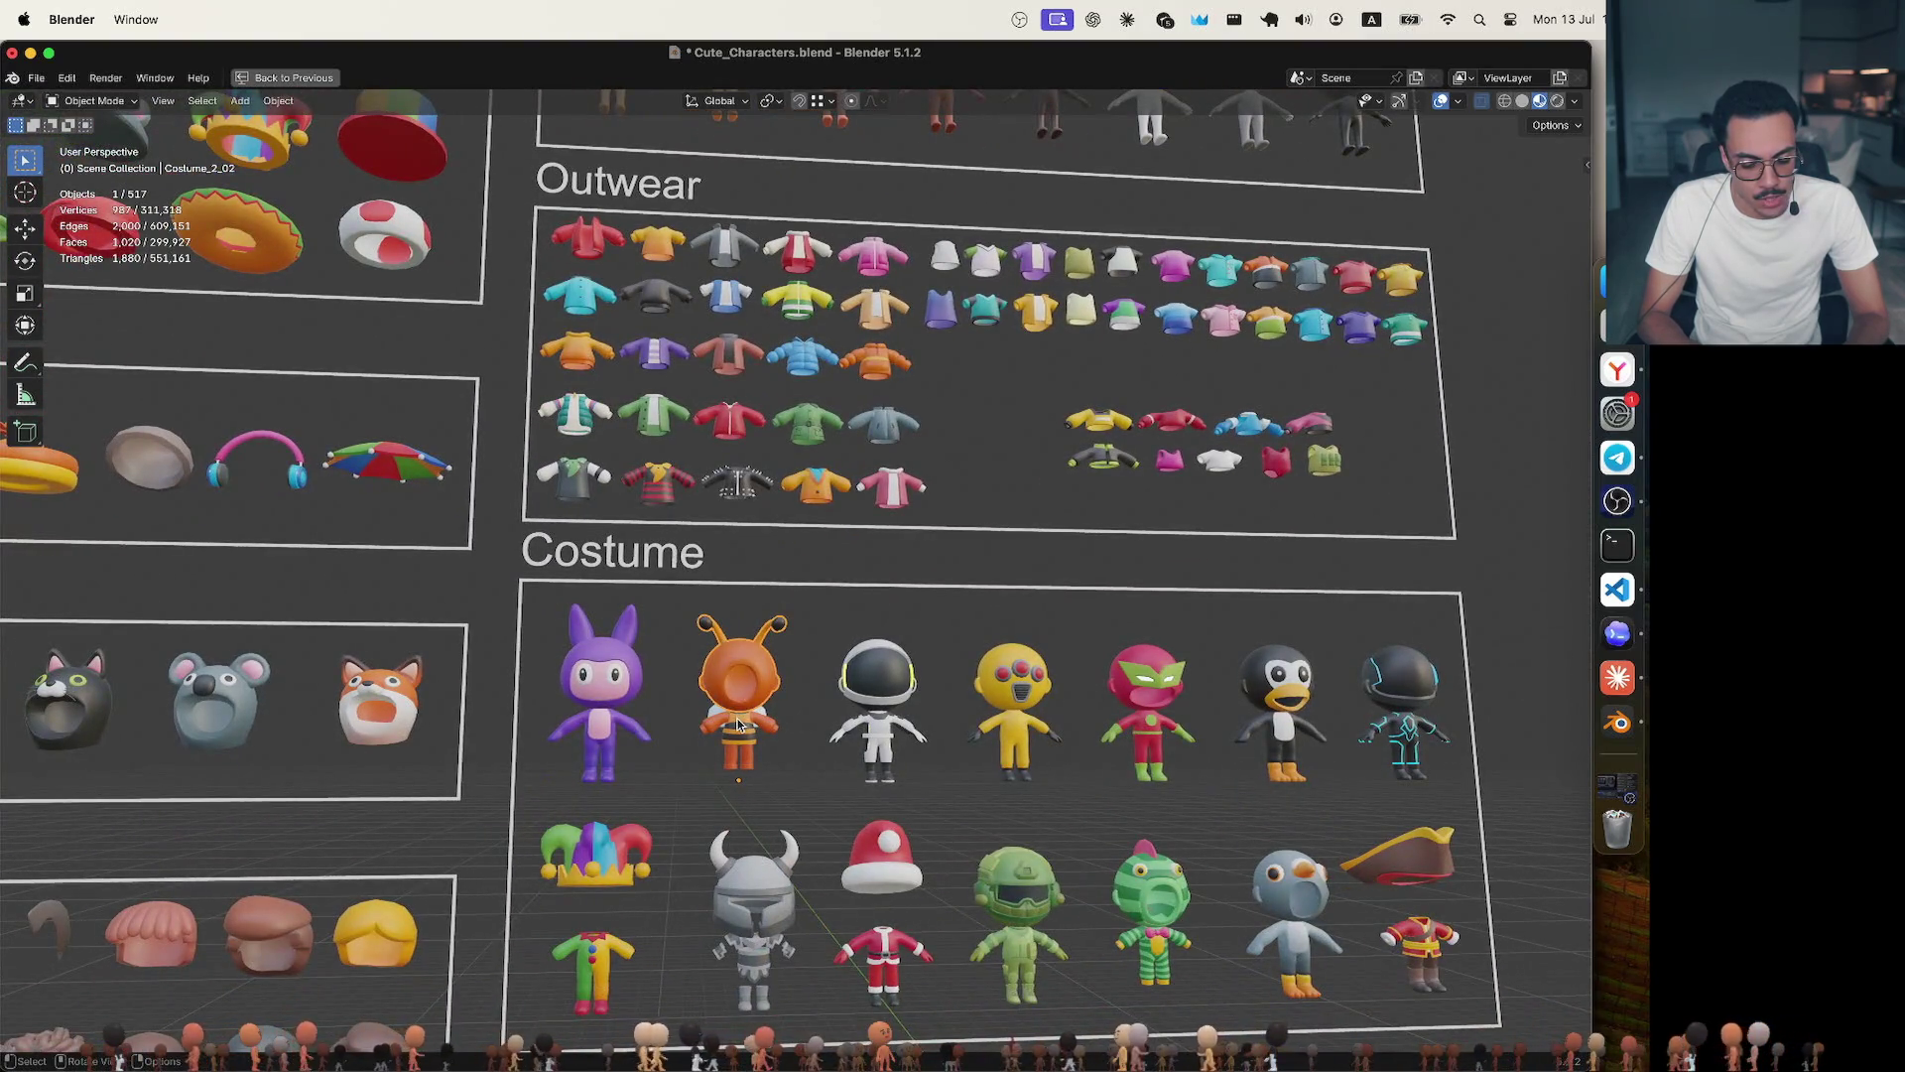
left_click(732, 760)
left_click(812, 642)
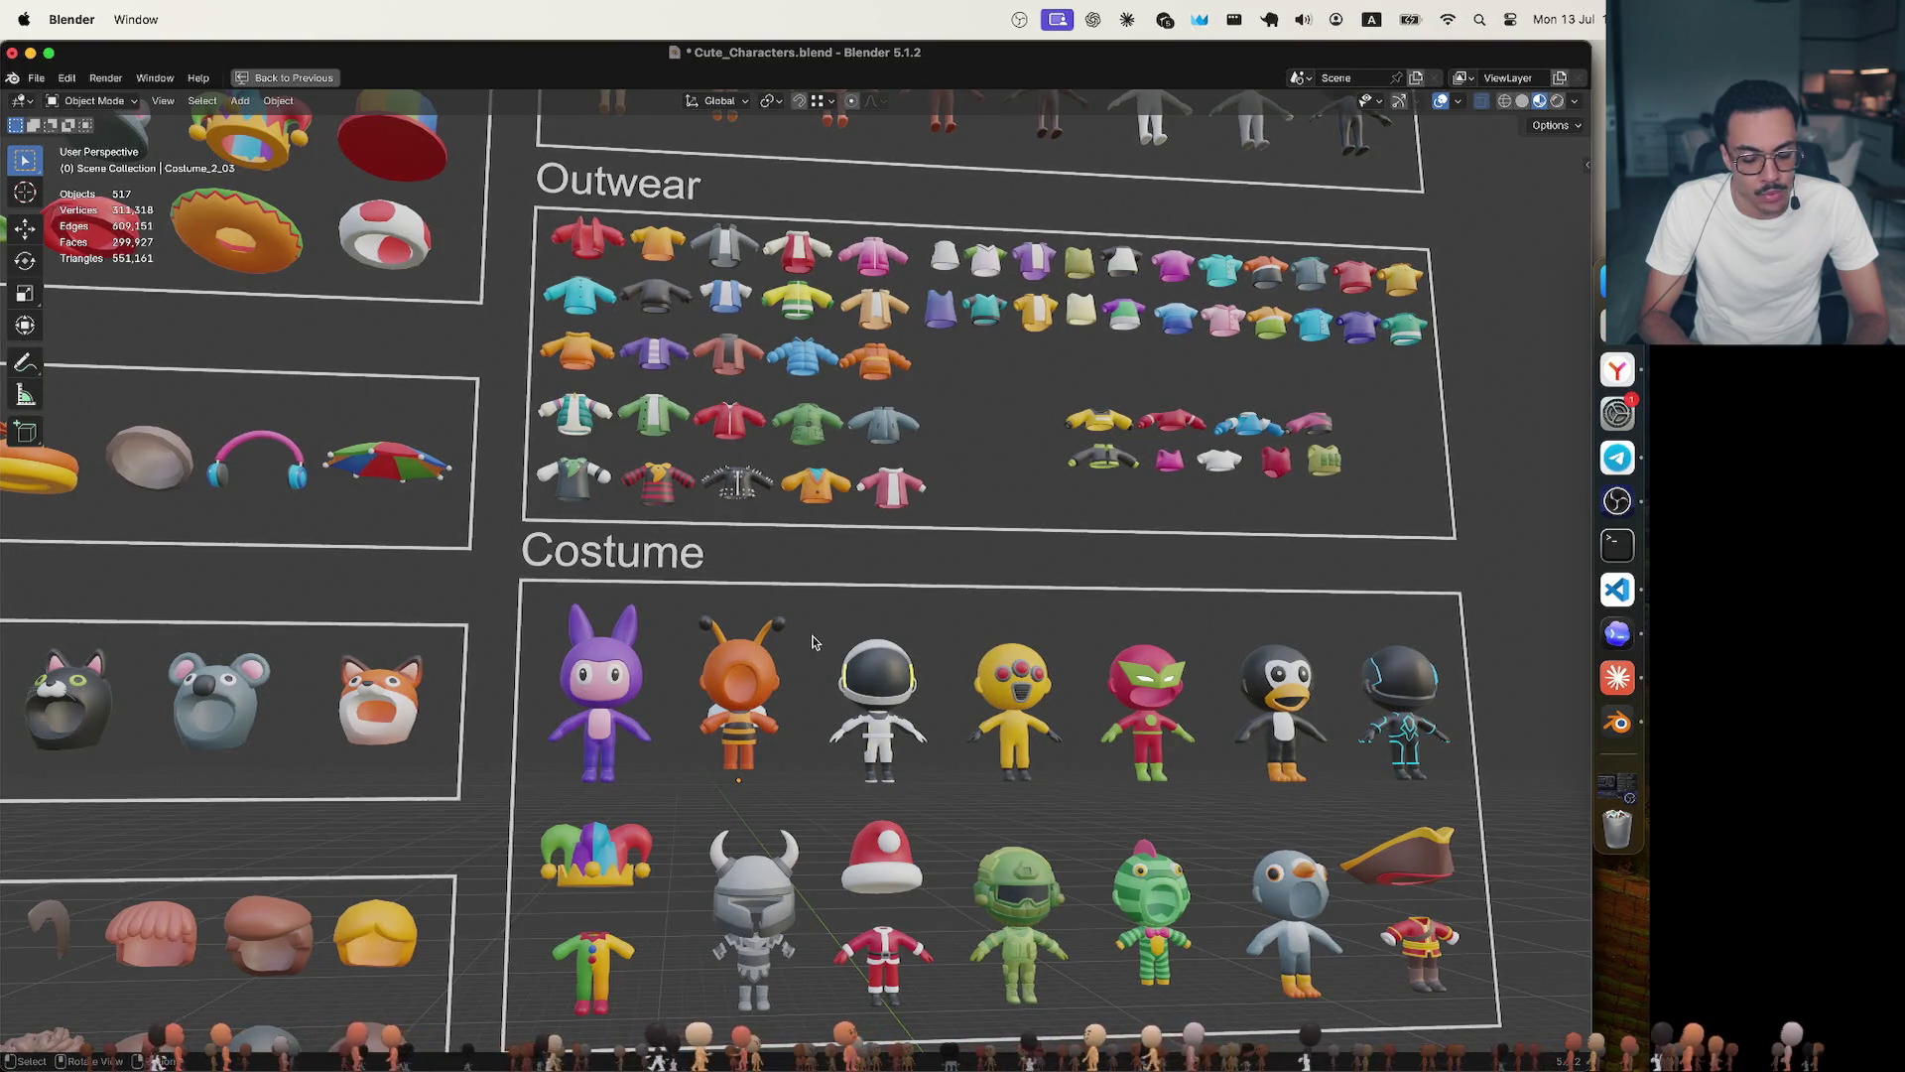
scroll(812, 642, "up", 2)
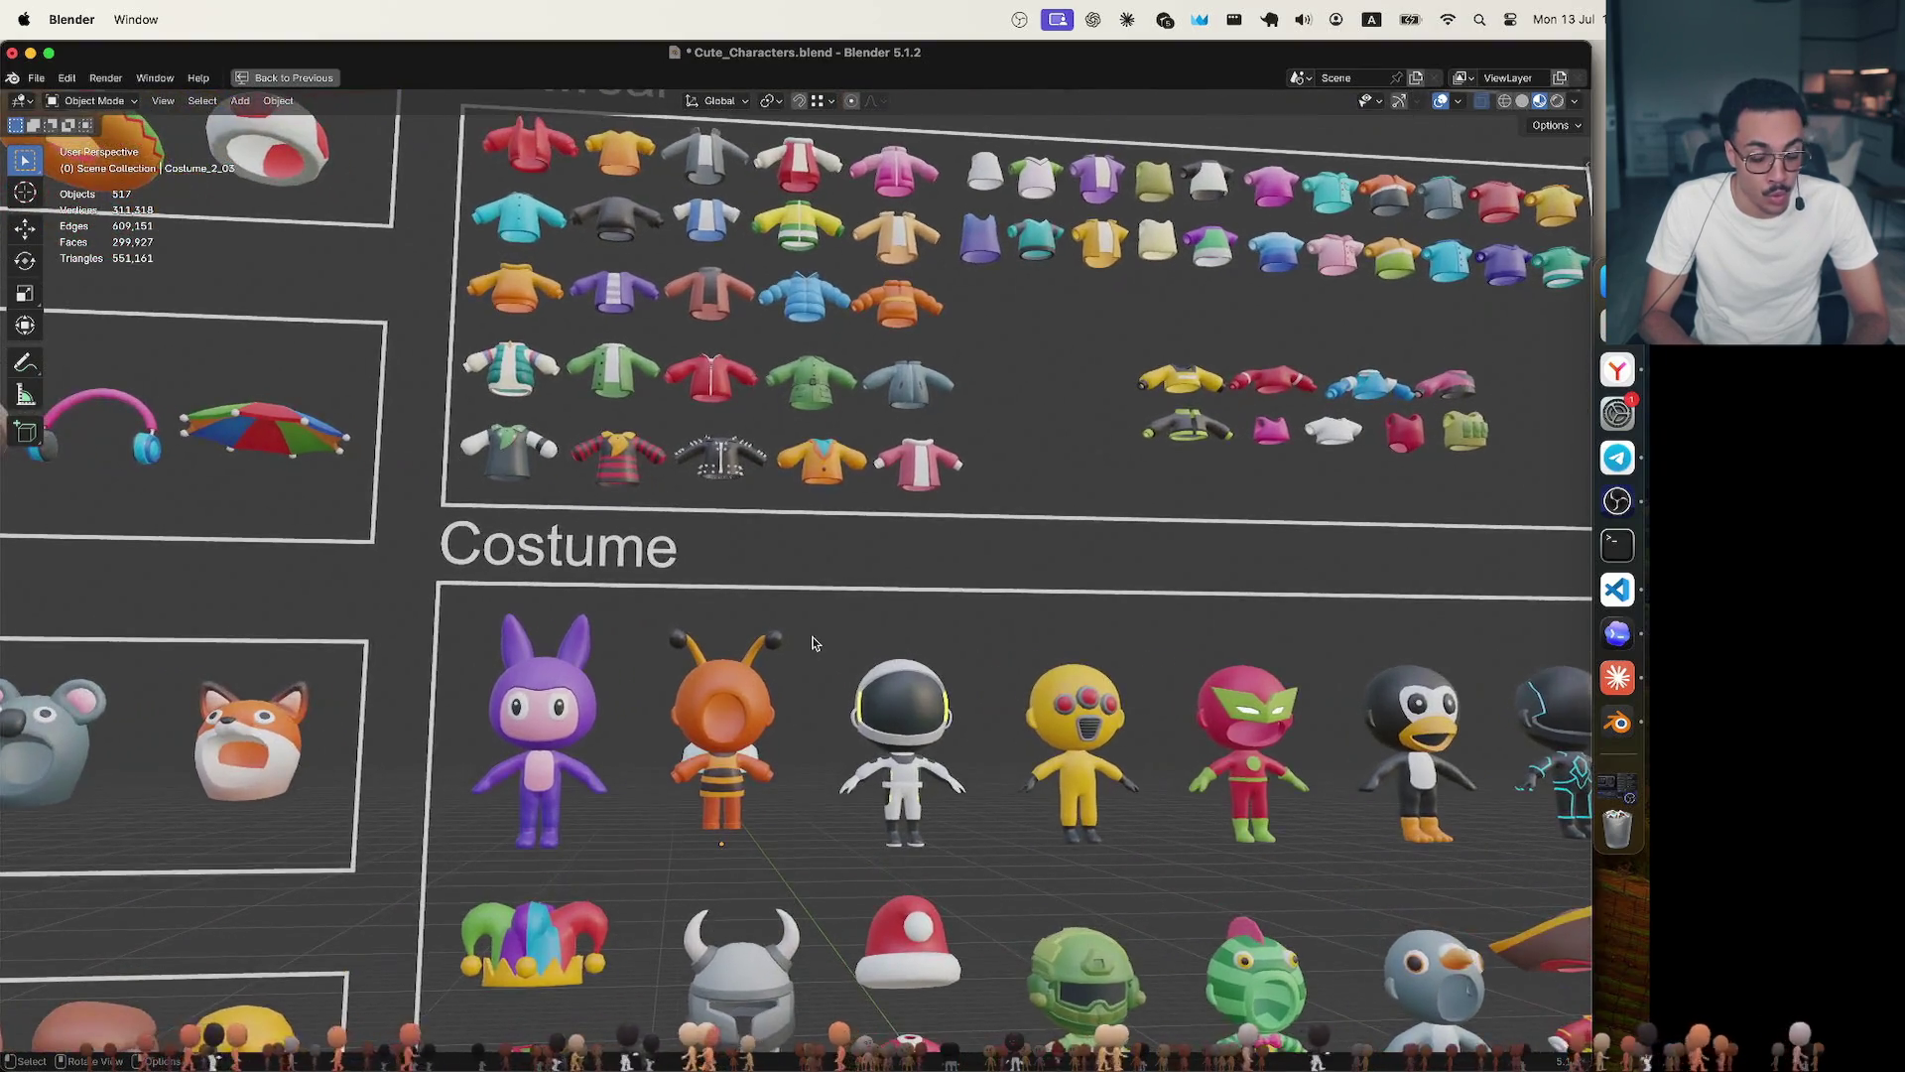
scroll(813, 642, "up", 3)
scroll(814, 641, "down", 2)
scroll(814, 642, "up", 1)
scroll(812, 642, "up", 1)
scroll(813, 642, "up", 1)
scroll(812, 642, "down", 1)
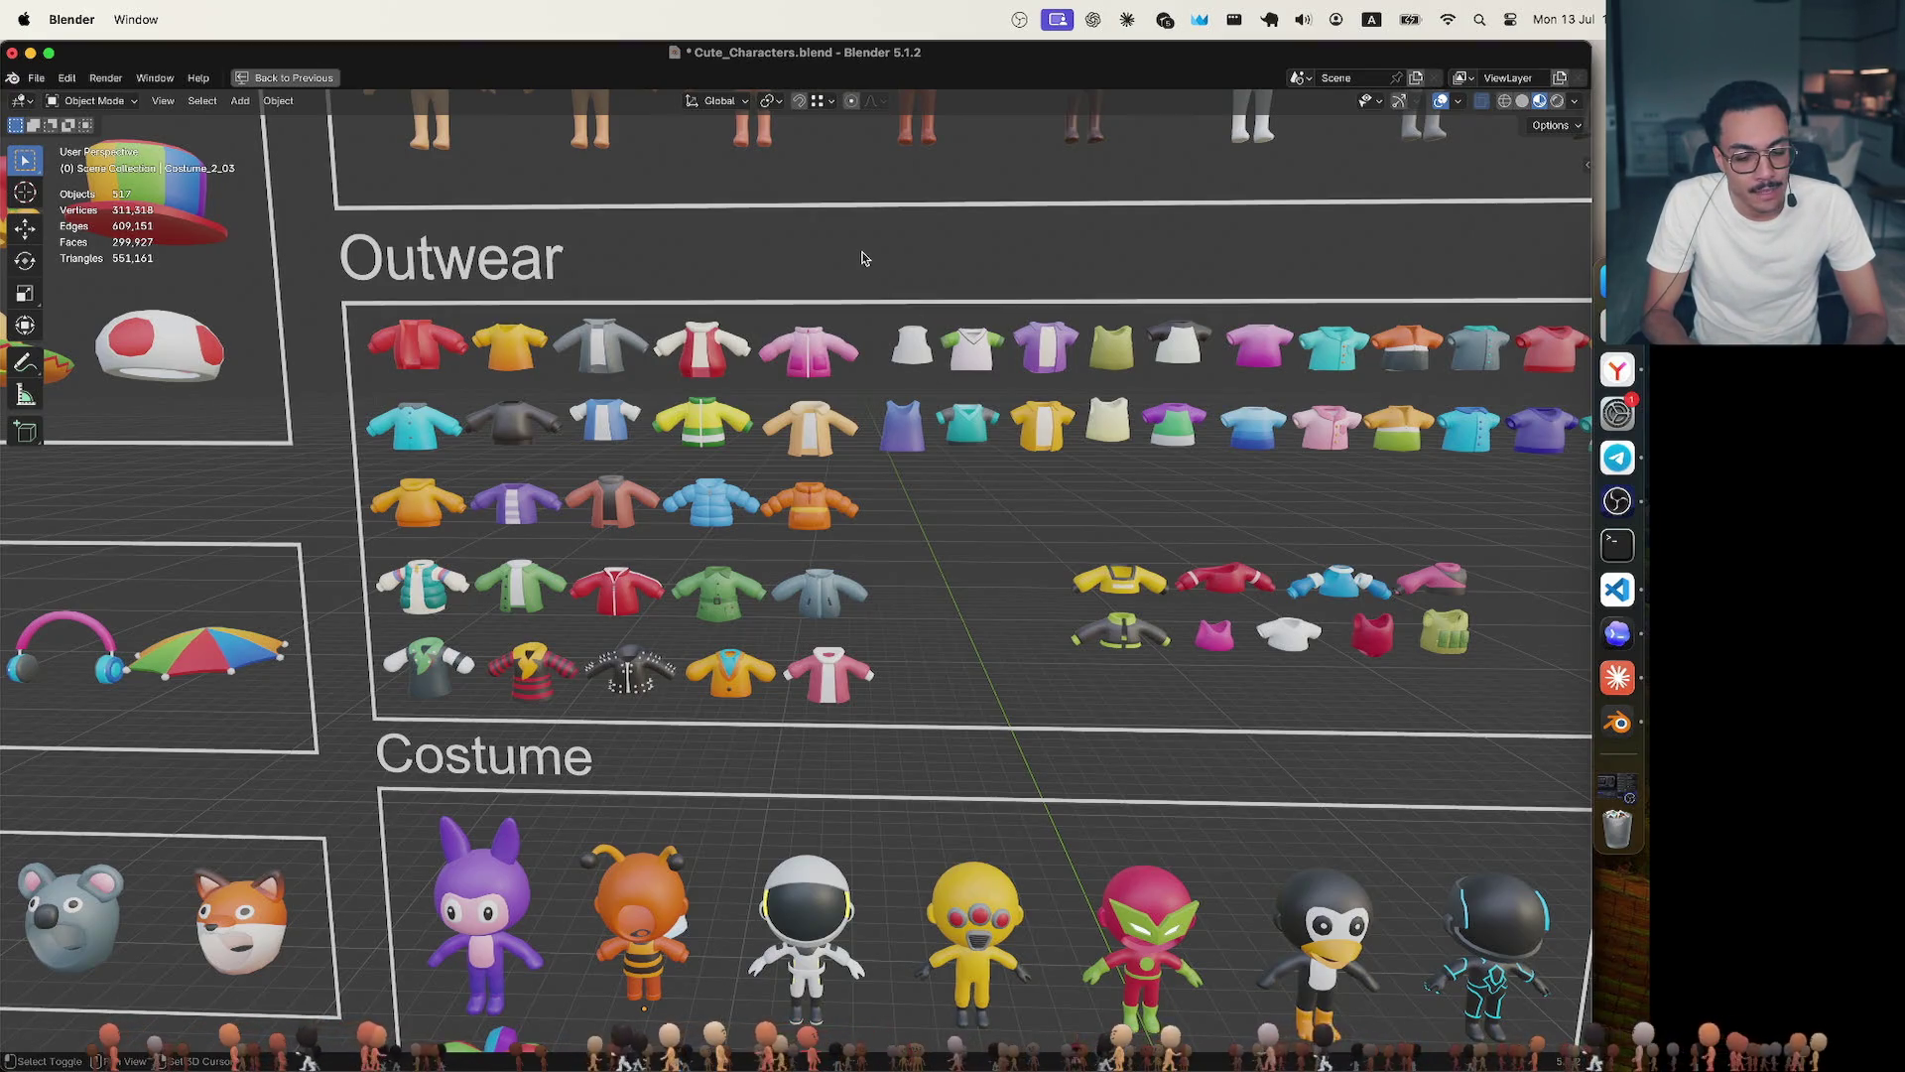
scroll(861, 260, "up", 5)
scroll(862, 259, "up", 5)
scroll(862, 259, "up", 2)
scroll(861, 260, "up", 3)
scroll(862, 260, "up", 3)
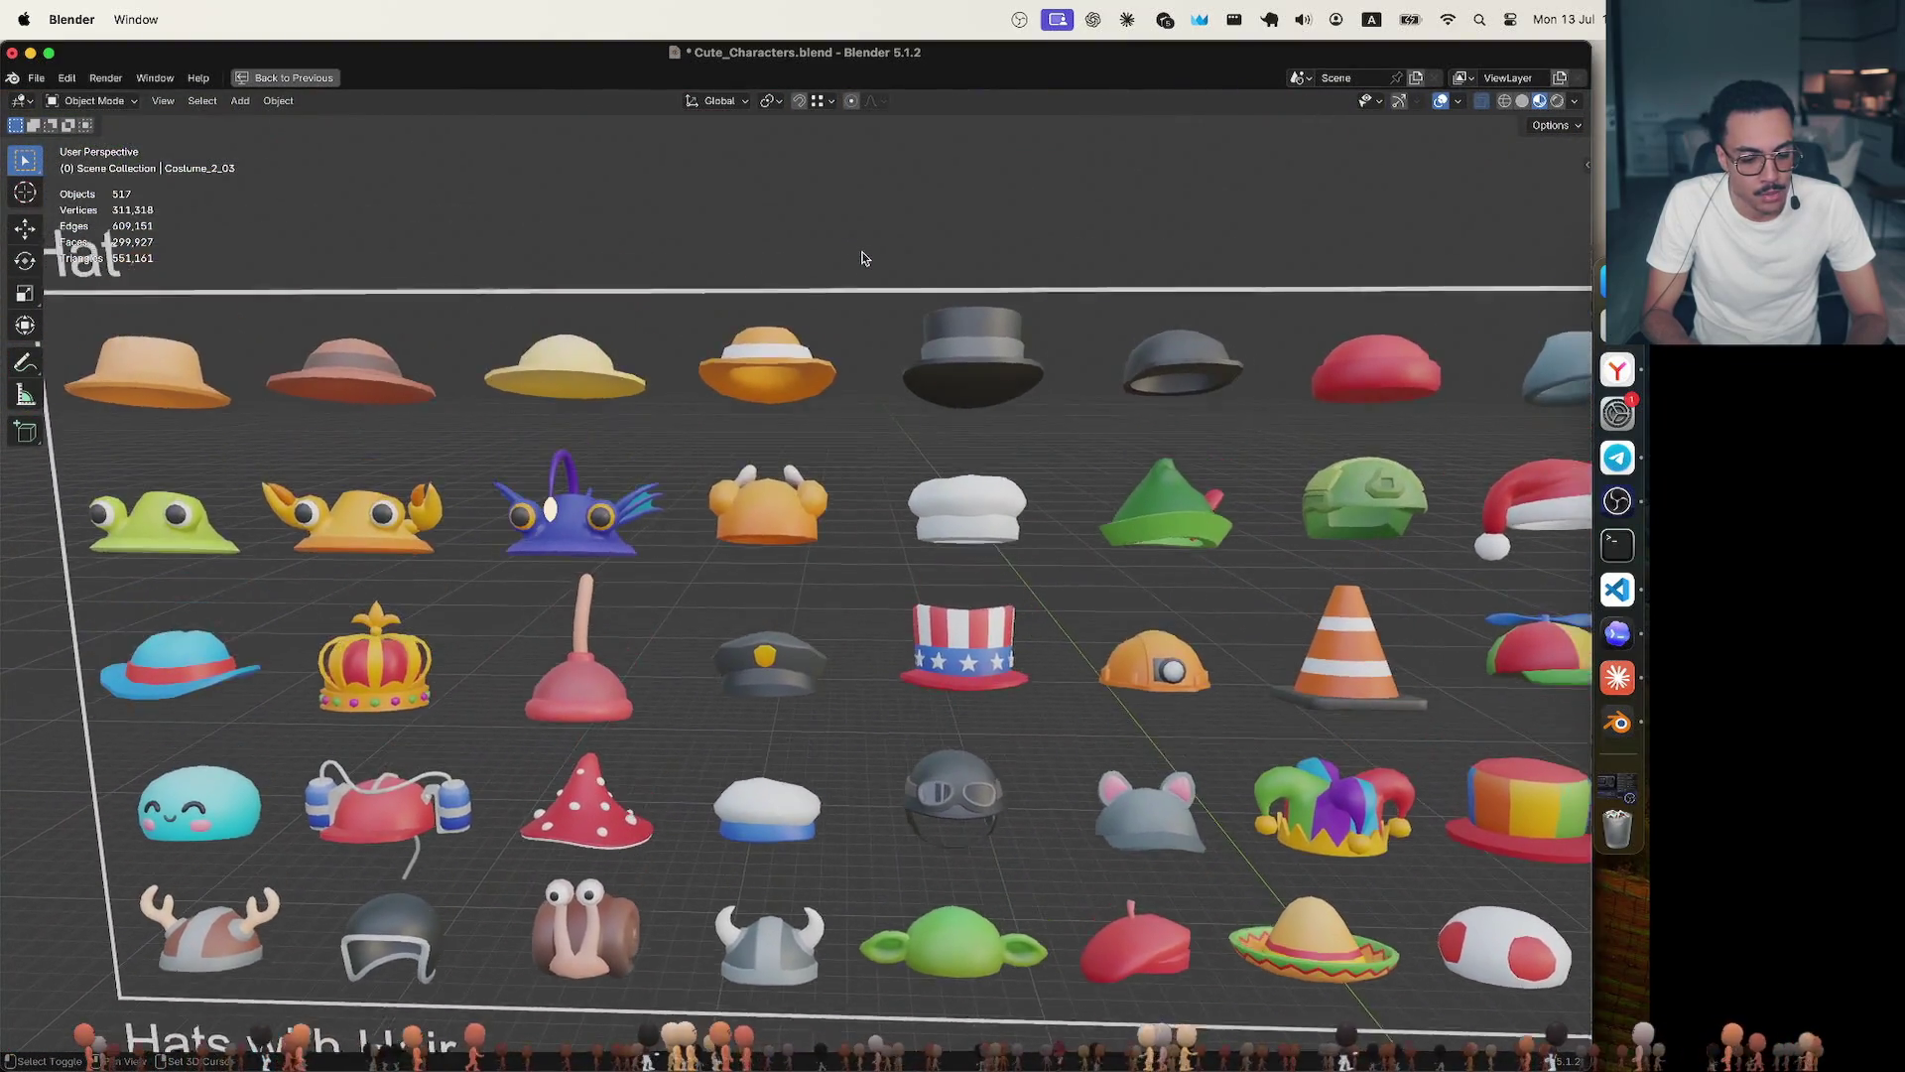
scroll(862, 260, "down", 2)
scroll(861, 260, "down", 1)
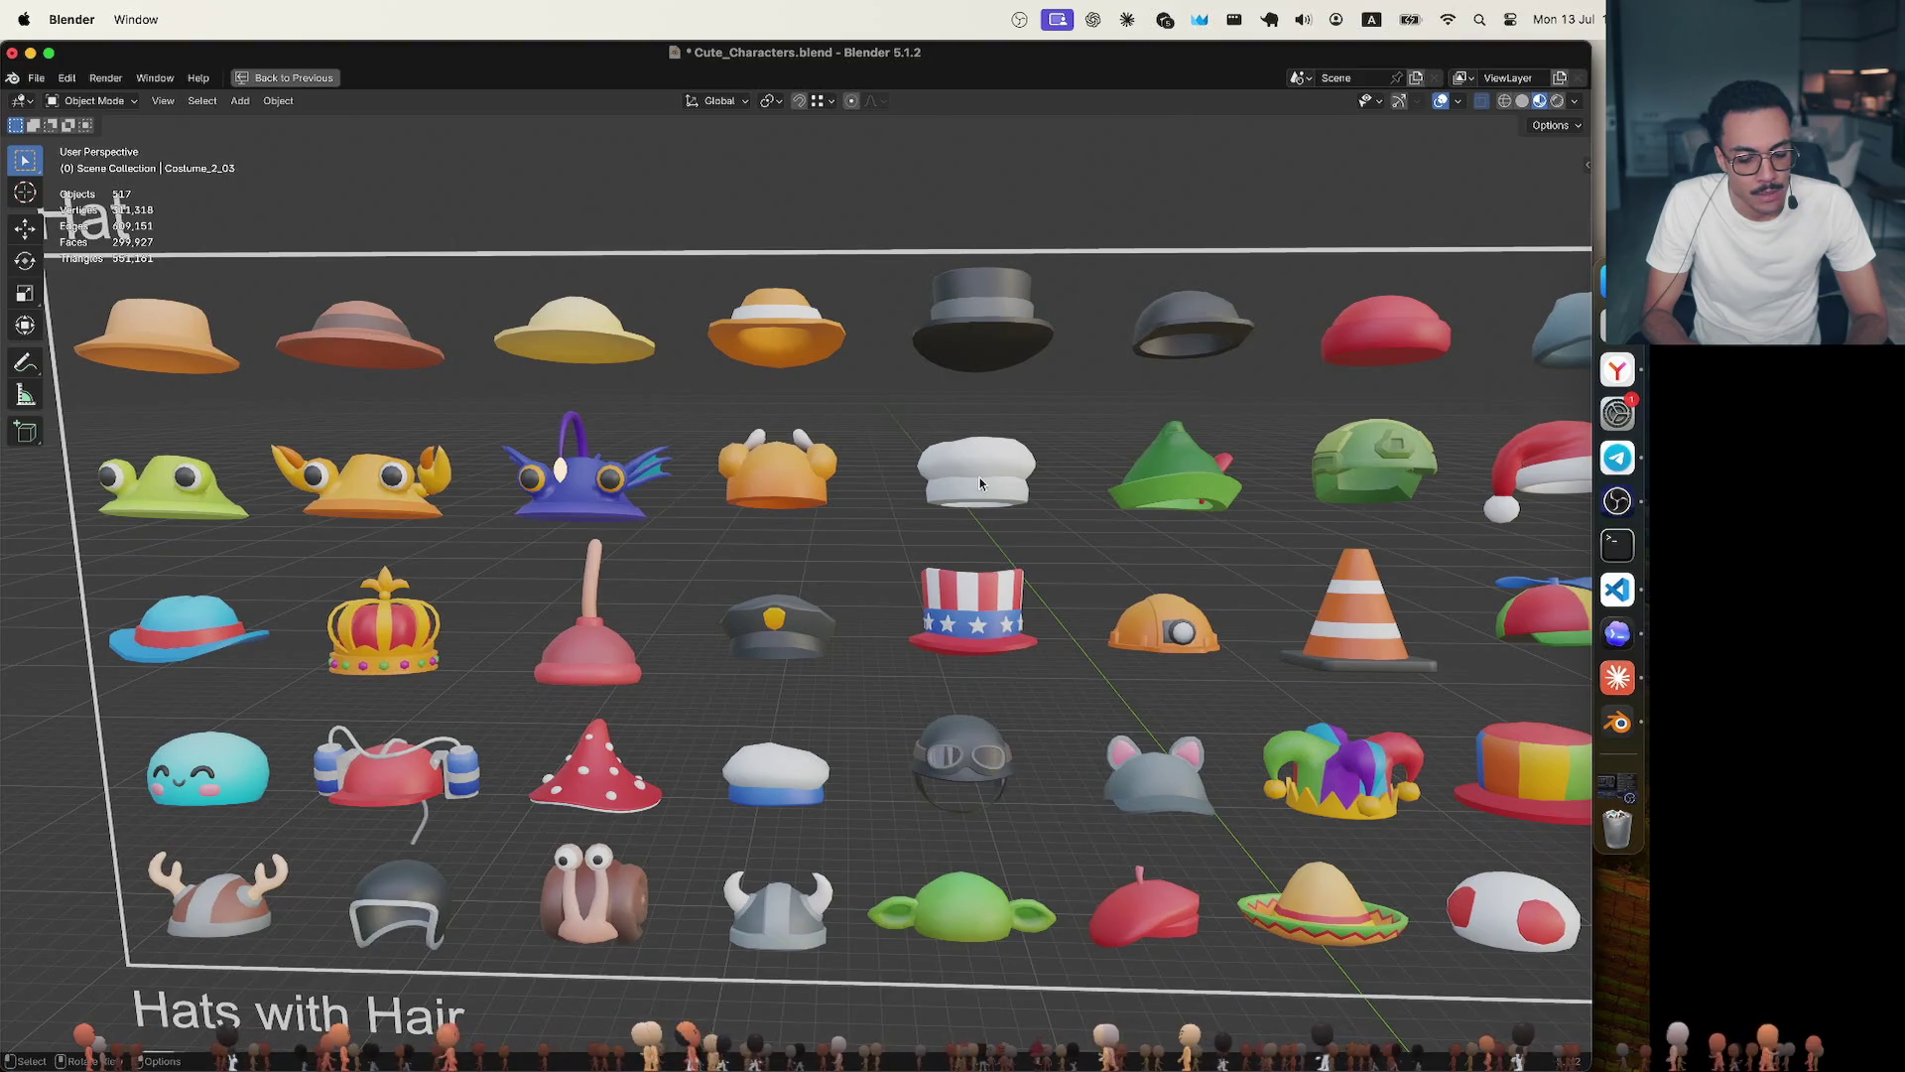
scroll(979, 478, "down", 2)
scroll(980, 478, "up", 3)
scroll(979, 477, "up", 2)
scroll(979, 481, "down", 2)
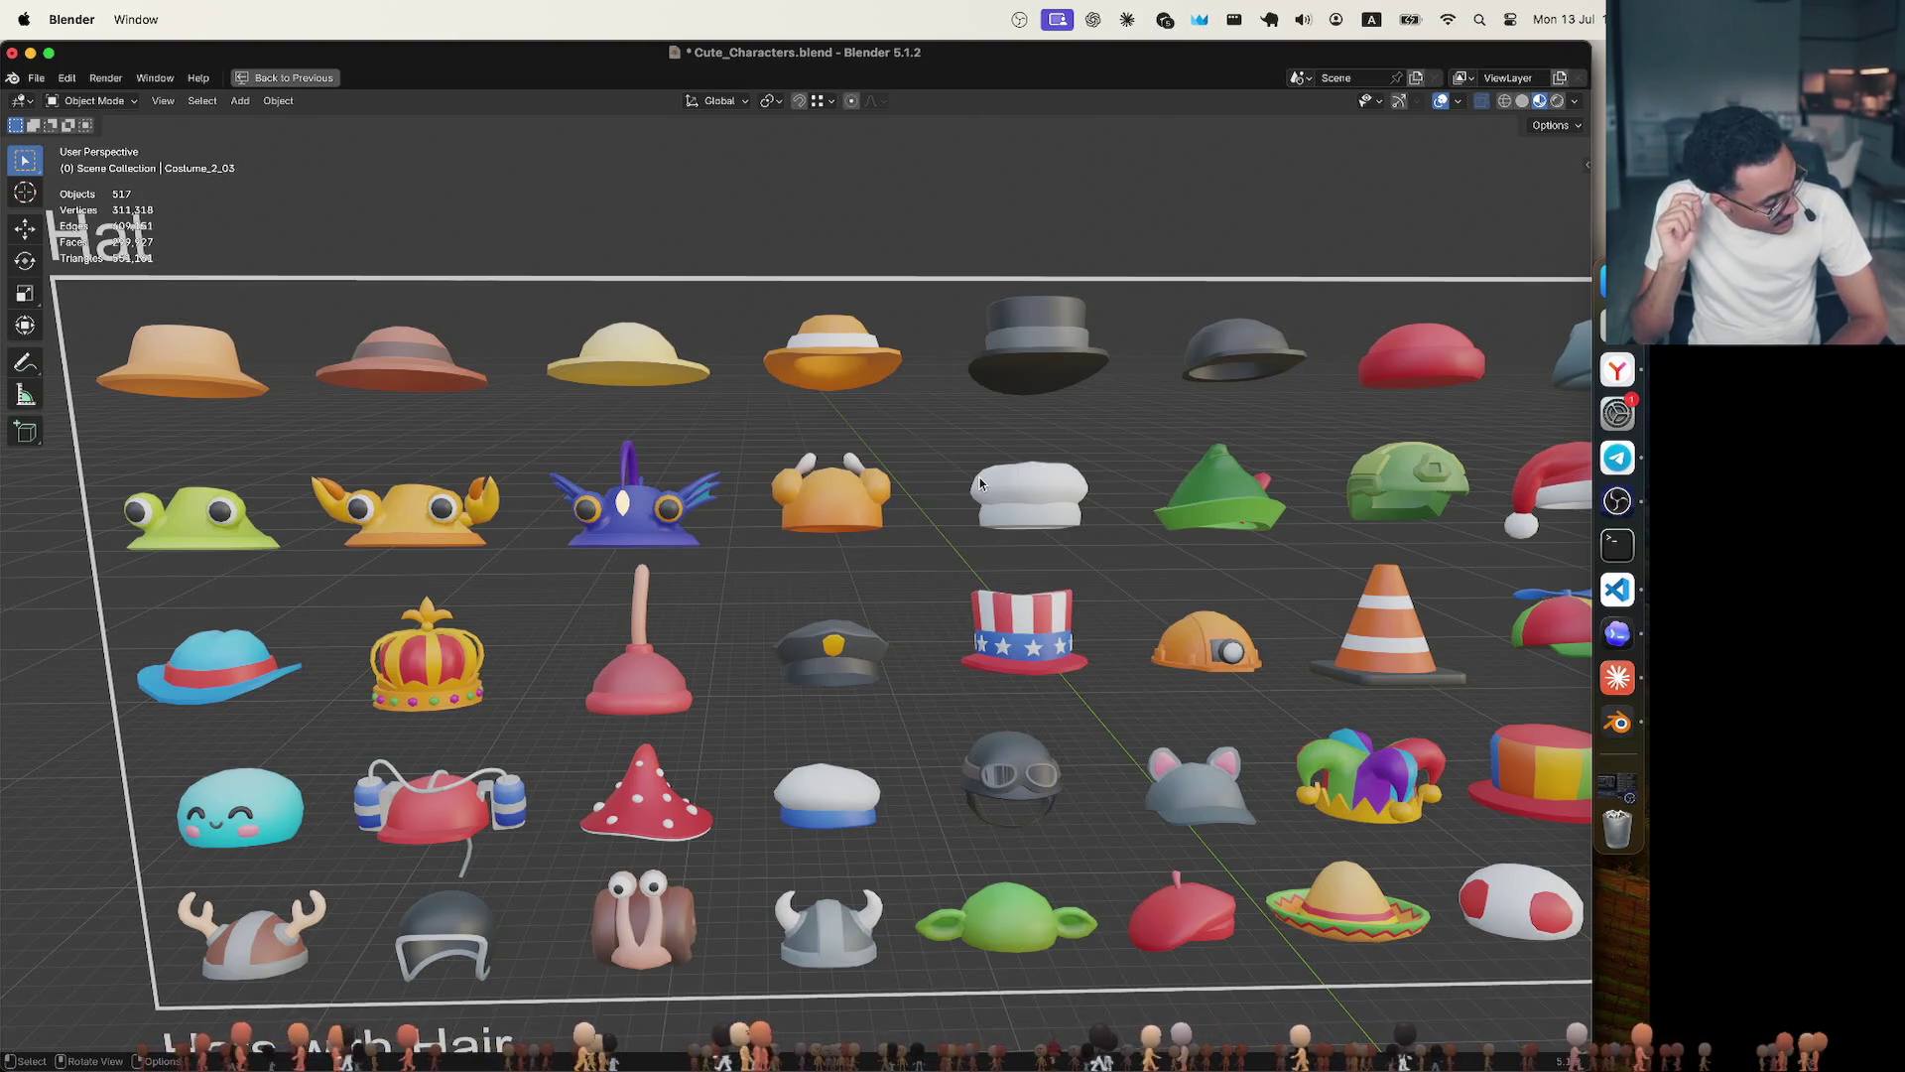
scroll(981, 480, "down", 10, "shift")
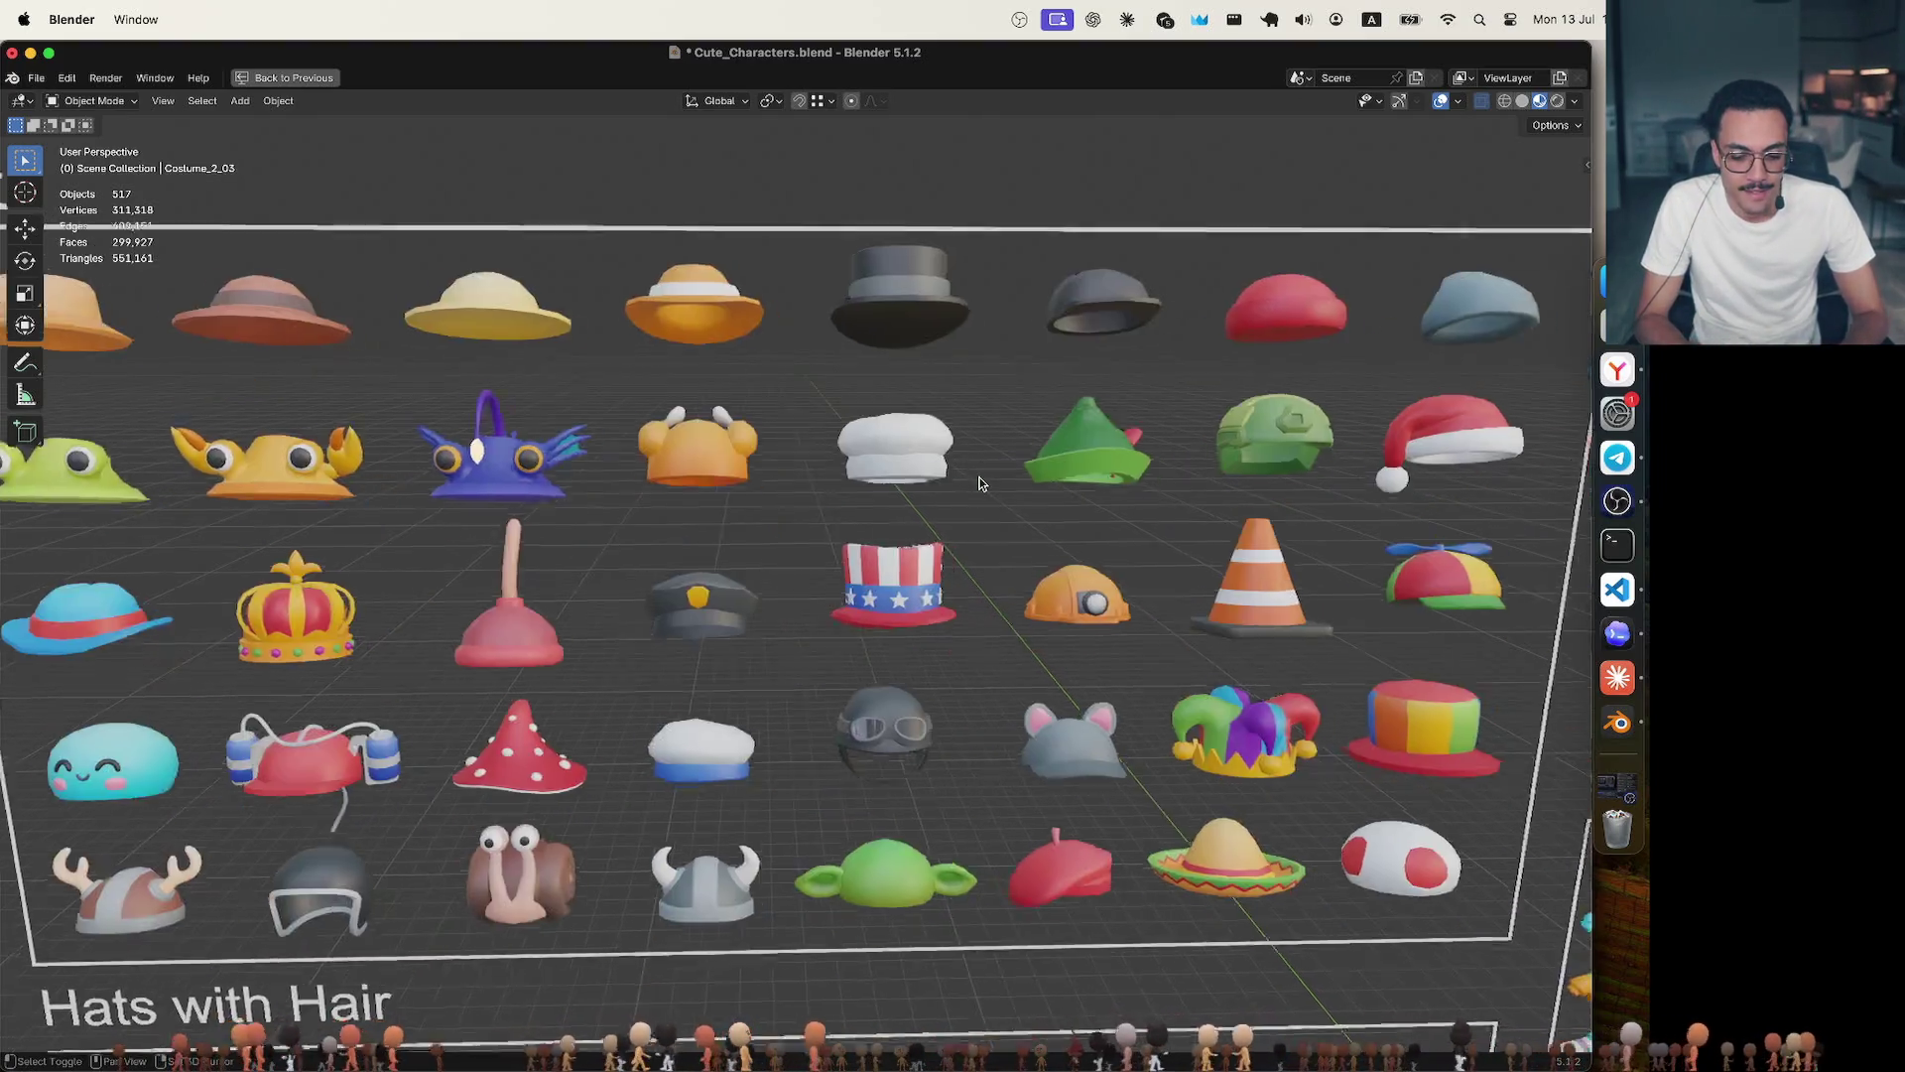
scroll(981, 482, "down", 5, "shift")
scroll(979, 481, "down", 3, "shift")
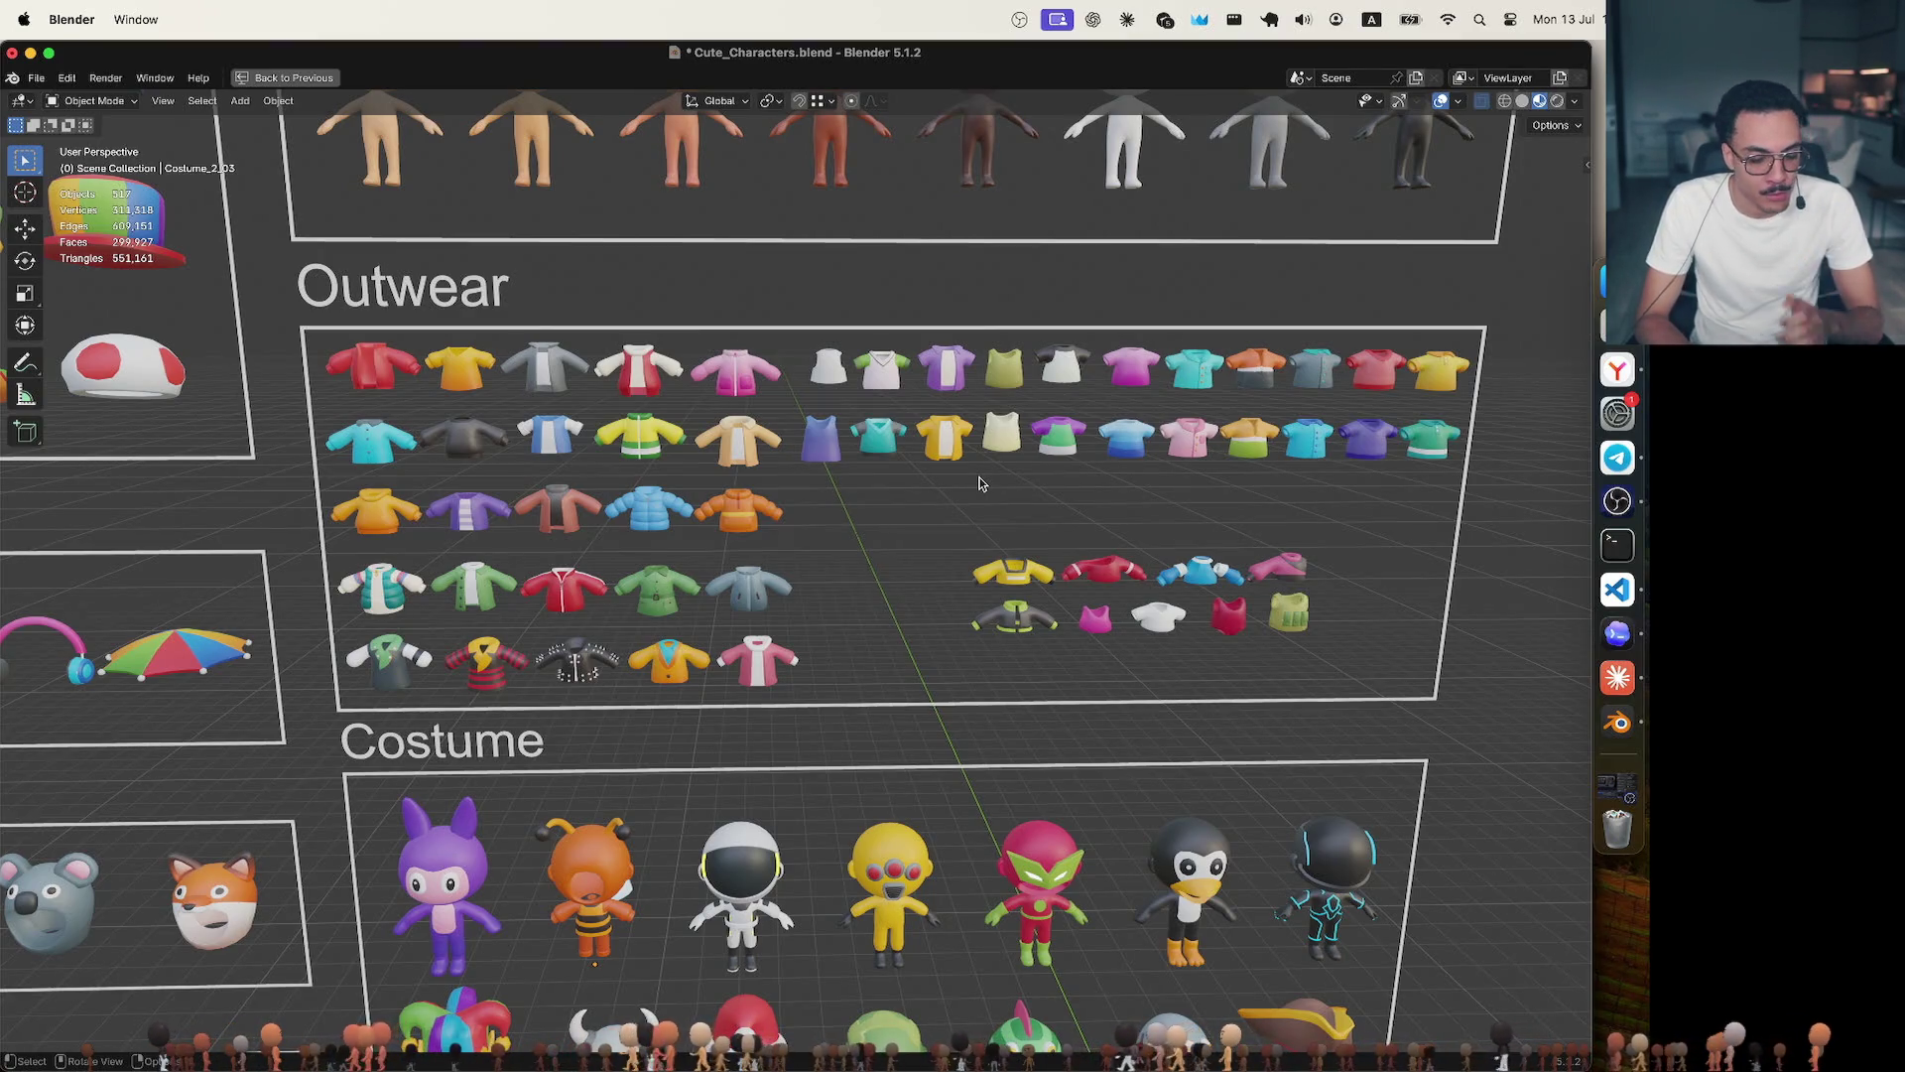
scroll(953, 521, "up", 3, "shift")
scroll(955, 521, "down", 3)
scroll(954, 521, "down", 3)
scroll(954, 521, "down", 3)
scroll(953, 522, "down", 3)
Select the orange ant costume, box-select its pieces, then pick individual body parts one at a time.
left_click(699, 647)
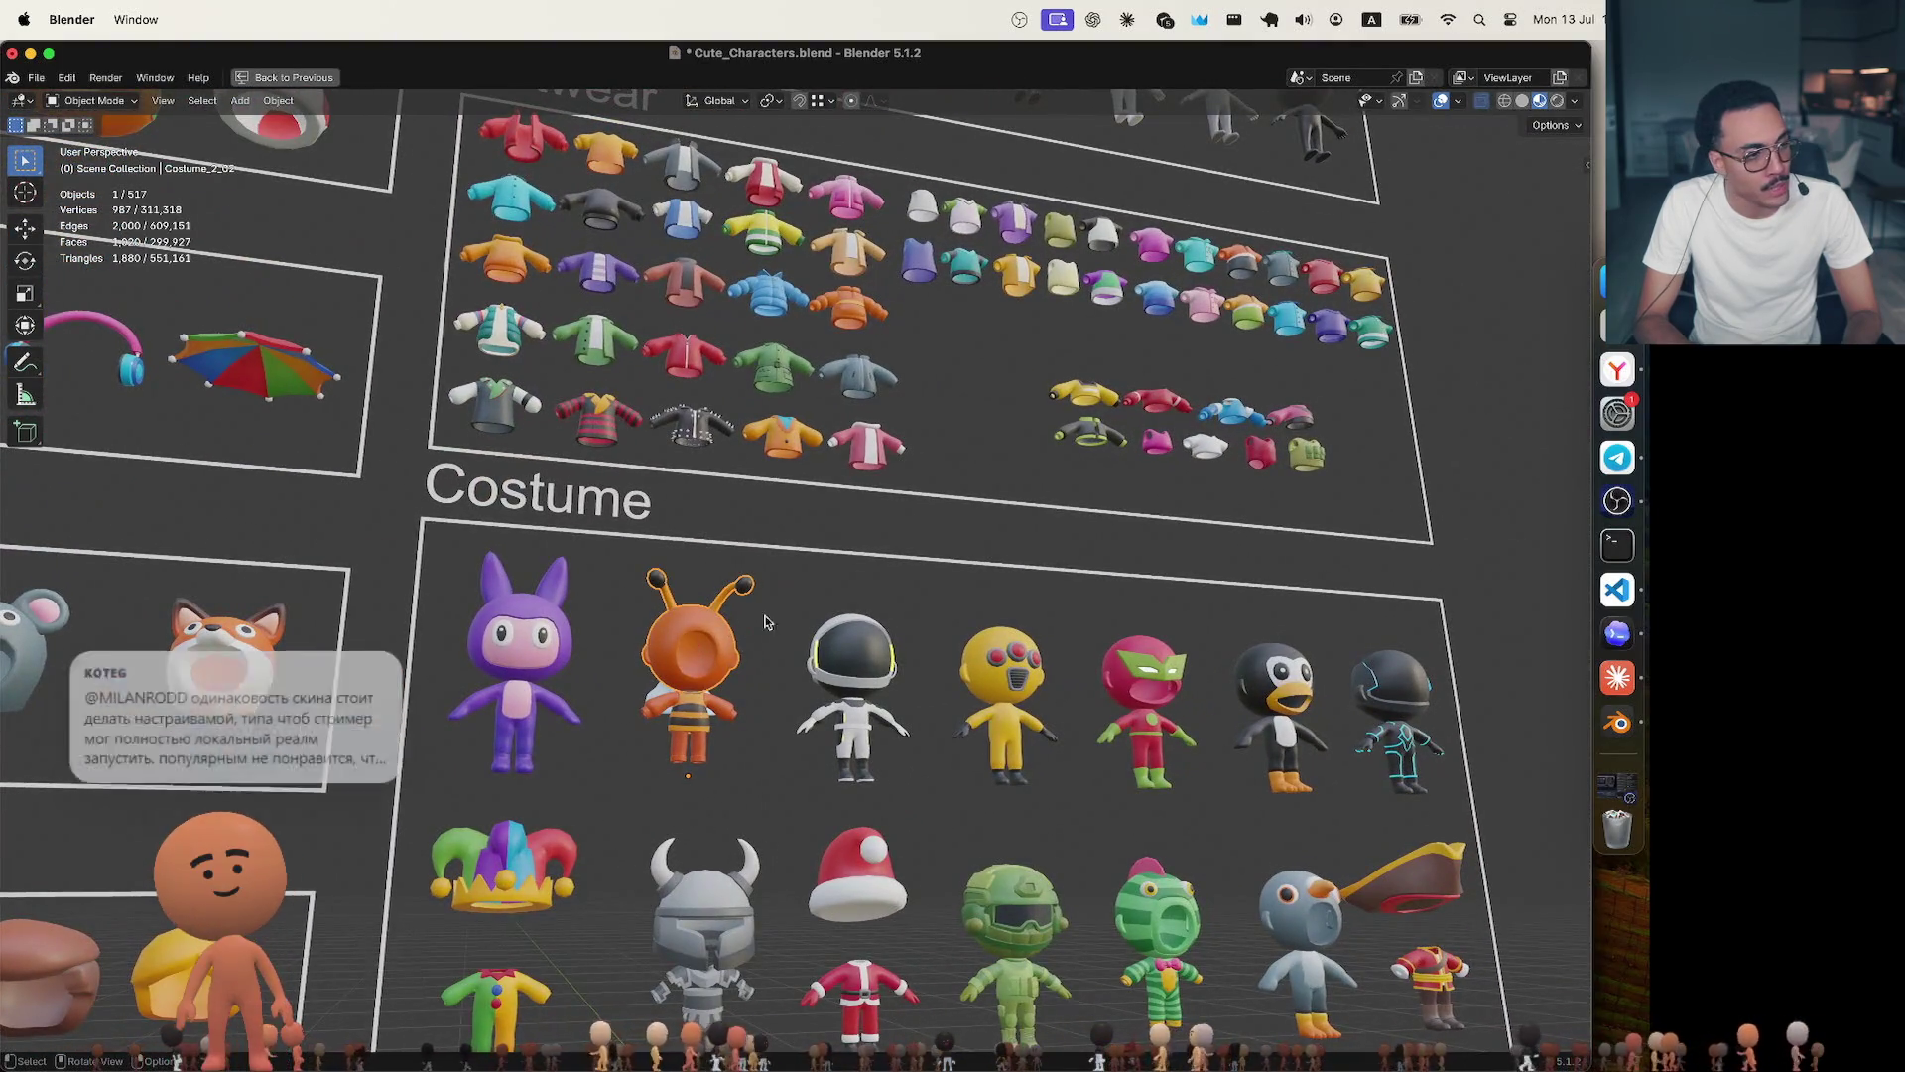
left_click(814, 589)
left_click_drag(608, 558, 804, 879)
left_click(694, 643)
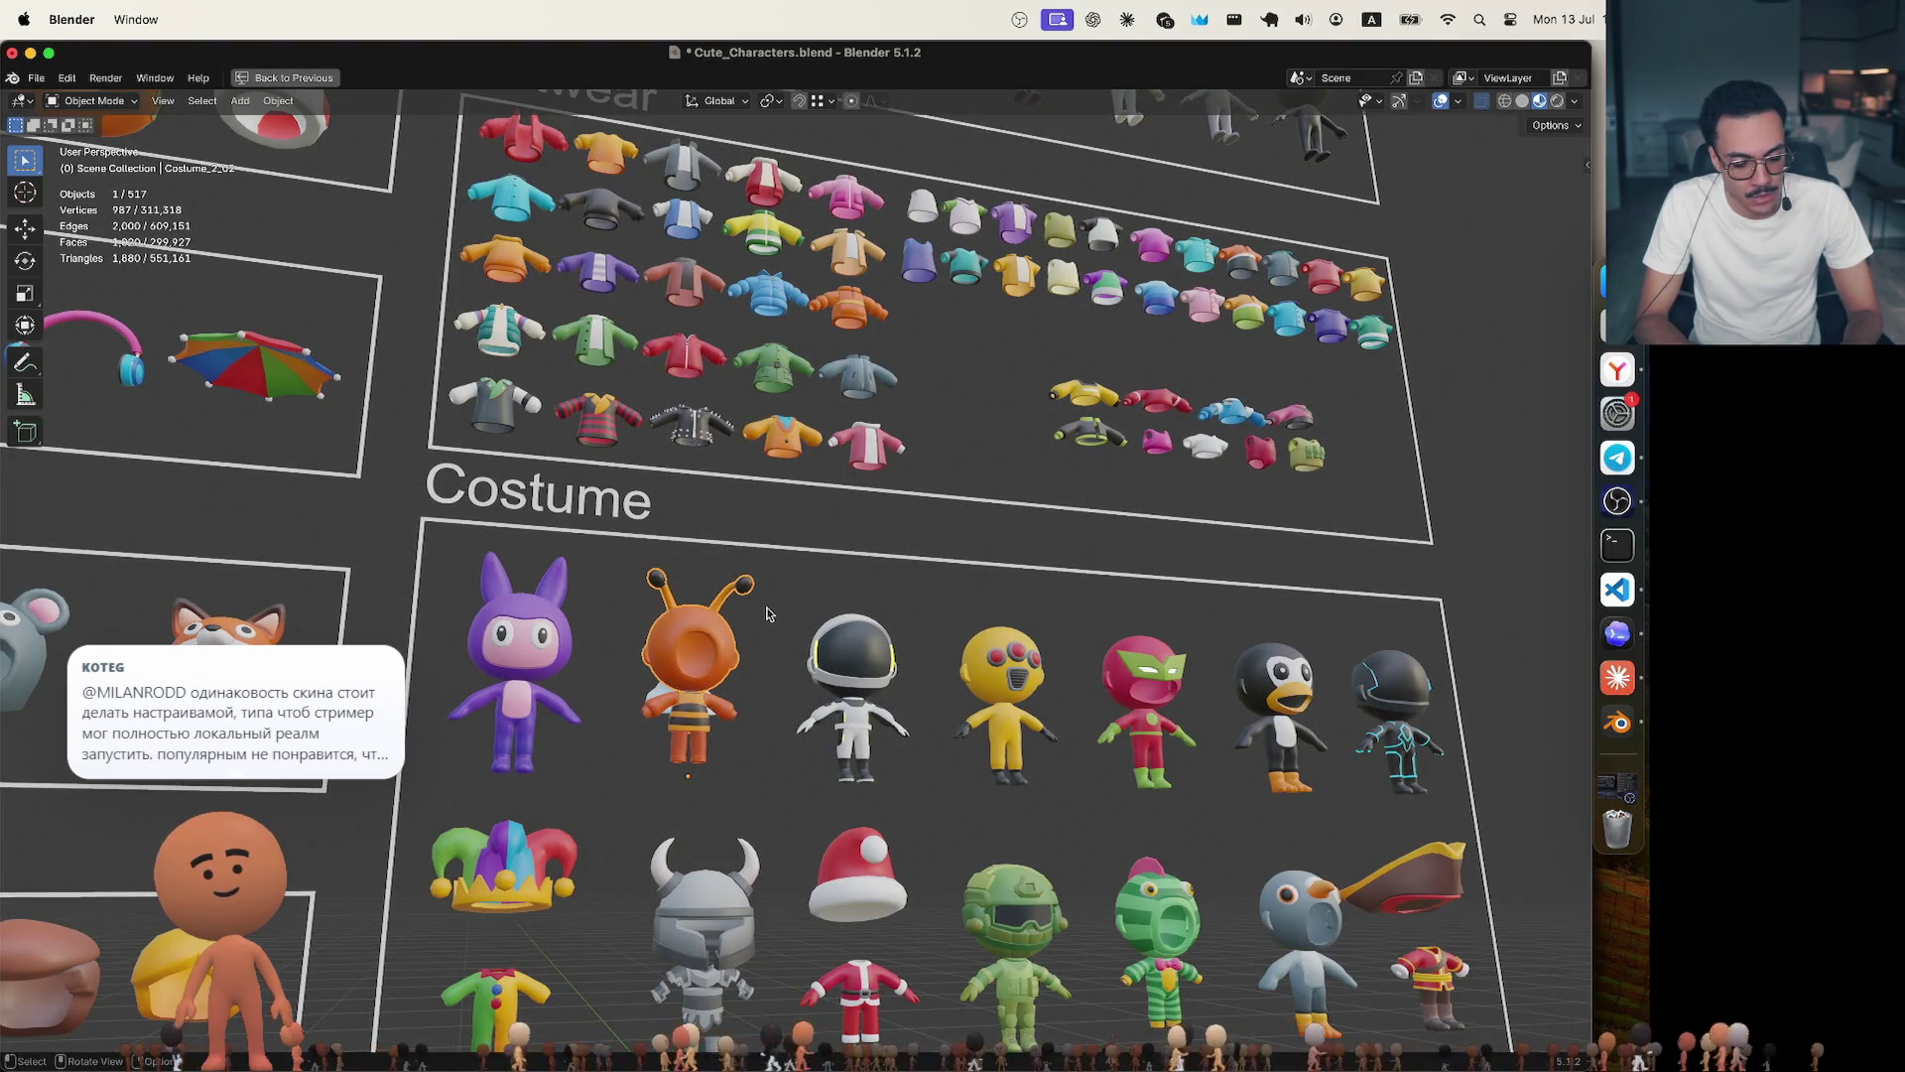
middle_click_drag(767, 614, 603, 697)
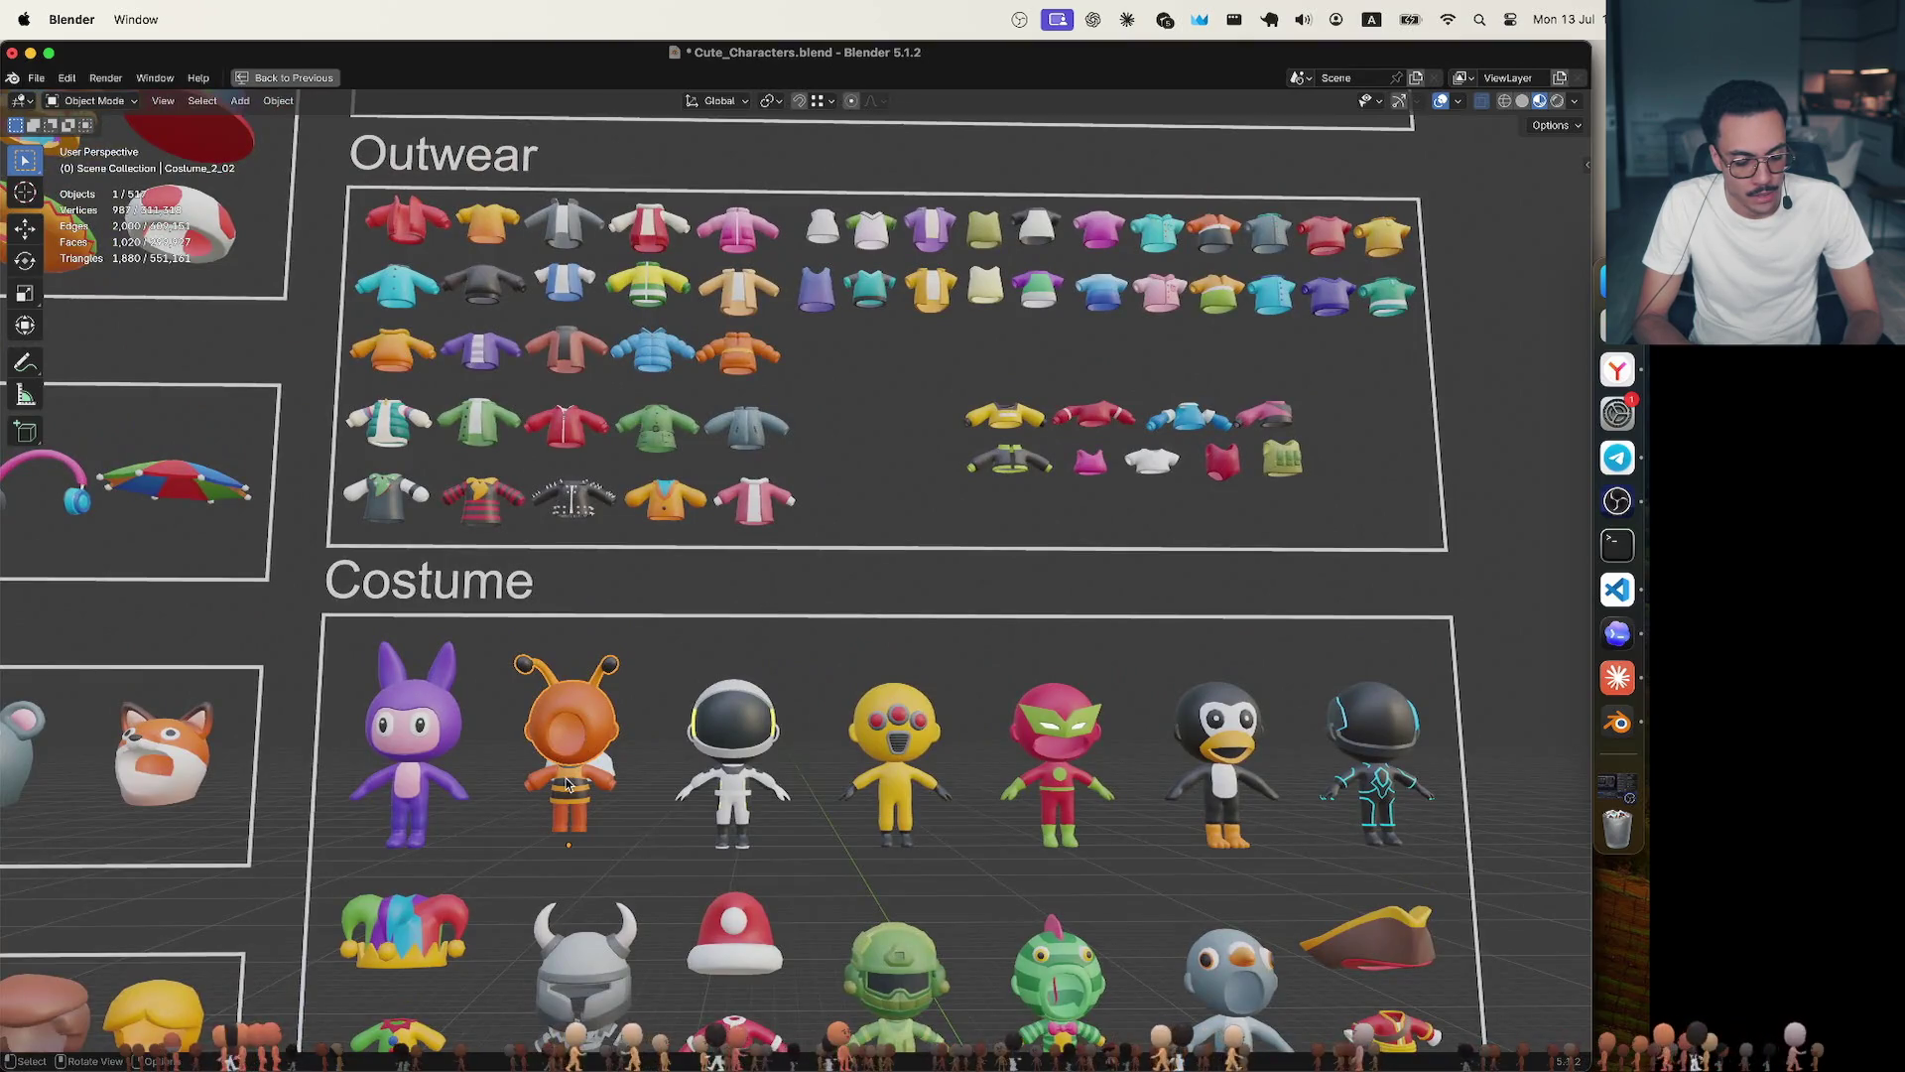
left_click(604, 771)
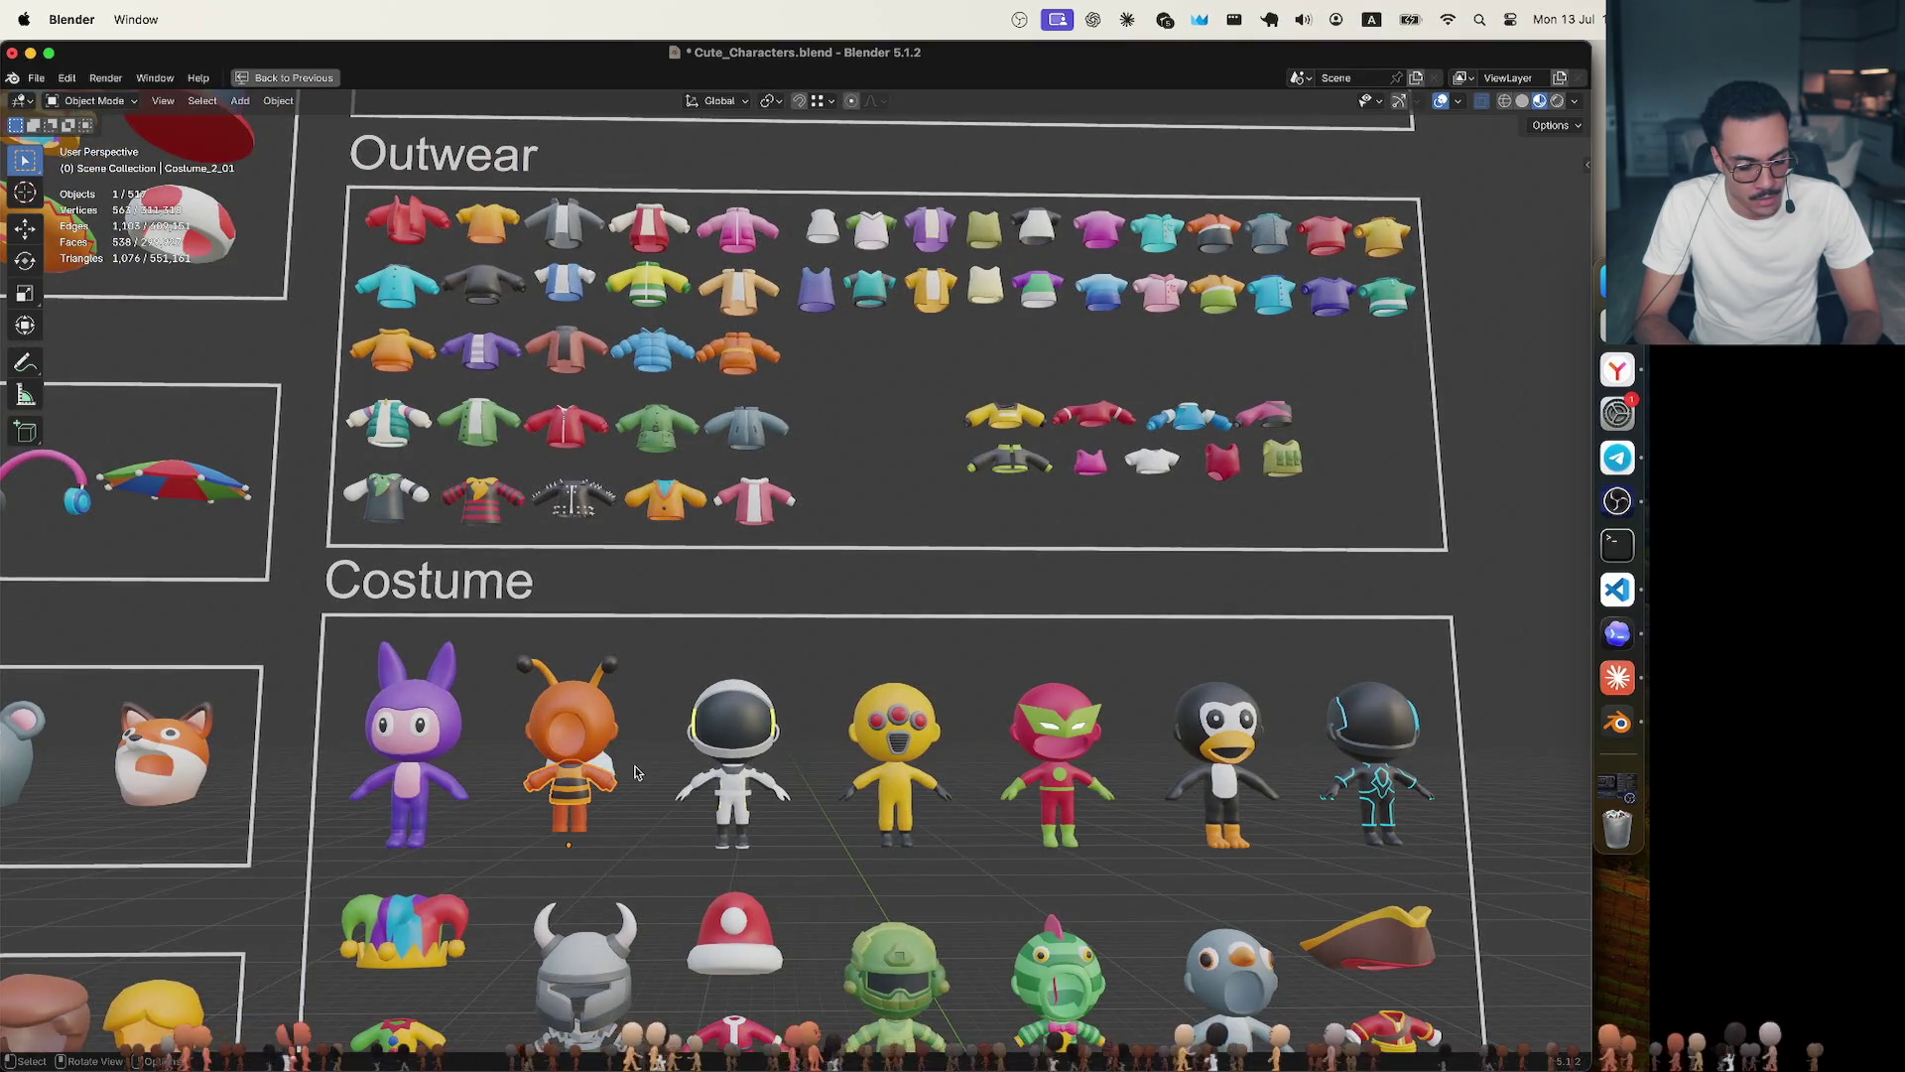
left_click(610, 767)
scroll(699, 753, "up", 2)
scroll(698, 753, "up", 2)
scroll(698, 754, "up", 2)
scroll(697, 753, "up", 2)
scroll(698, 751, "left", 3)
scroll(699, 751, "left", 3)
scroll(698, 750, "left", 3)
scroll(697, 750, "left", 3)
scroll(699, 751, "up", 2)
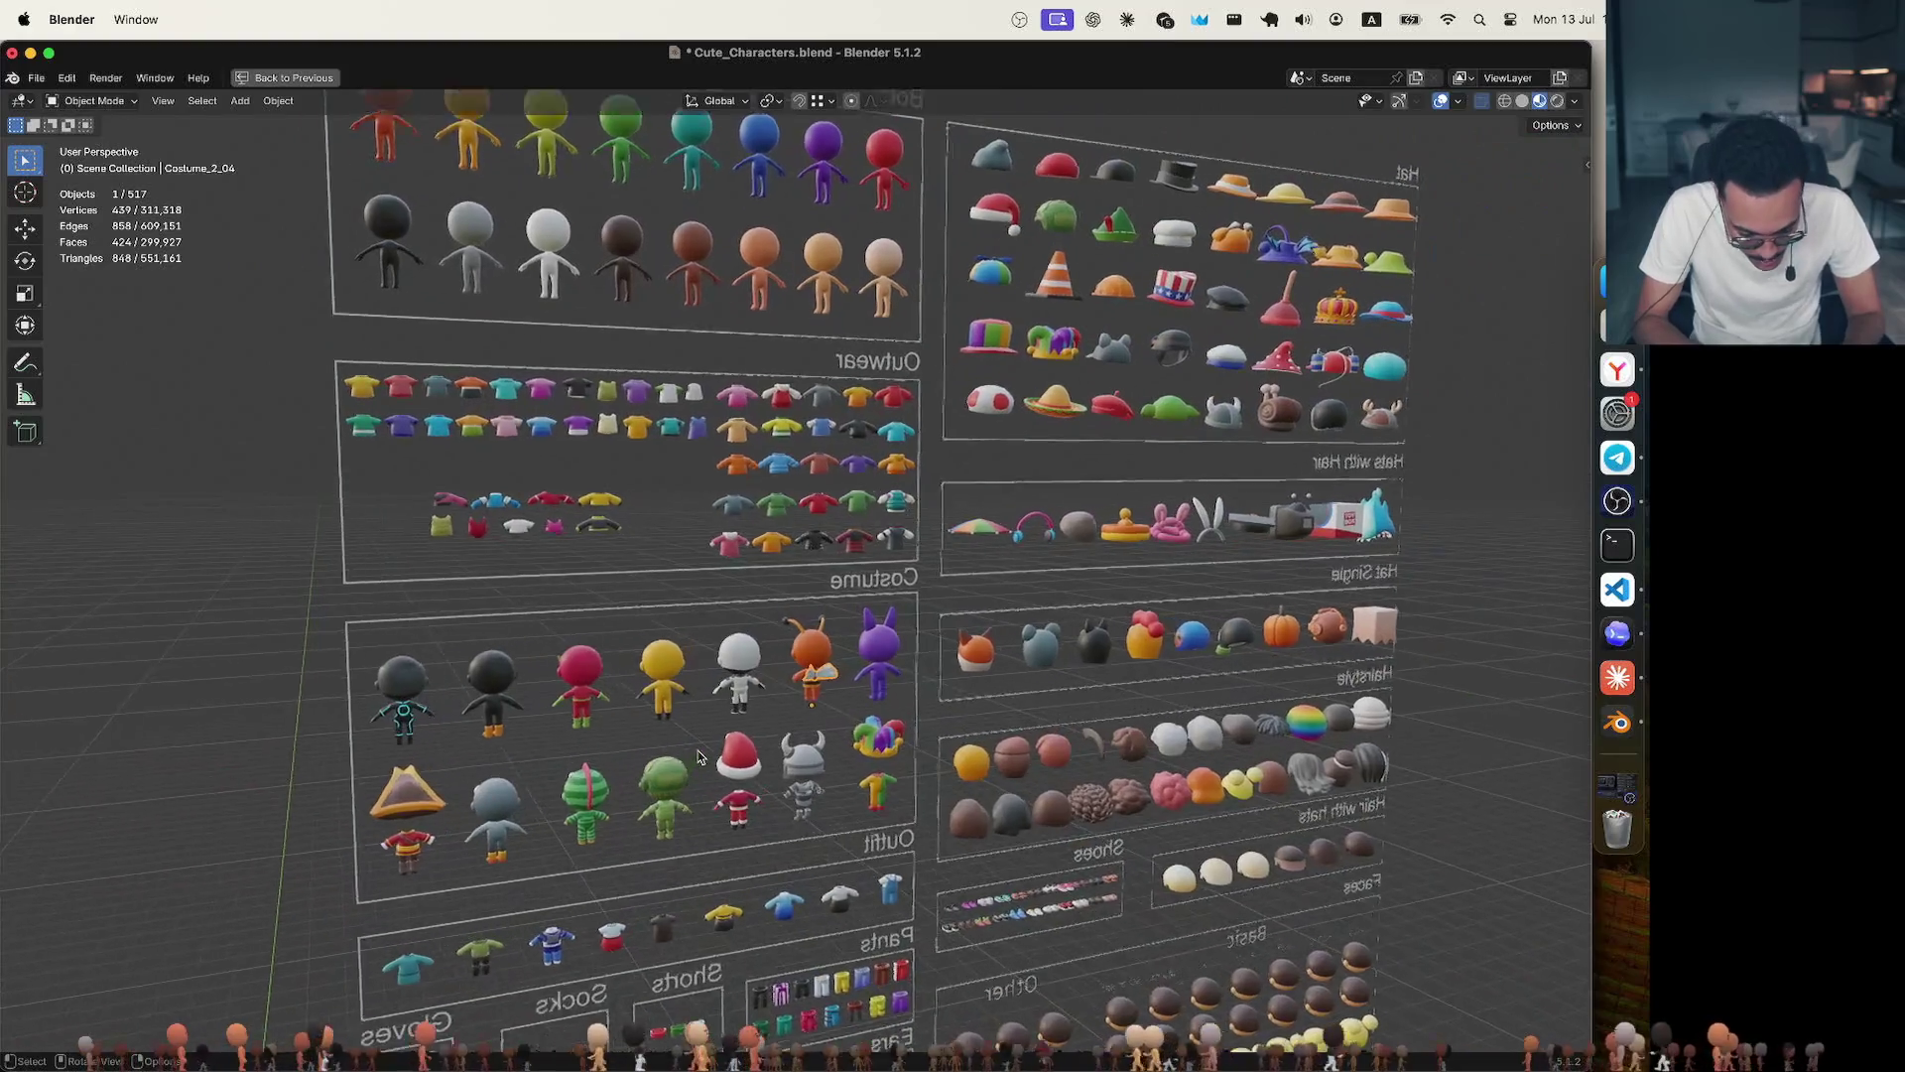
scroll(699, 750, "up", 2)
scroll(698, 750, "up", 2)
scroll(698, 749, "up", 2)
scroll(678, 726, "up", 1)
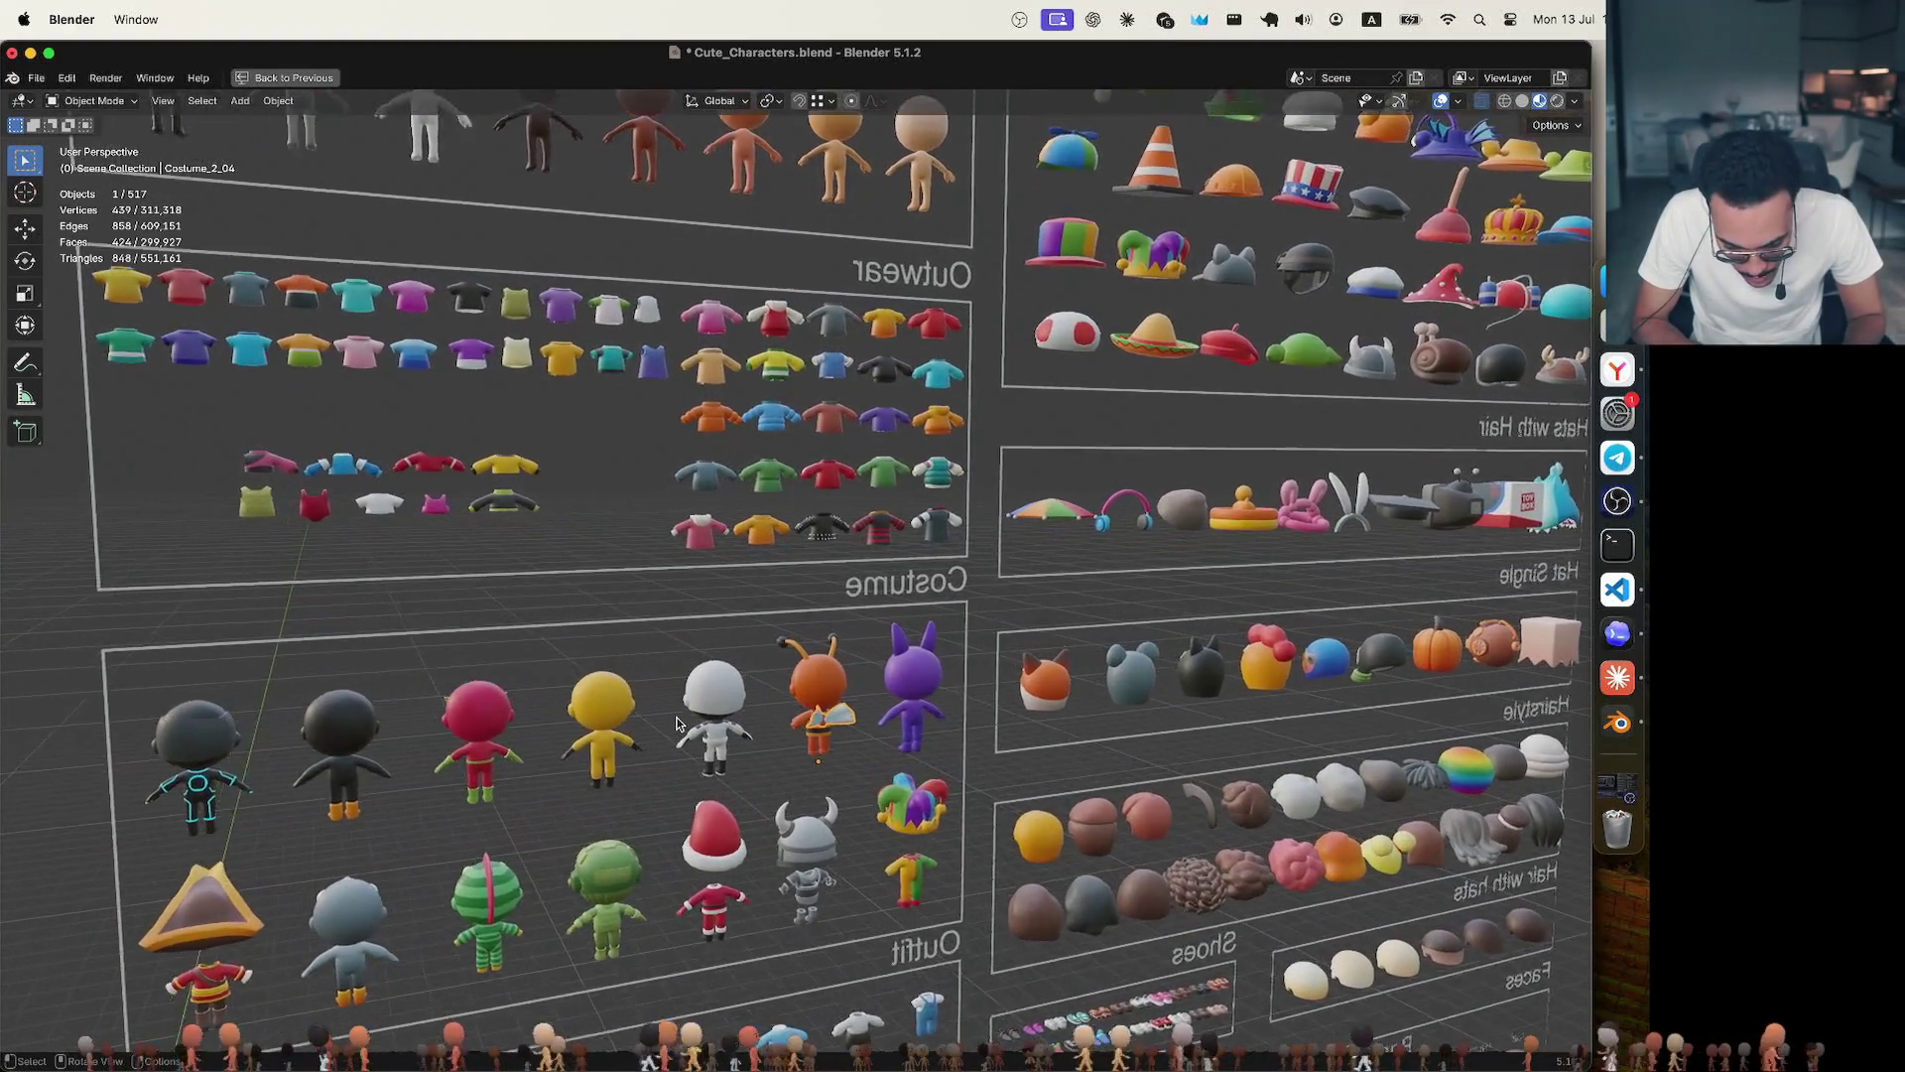
scroll(672, 727, "up", 2)
scroll(668, 727, "up", 2)
scroll(665, 729, "up", 2)
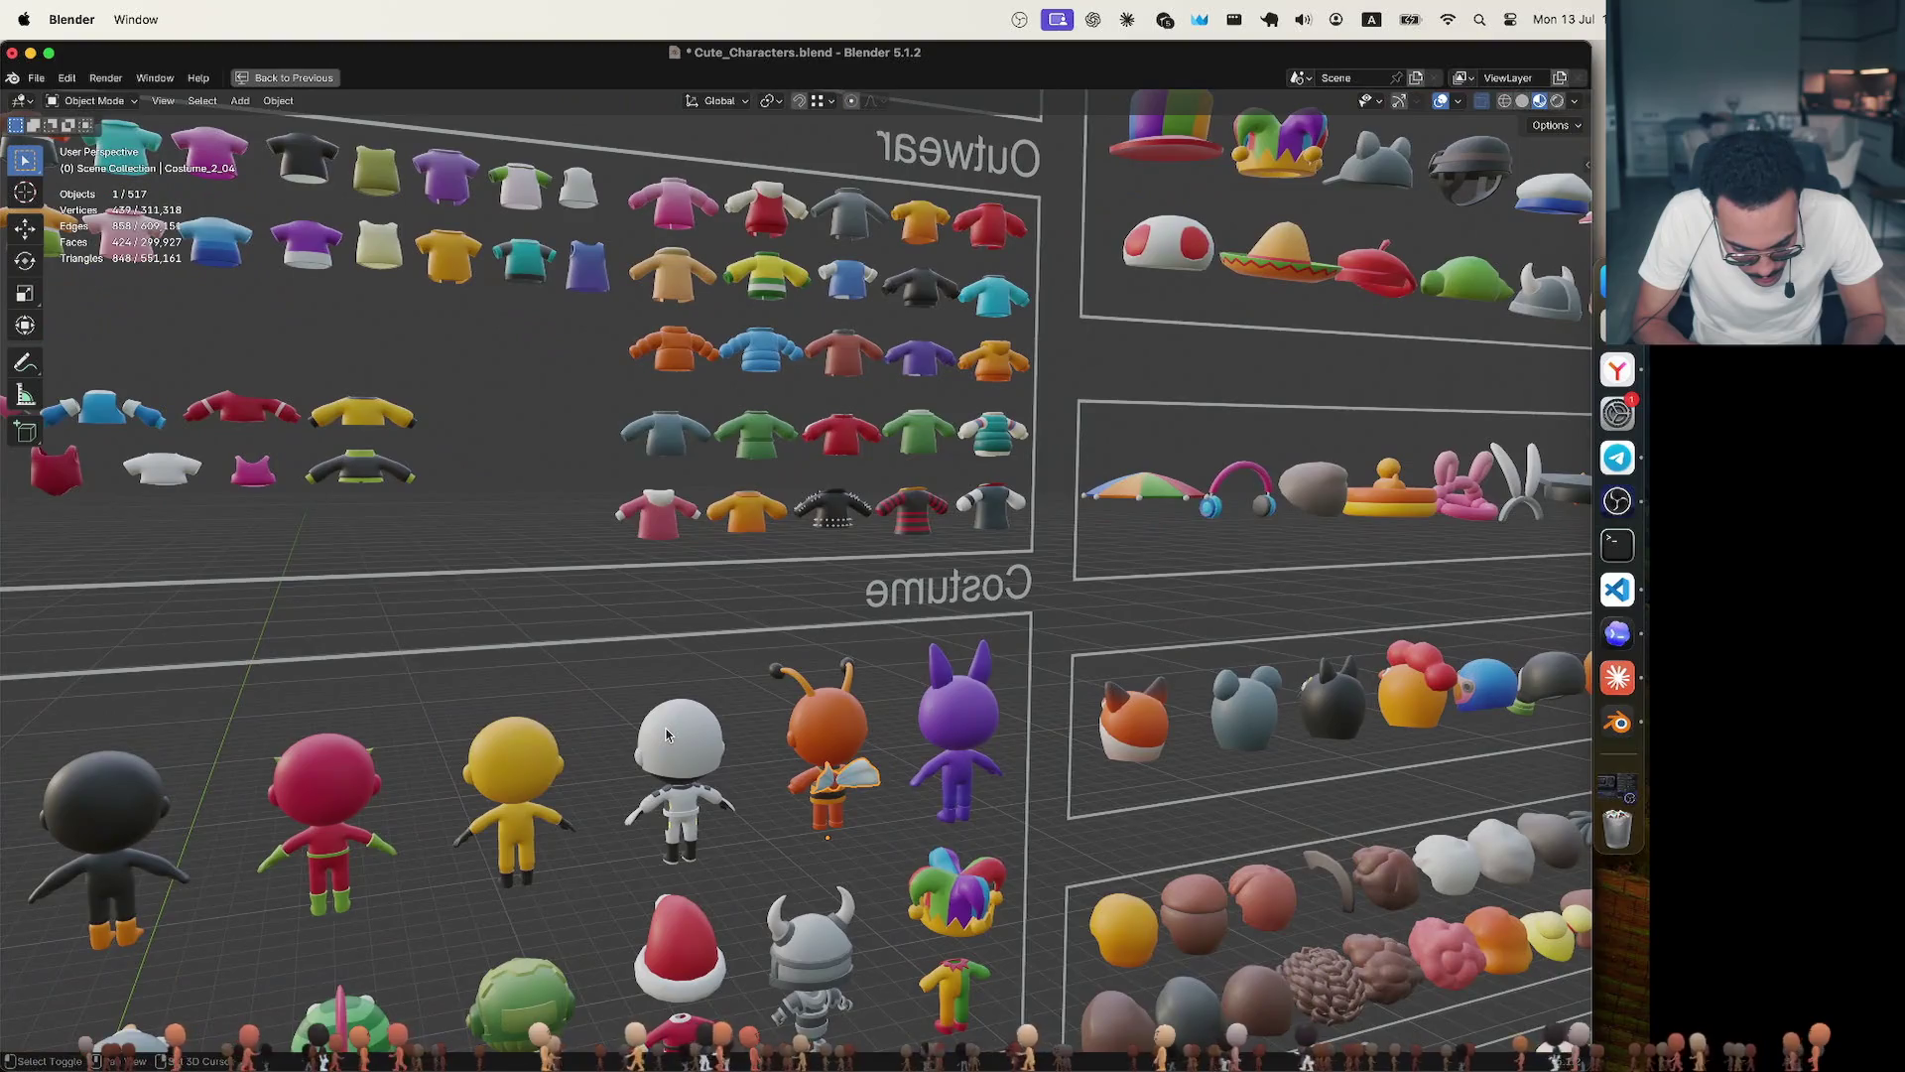
scroll(665, 729, "down", 2)
scroll(664, 729, "down", 2)
scroll(666, 732, "down", 2)
scroll(666, 732, "down", 2)
scroll(664, 732, "down", 2)
scroll(666, 733, "down", 2)
scroll(666, 733, "down", 2)
scroll(666, 732, "down", 2)
scroll(665, 733, "left", 2)
scroll(666, 732, "up", 2)
scroll(665, 734, "up", 2)
scroll(665, 733, "up", 3)
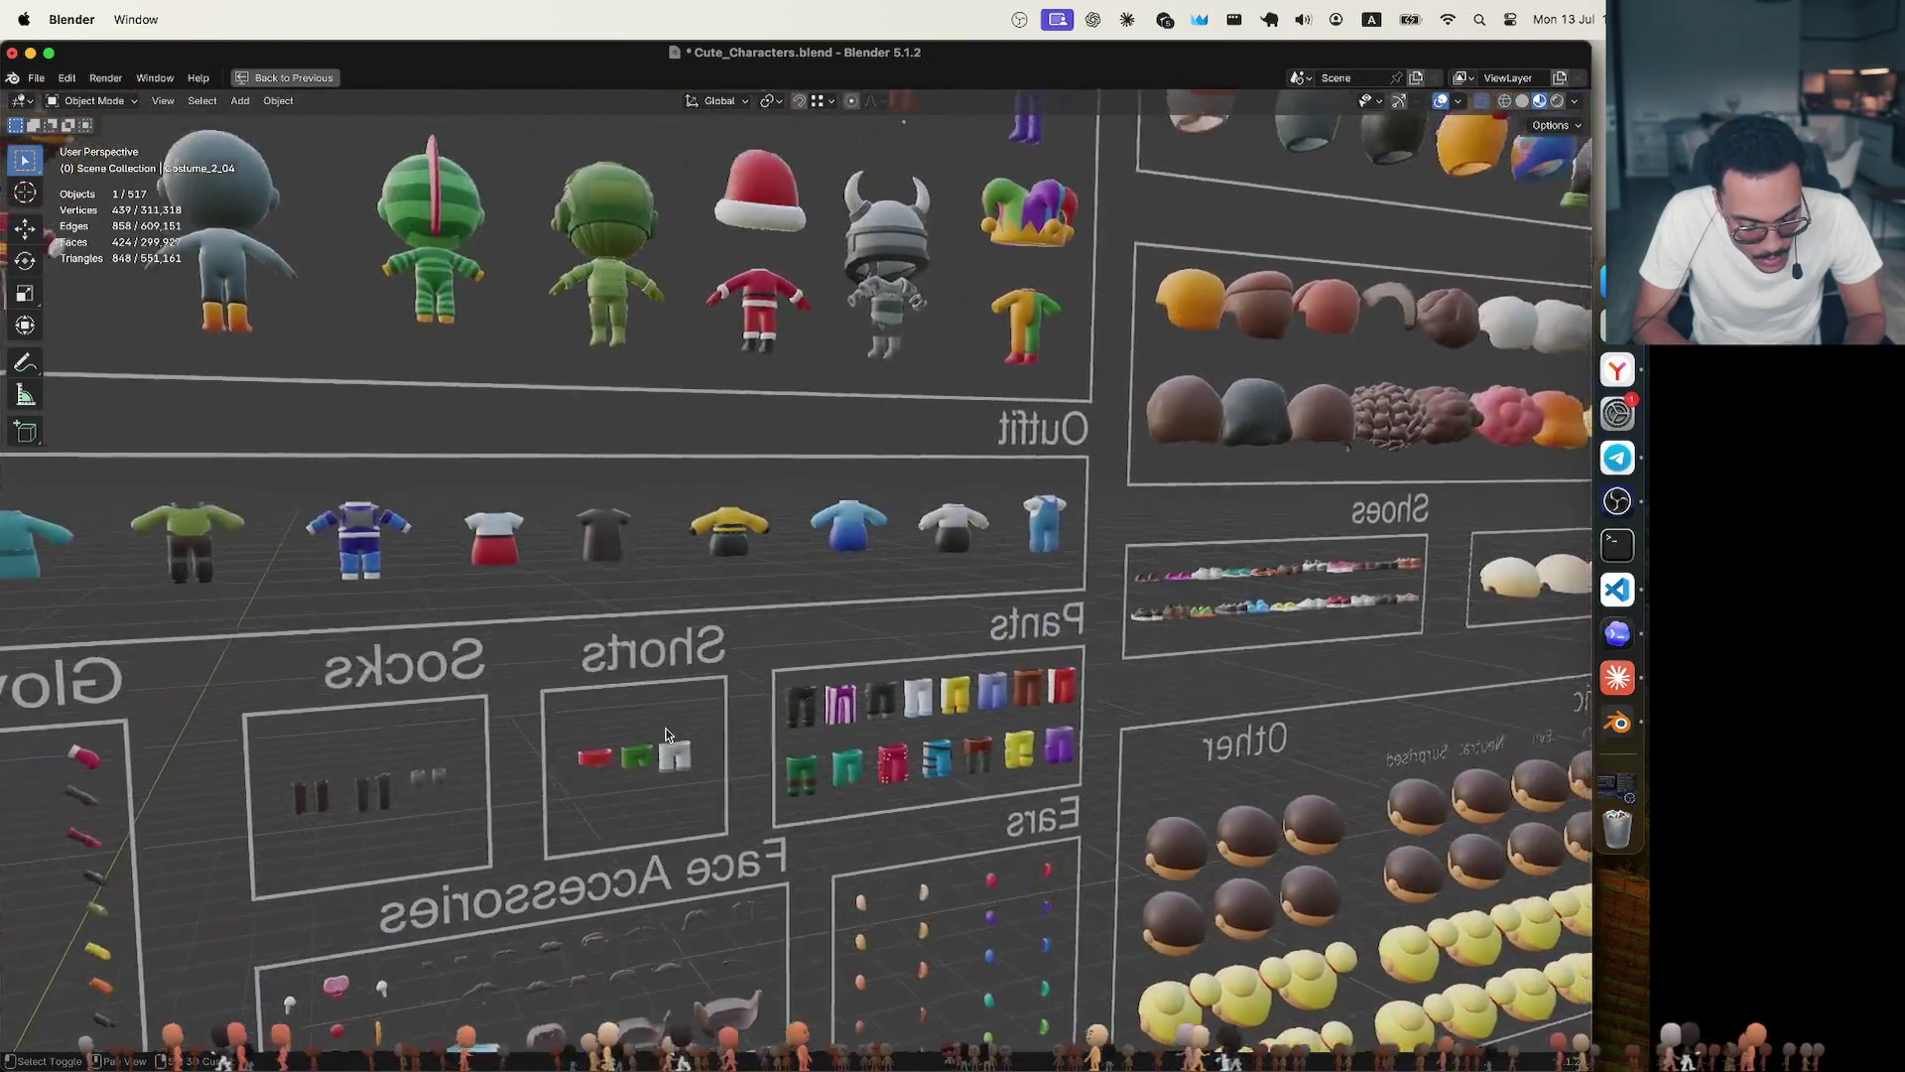
scroll(666, 733, "up", 3)
scroll(666, 733, "up", 2)
scroll(664, 733, "up", 1)
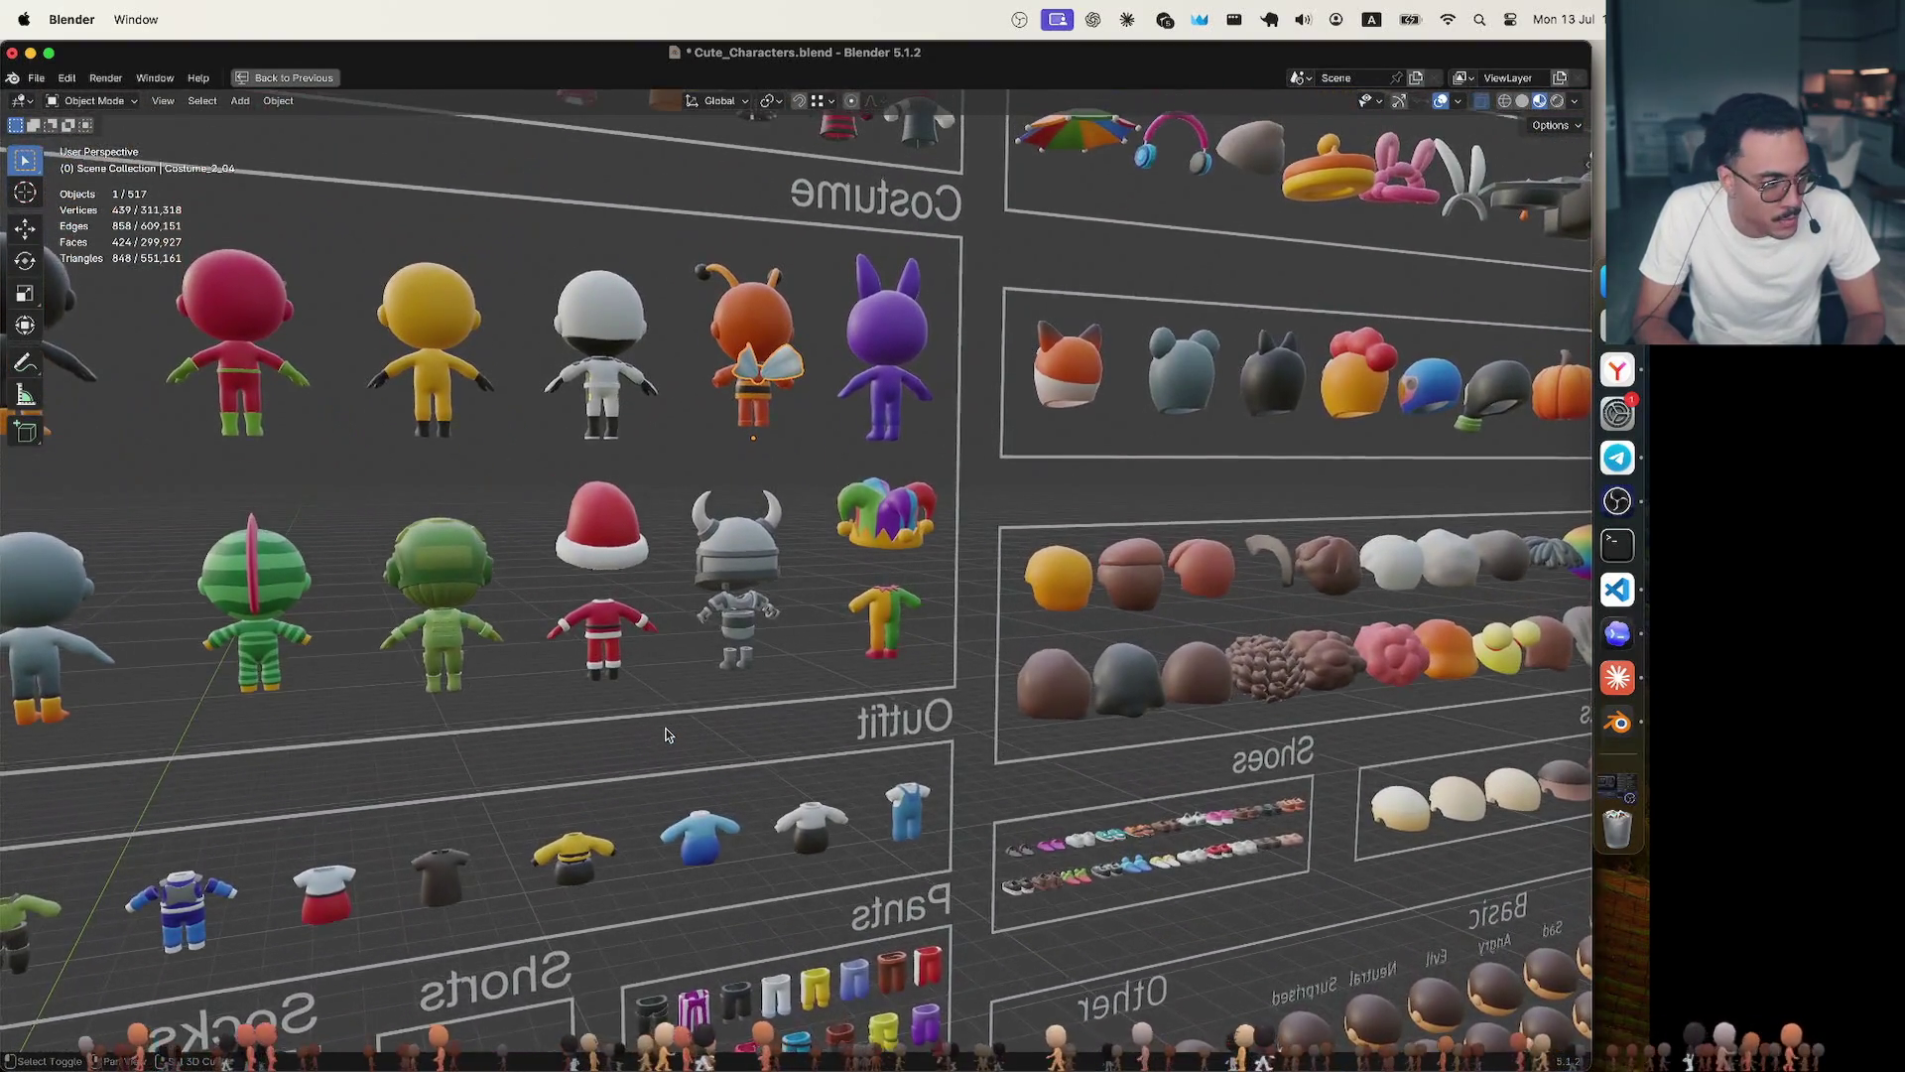
scroll(666, 733, "up", 2)
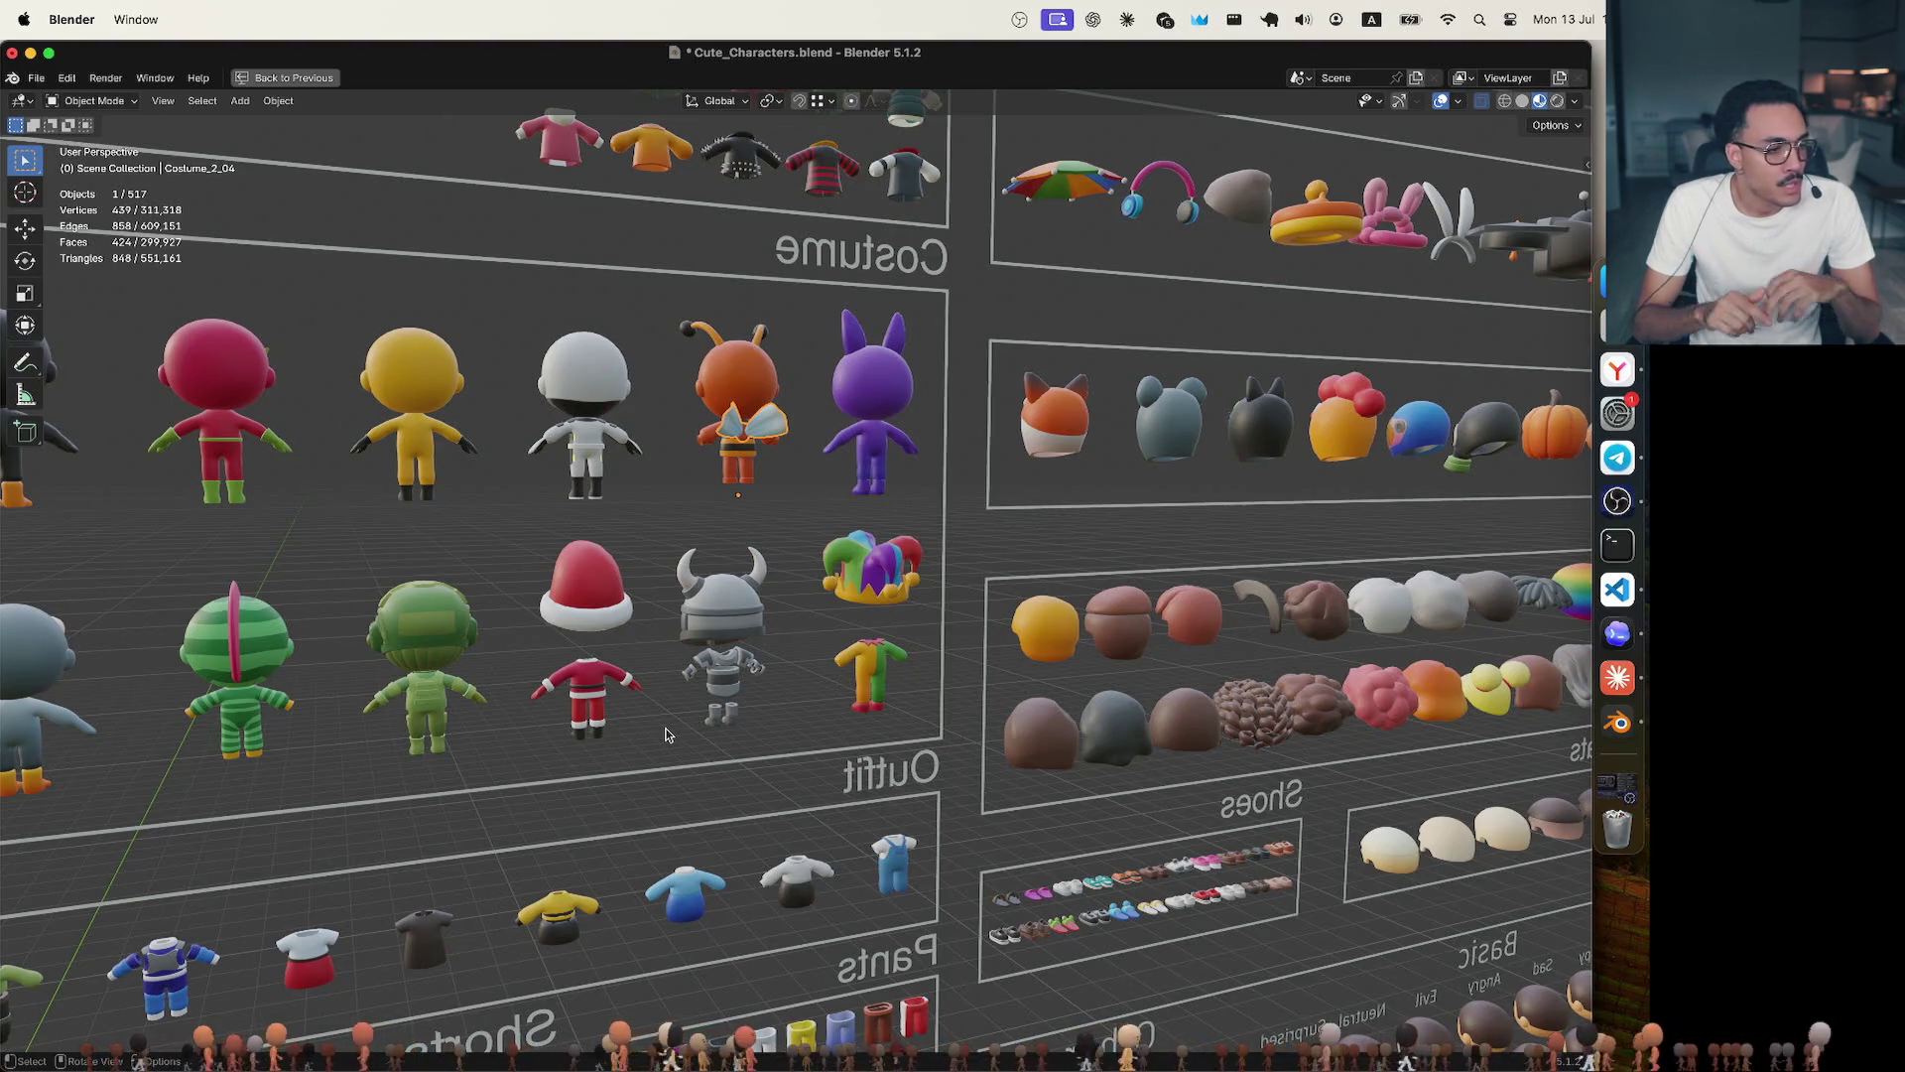
Clear the ant costume selection in the viewport.
left_click(689, 521)
scroll(689, 521, "up", 10)
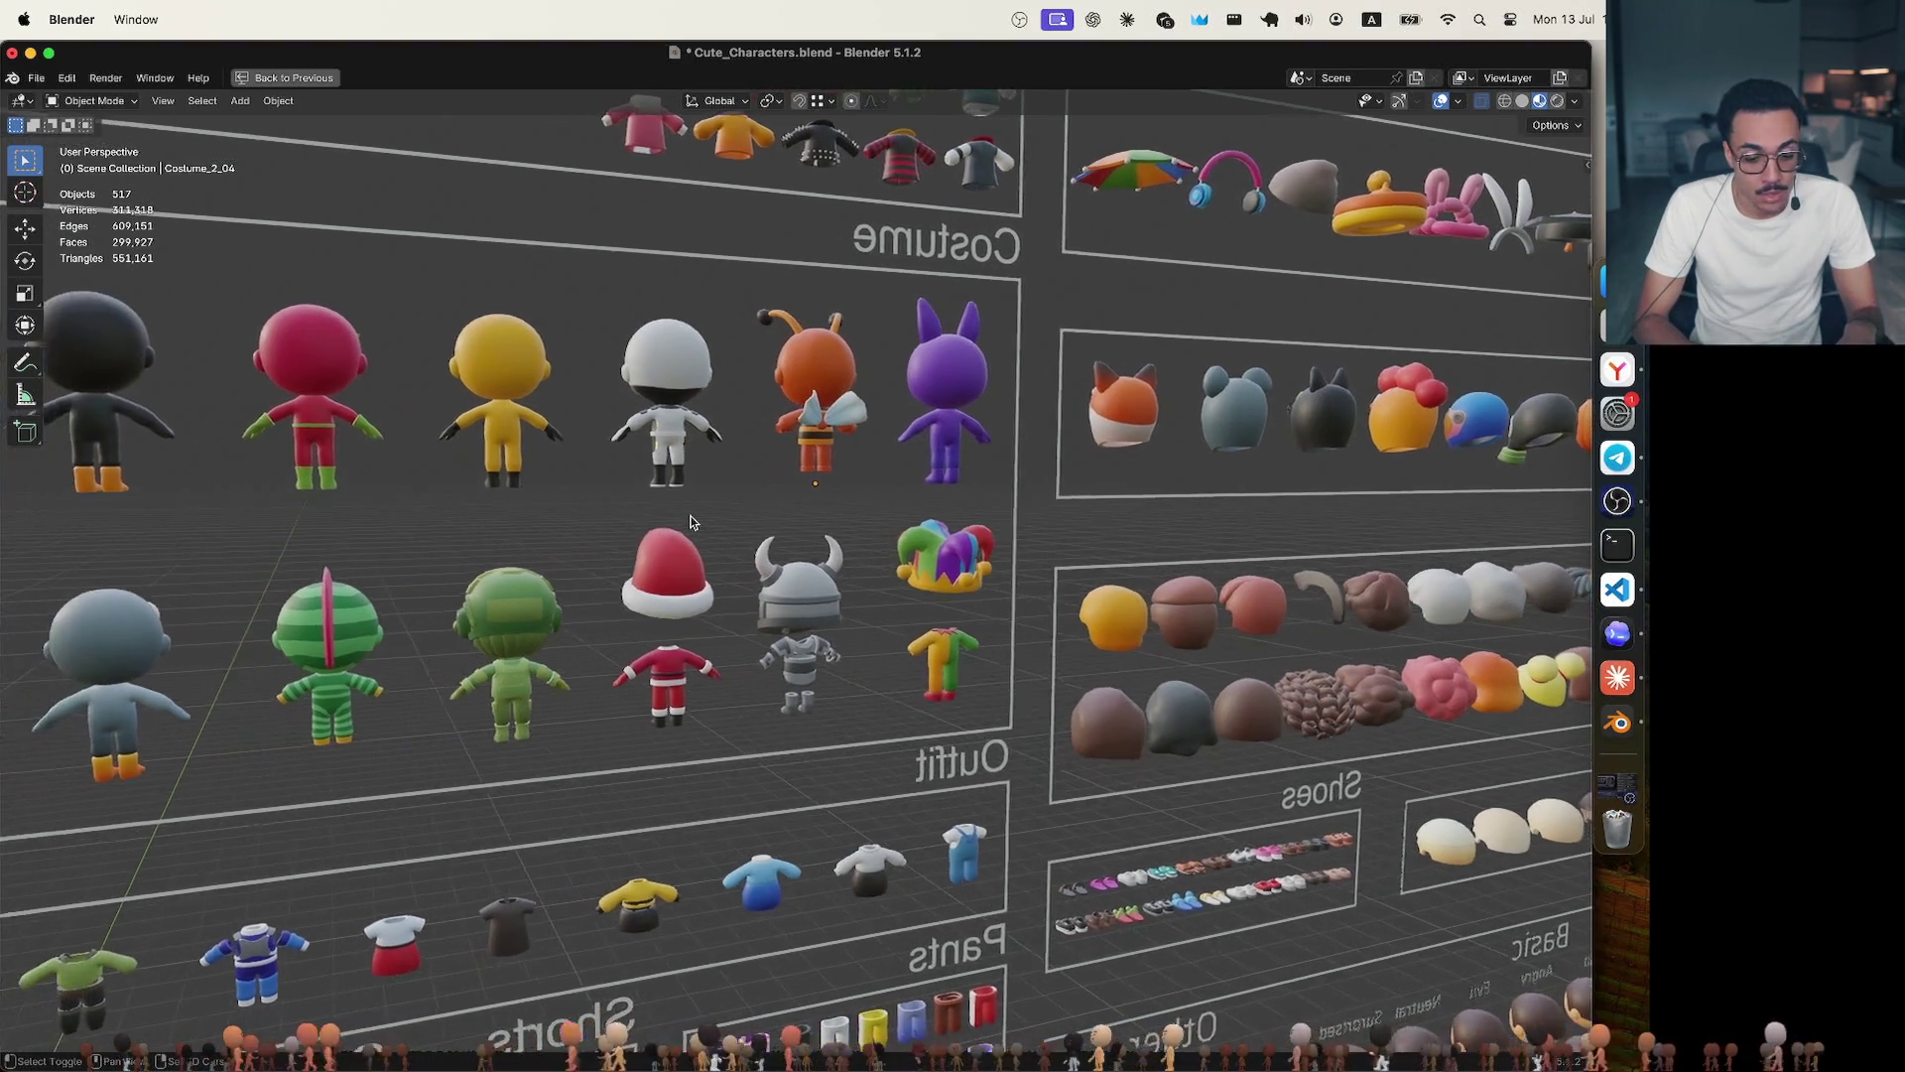
scroll(690, 521, "down", 5)
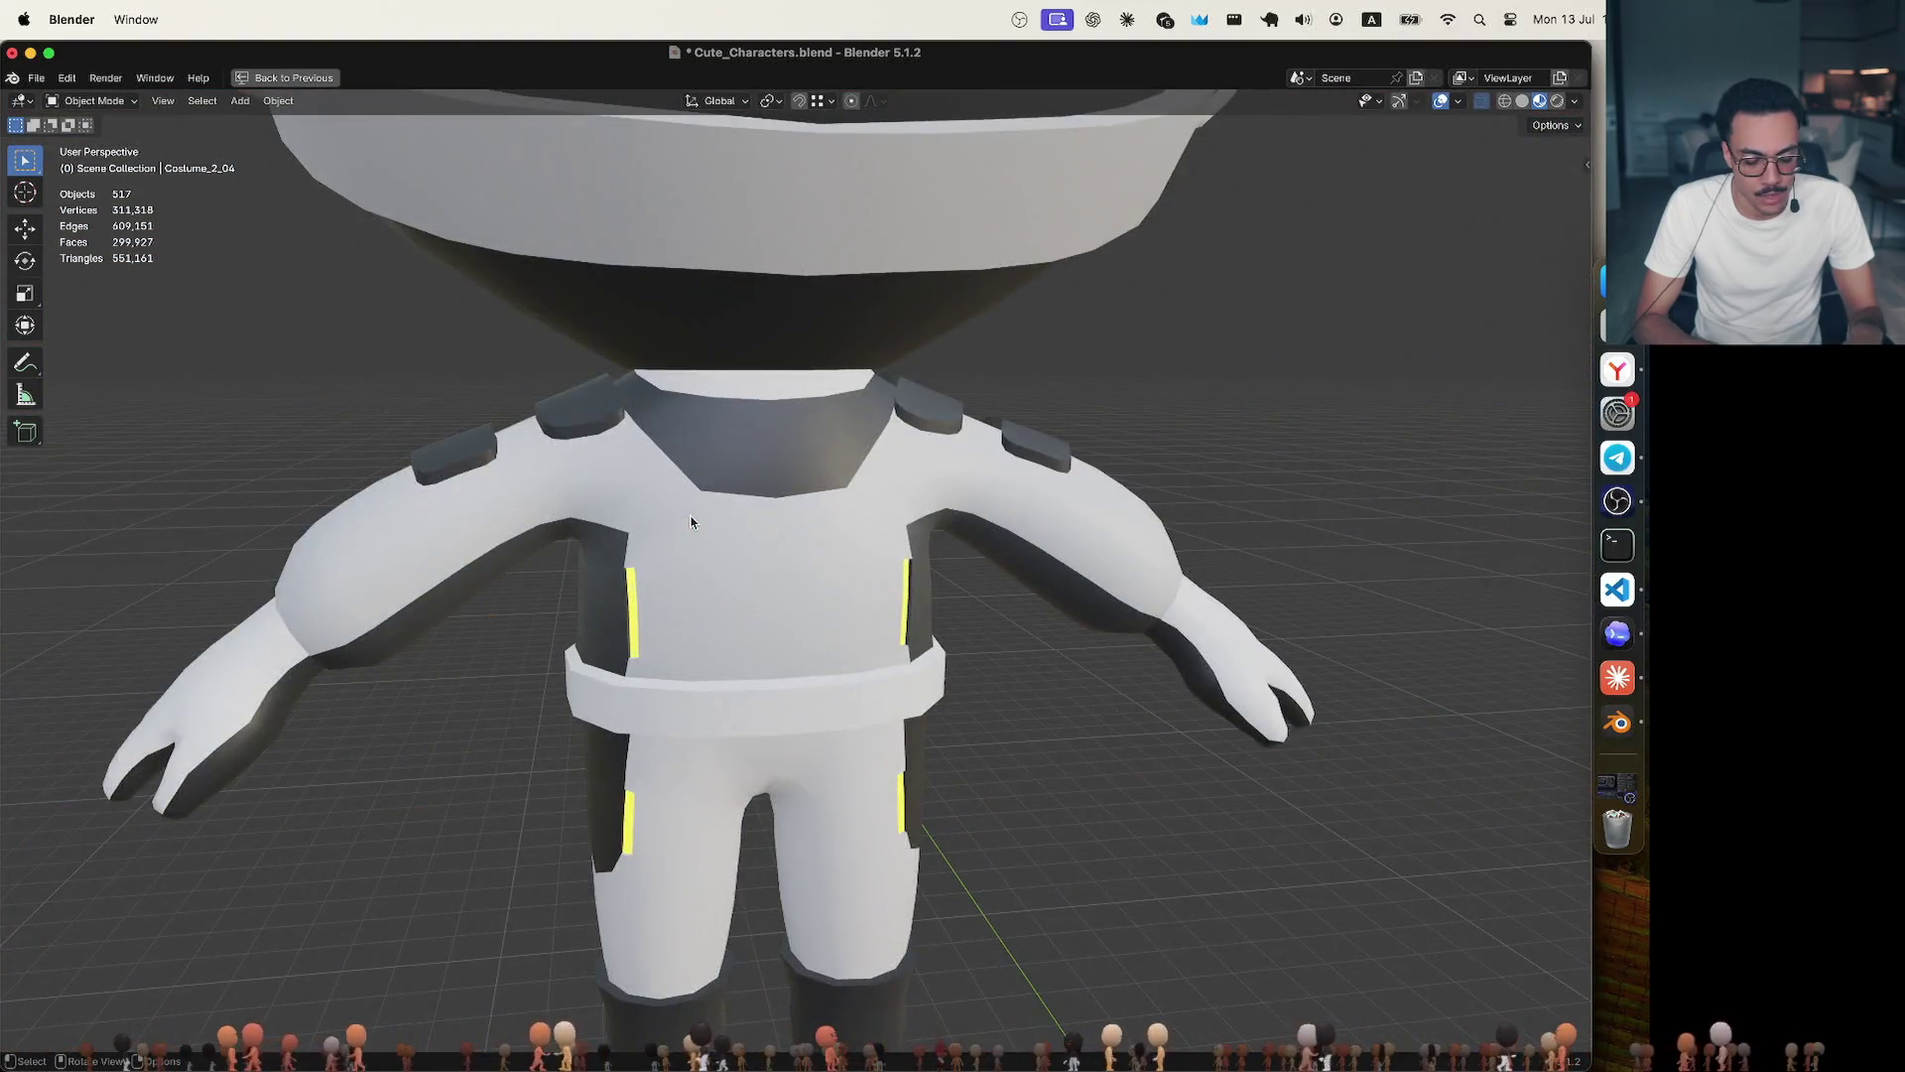
scroll(690, 520, "down", 3)
scroll(690, 521, "down", 3)
scroll(689, 521, "down", 3)
scroll(689, 521, "down", 2)
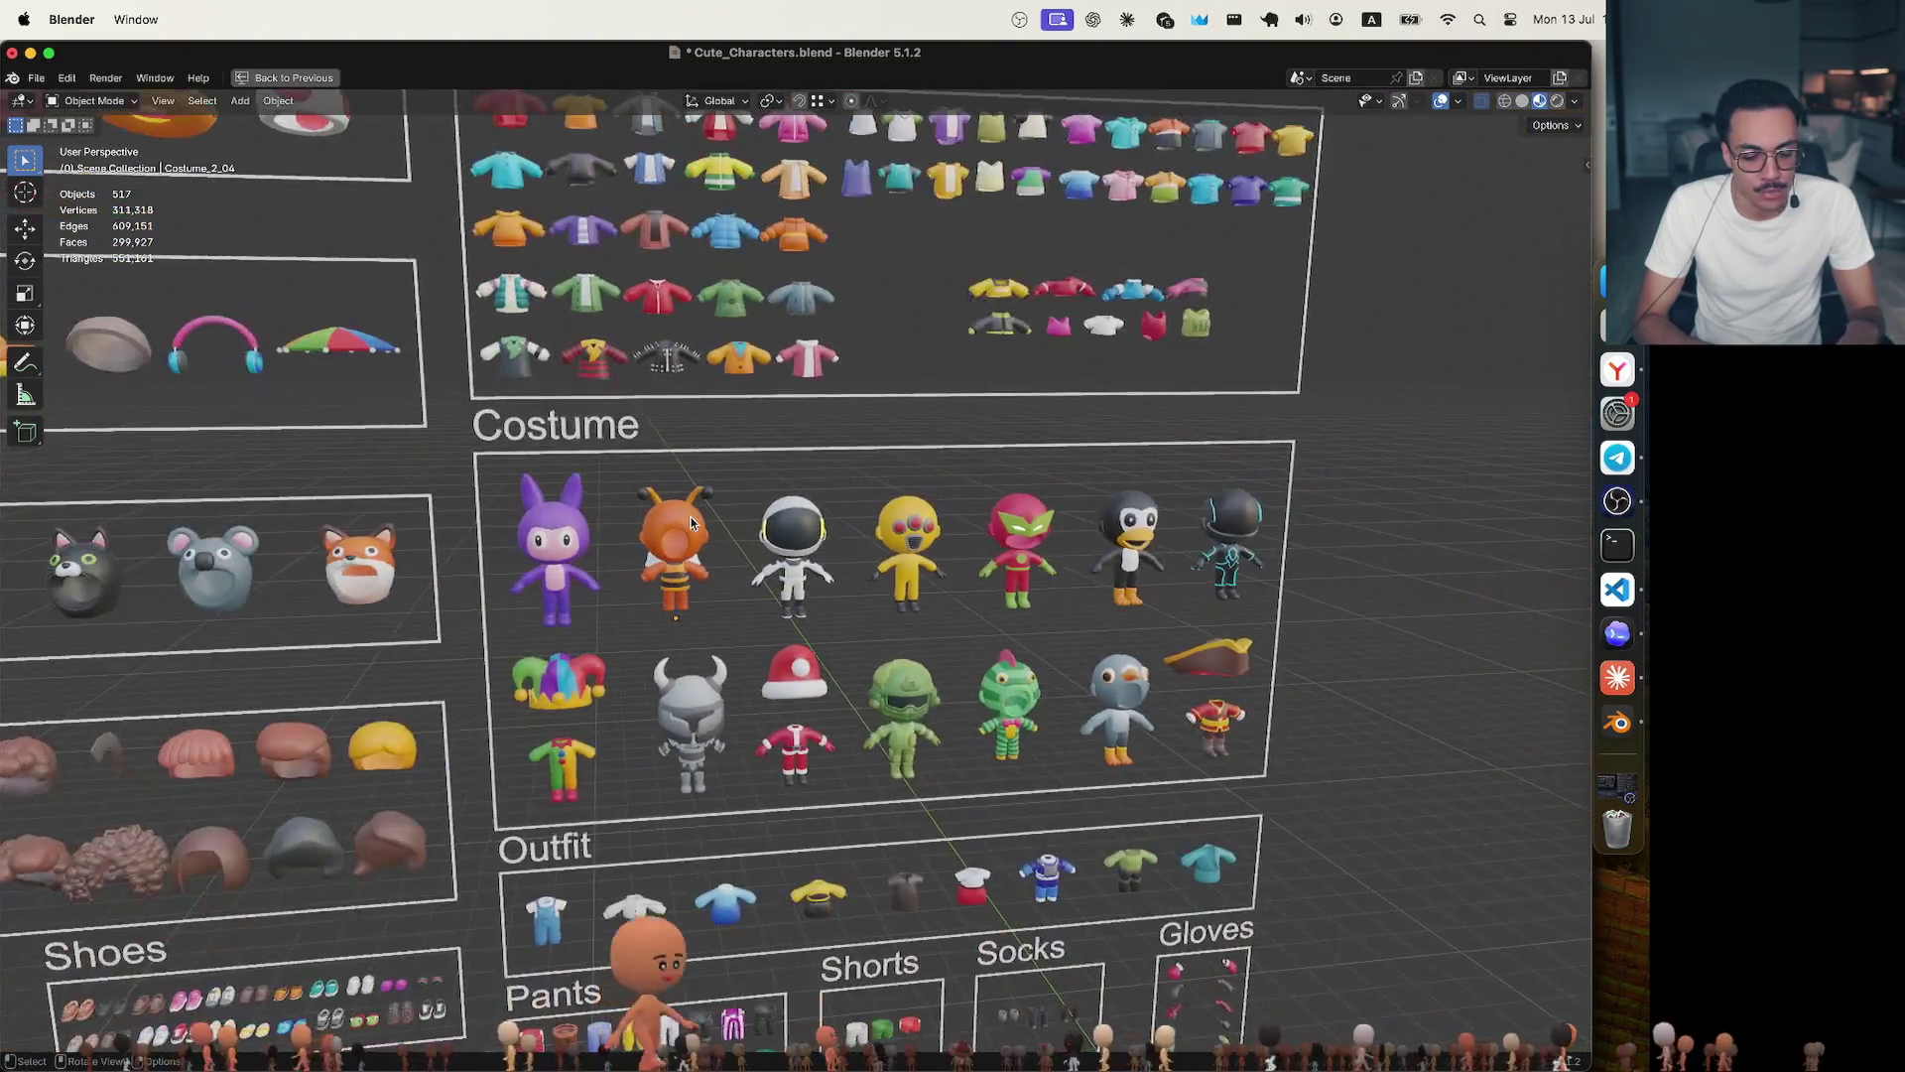
scroll(690, 521, "down", 3)
scroll(690, 521, "down", 2)
scroll(690, 521, "down", 1)
scroll(689, 521, "down", 2)
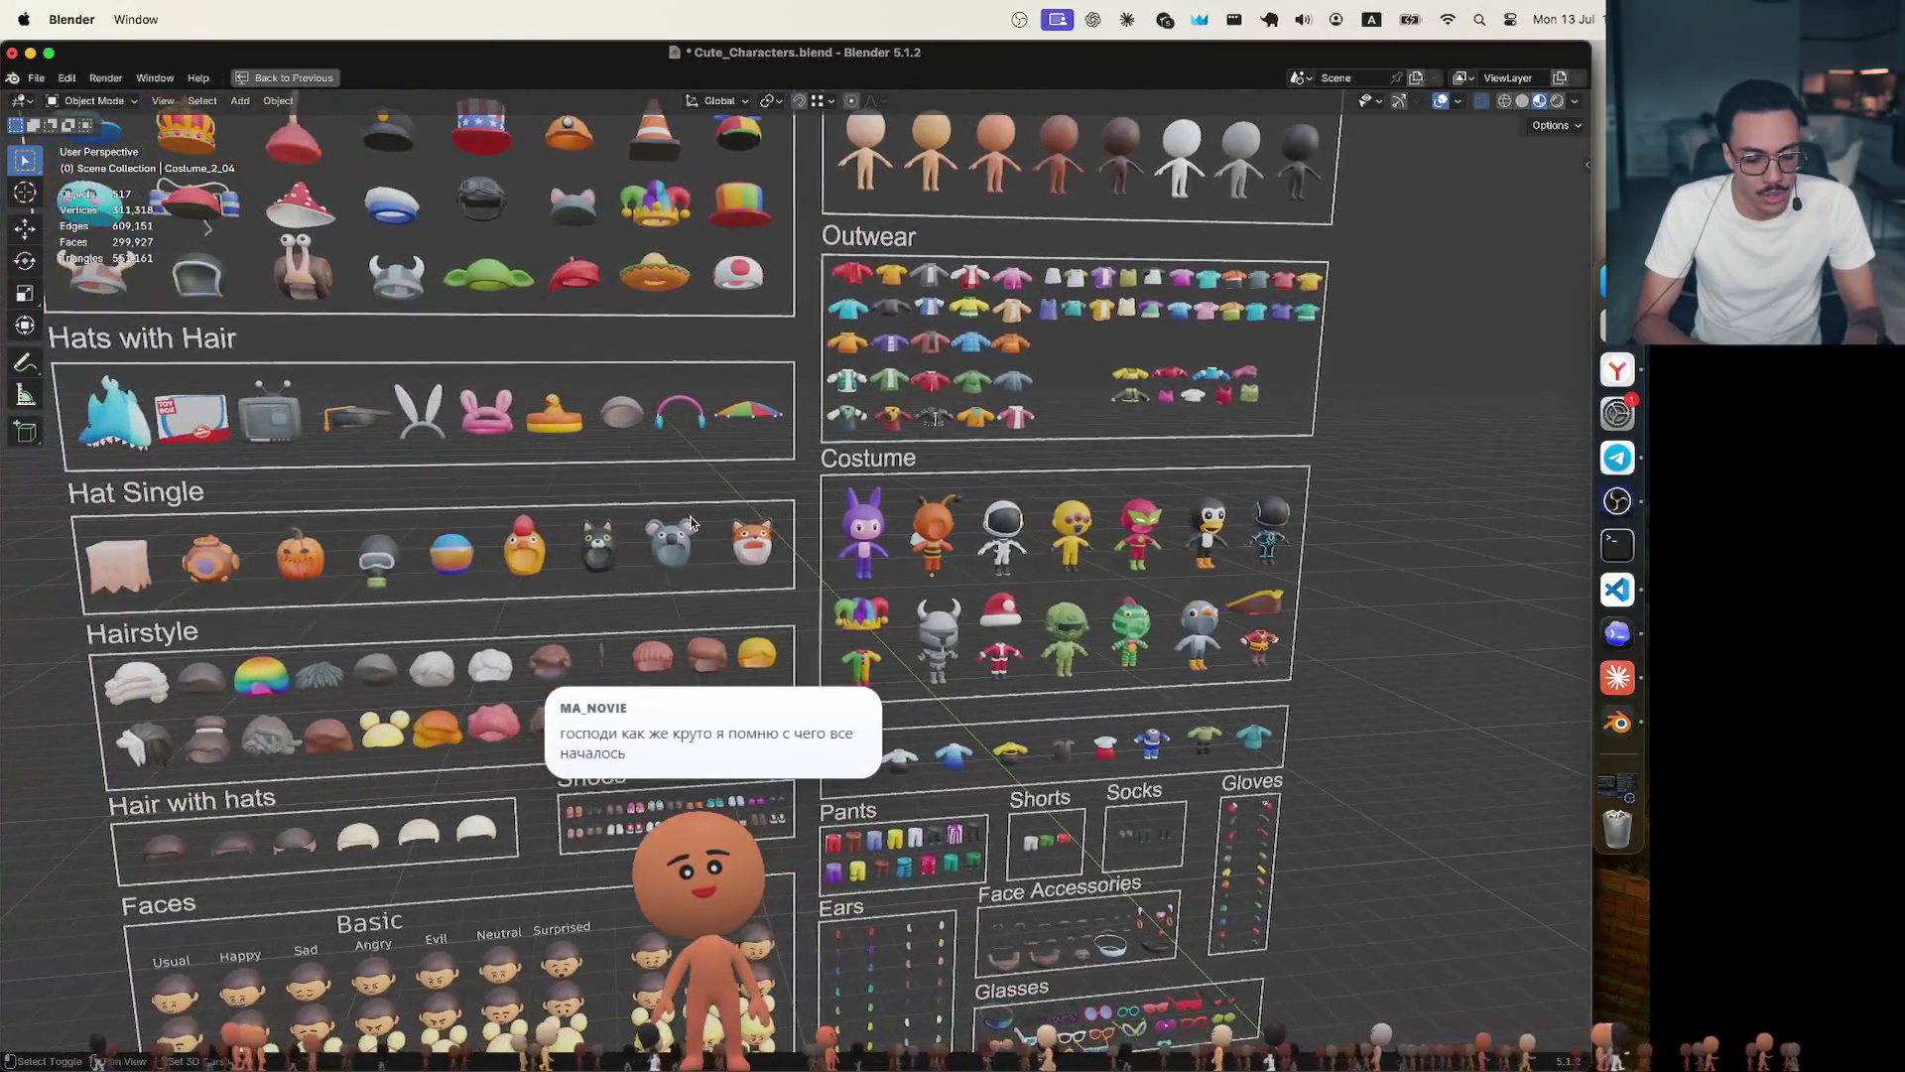
scroll(689, 521, "left", 2)
scroll(689, 515, "down", 5)
scroll(690, 516, "up", 5)
scroll(690, 515, "down", 2)
scroll(684, 528, "up", 2)
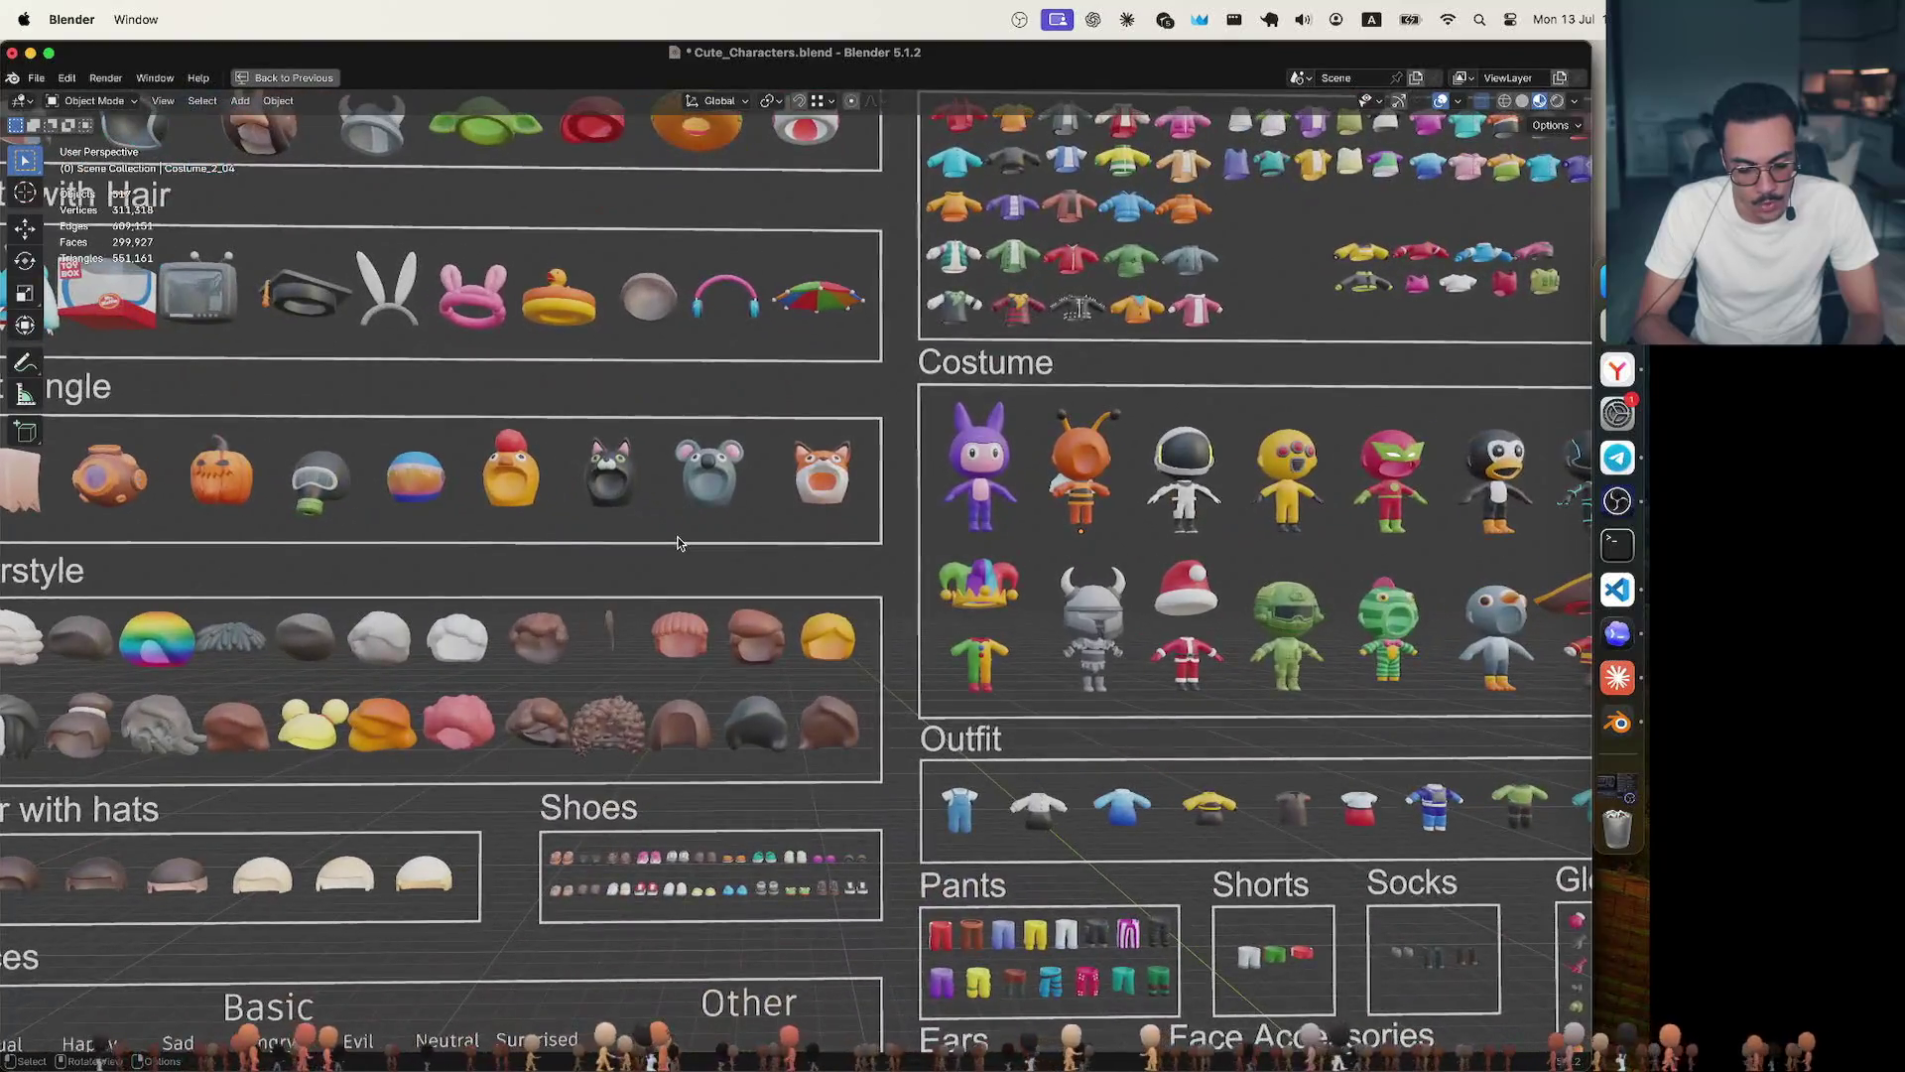
scroll(677, 544, "down", 1)
scroll(678, 544, "down", 1)
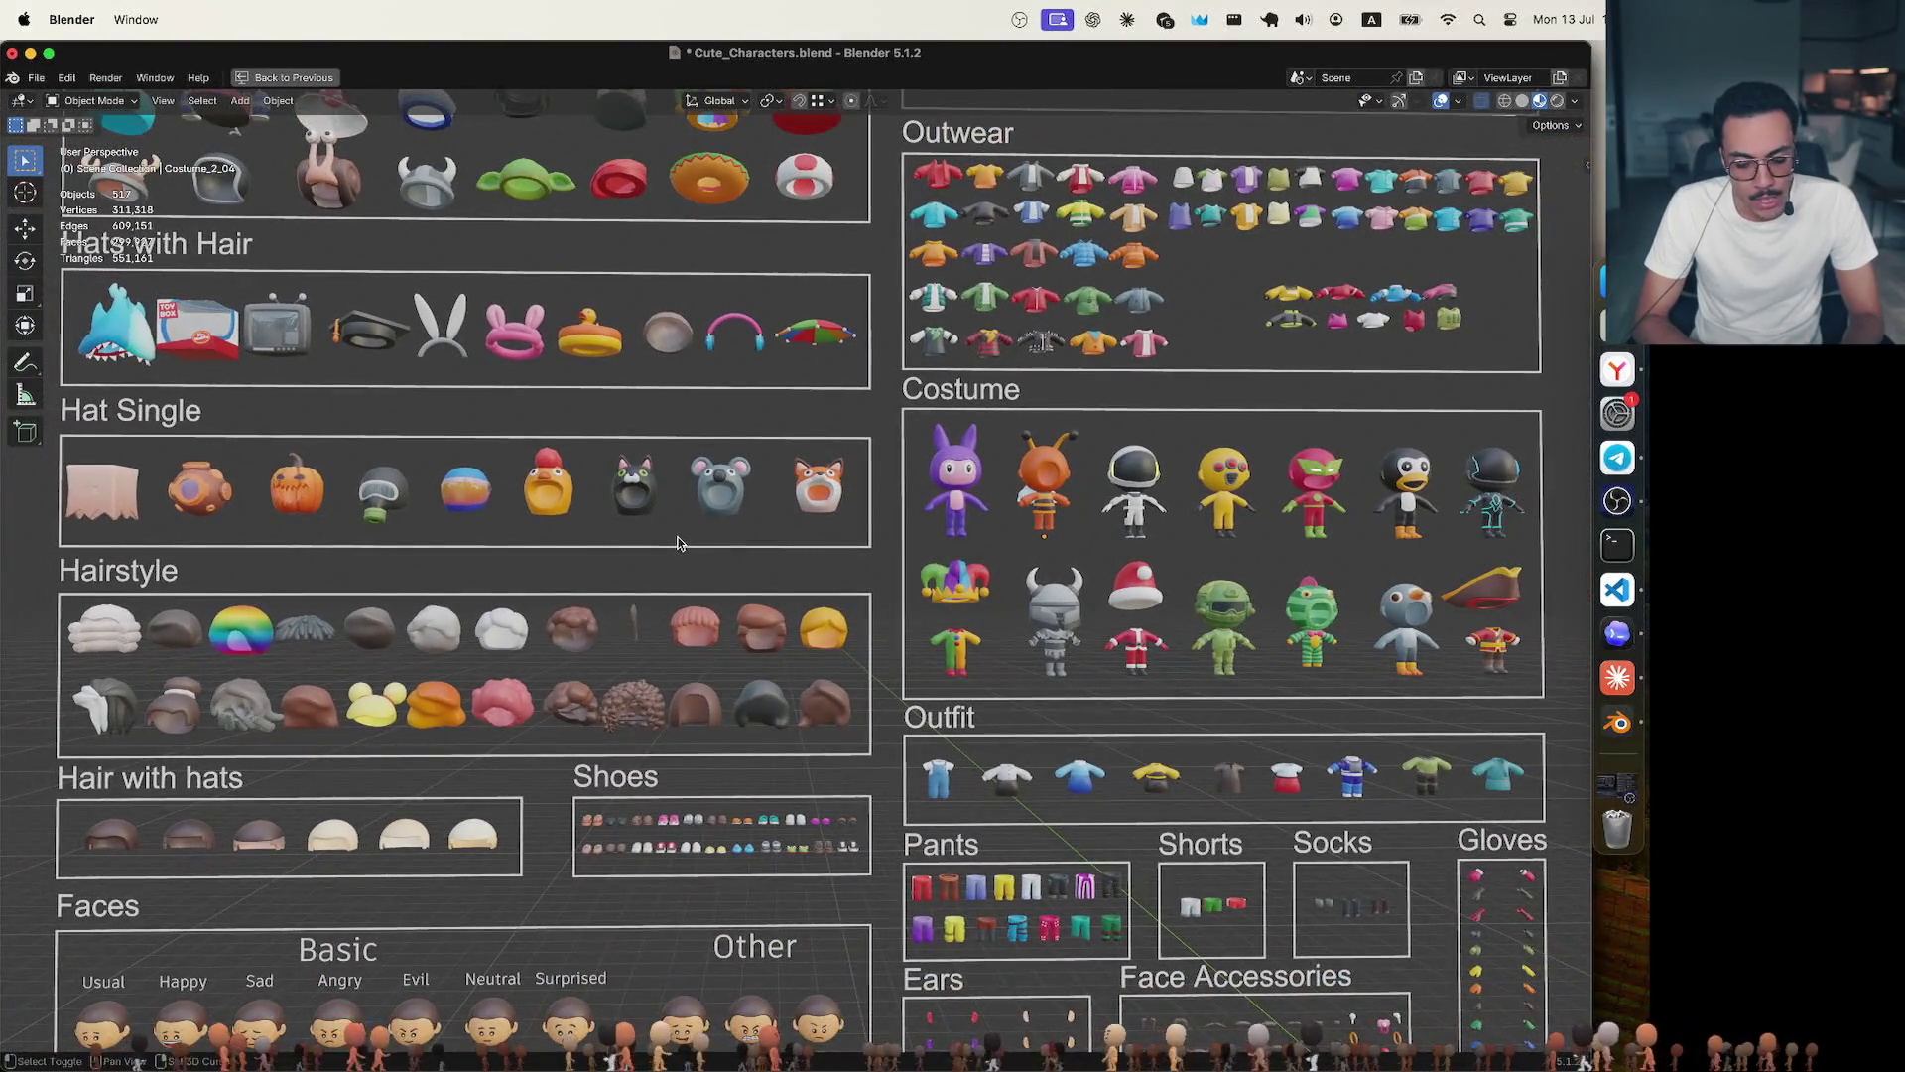
scroll(676, 543, "up", 3, "shift")
scroll(678, 544, "up", 3, "shift")
scroll(677, 544, "down", 3, "shift")
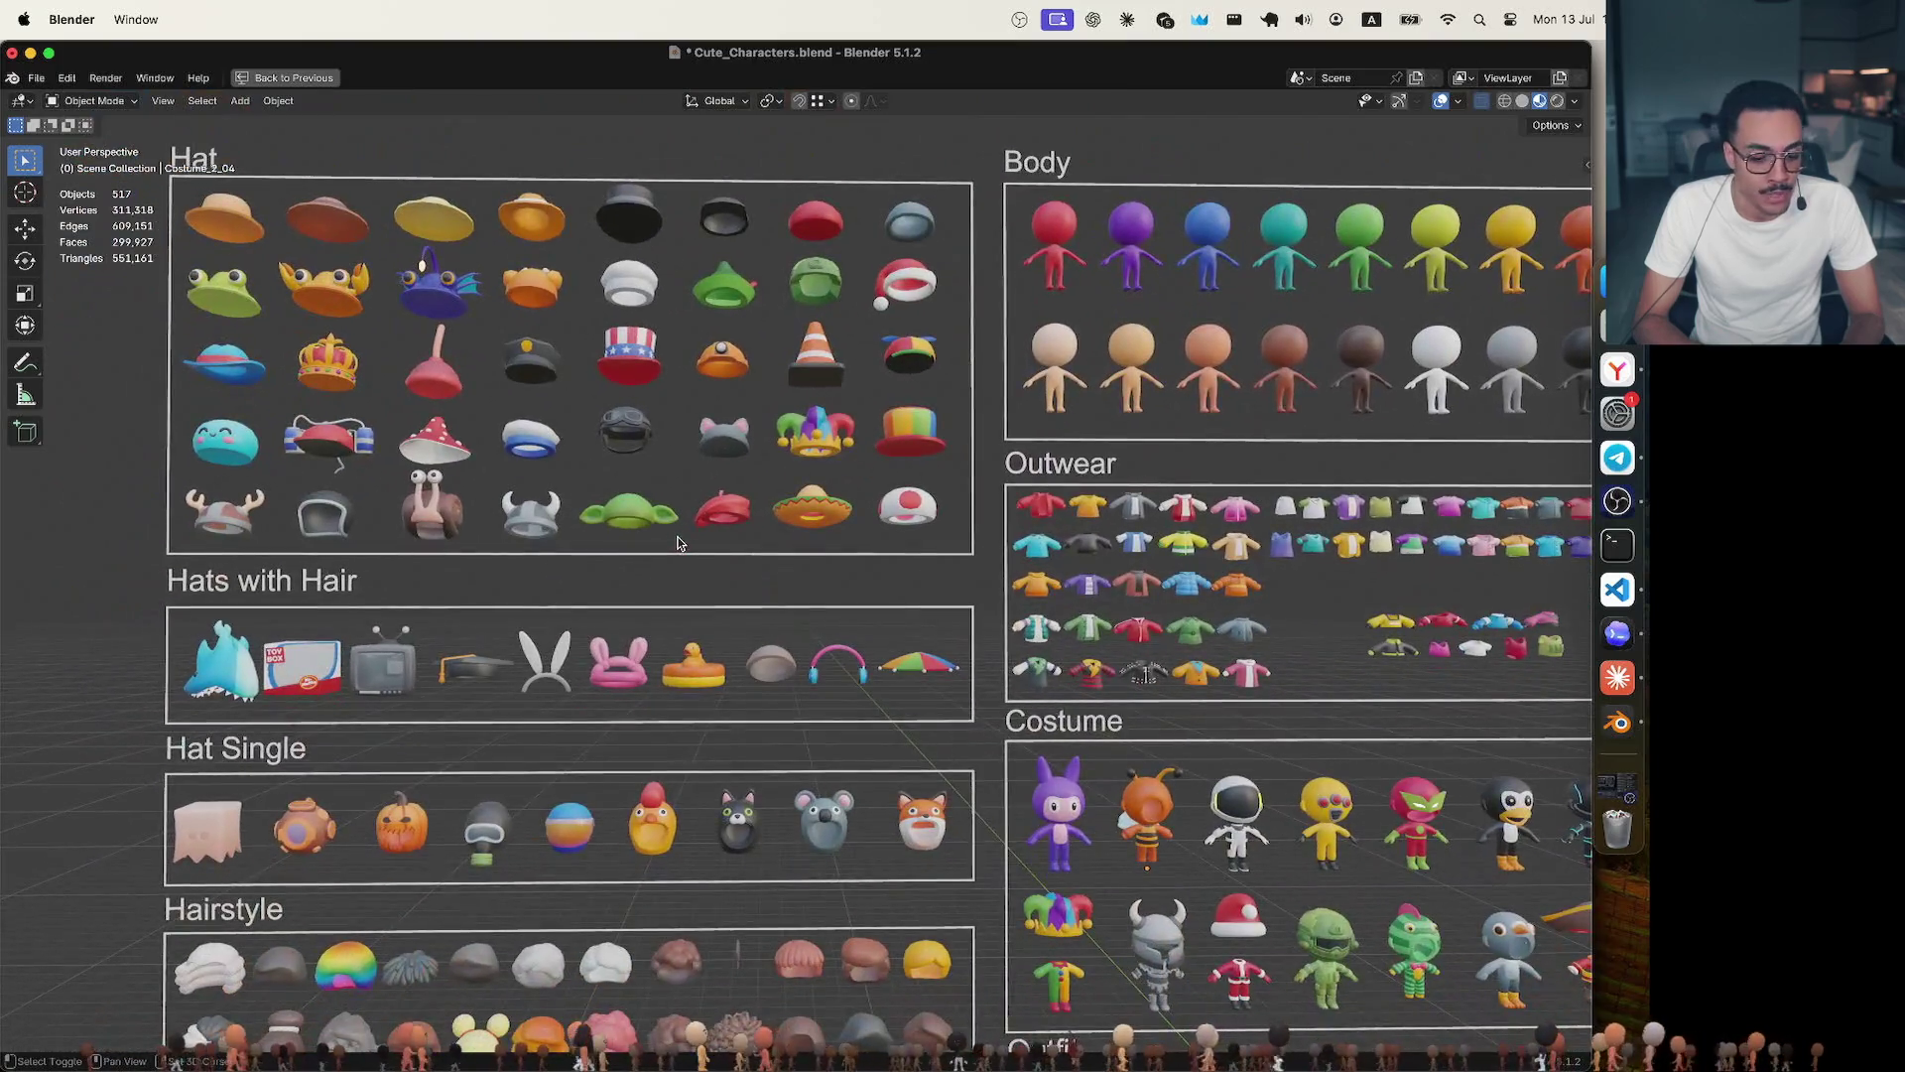
scroll(641, 590, "up", 1)
scroll(640, 591, "left", 3)
scroll(640, 590, "left", 3)
scroll(640, 590, "left", 3)
scroll(640, 590, "right", 3)
scroll(640, 590, "up", 1)
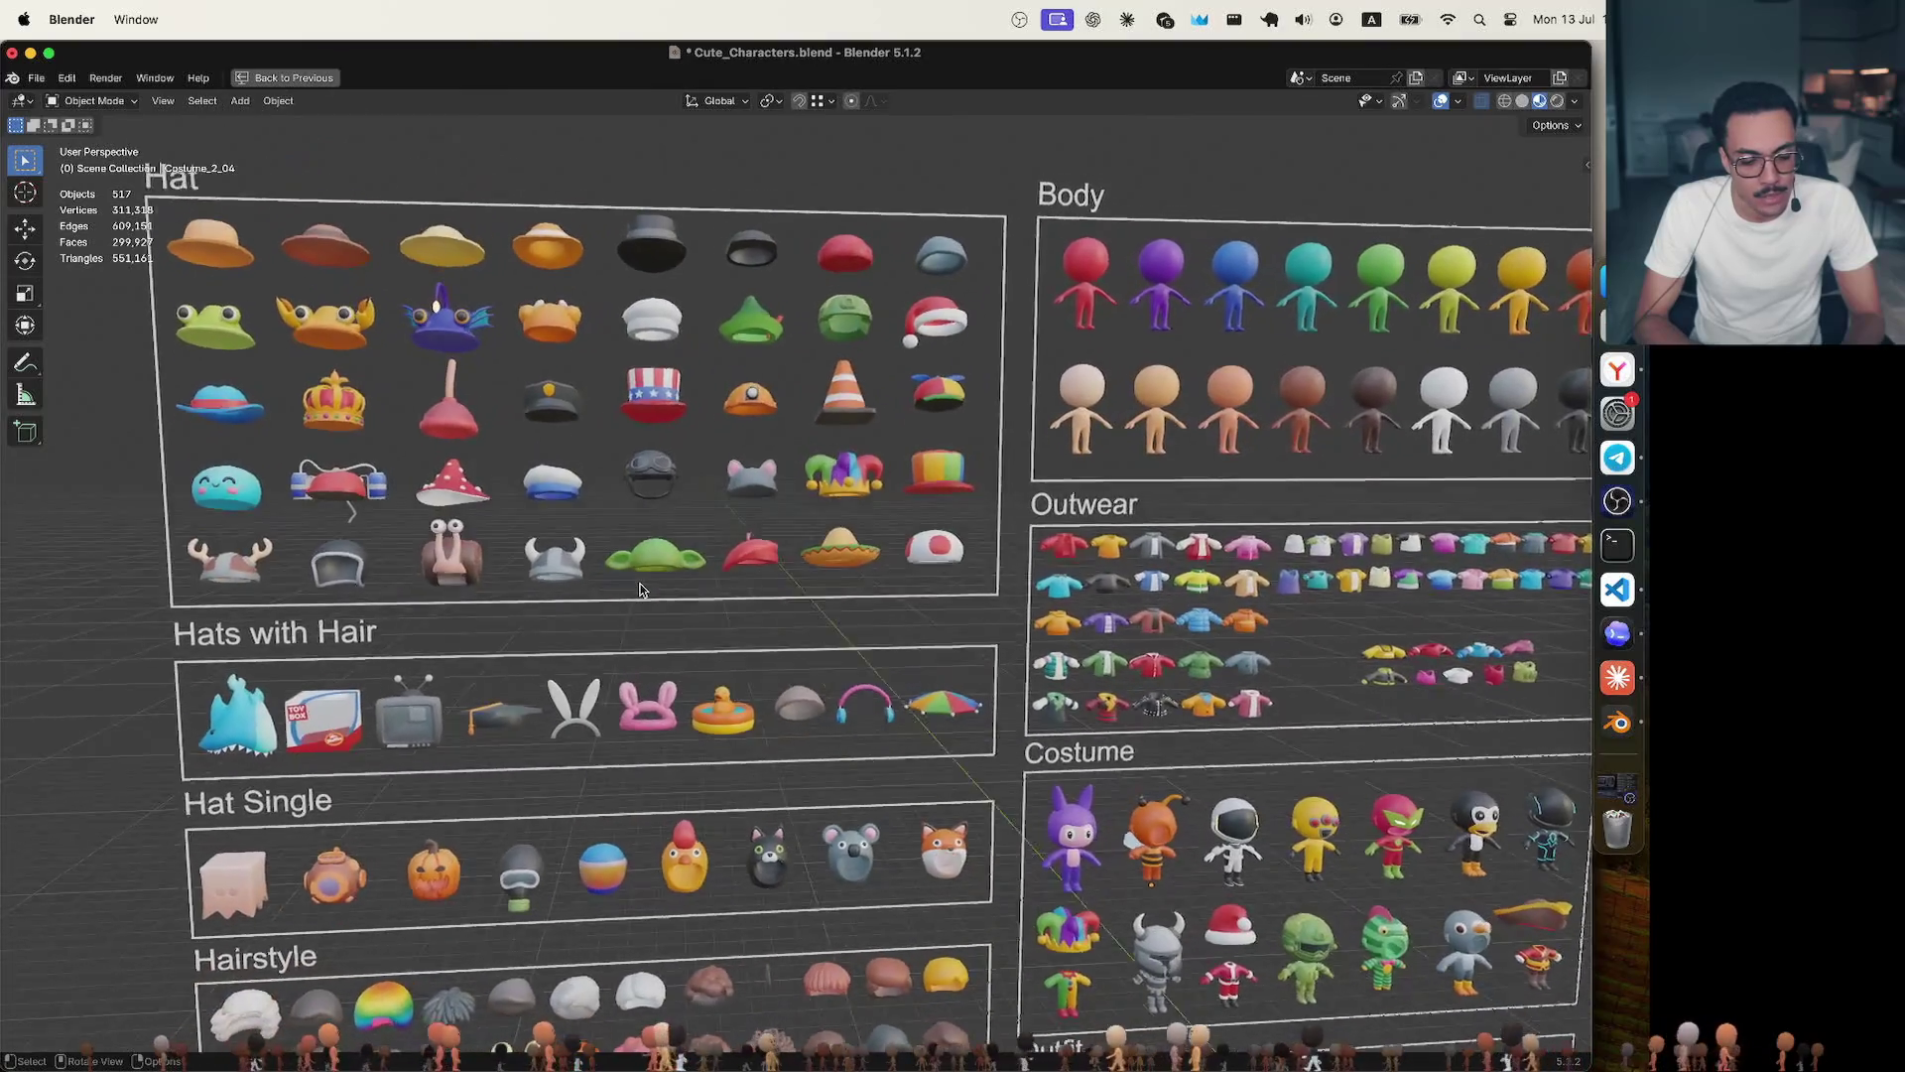
scroll(640, 590, "up", 1)
scroll(640, 589, "up", 1)
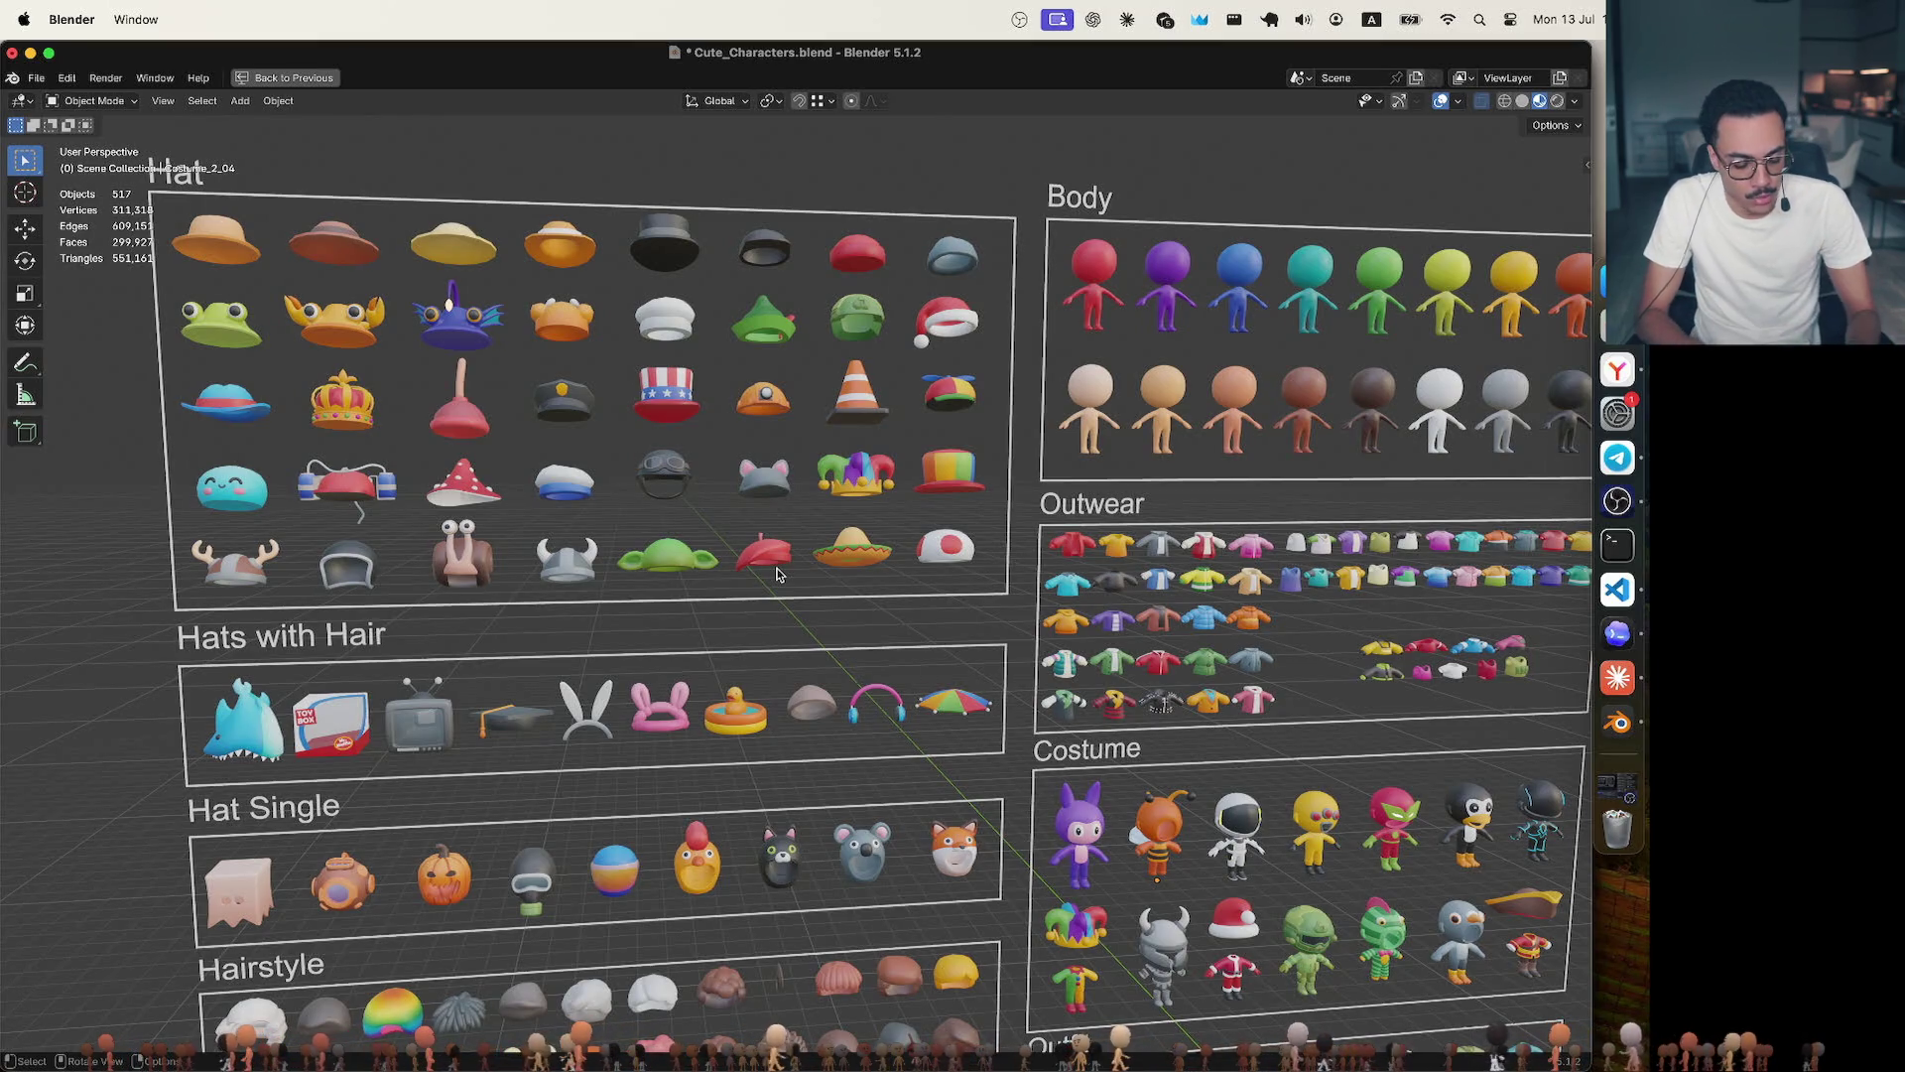
middle_click_drag(776, 576, 953, 762)
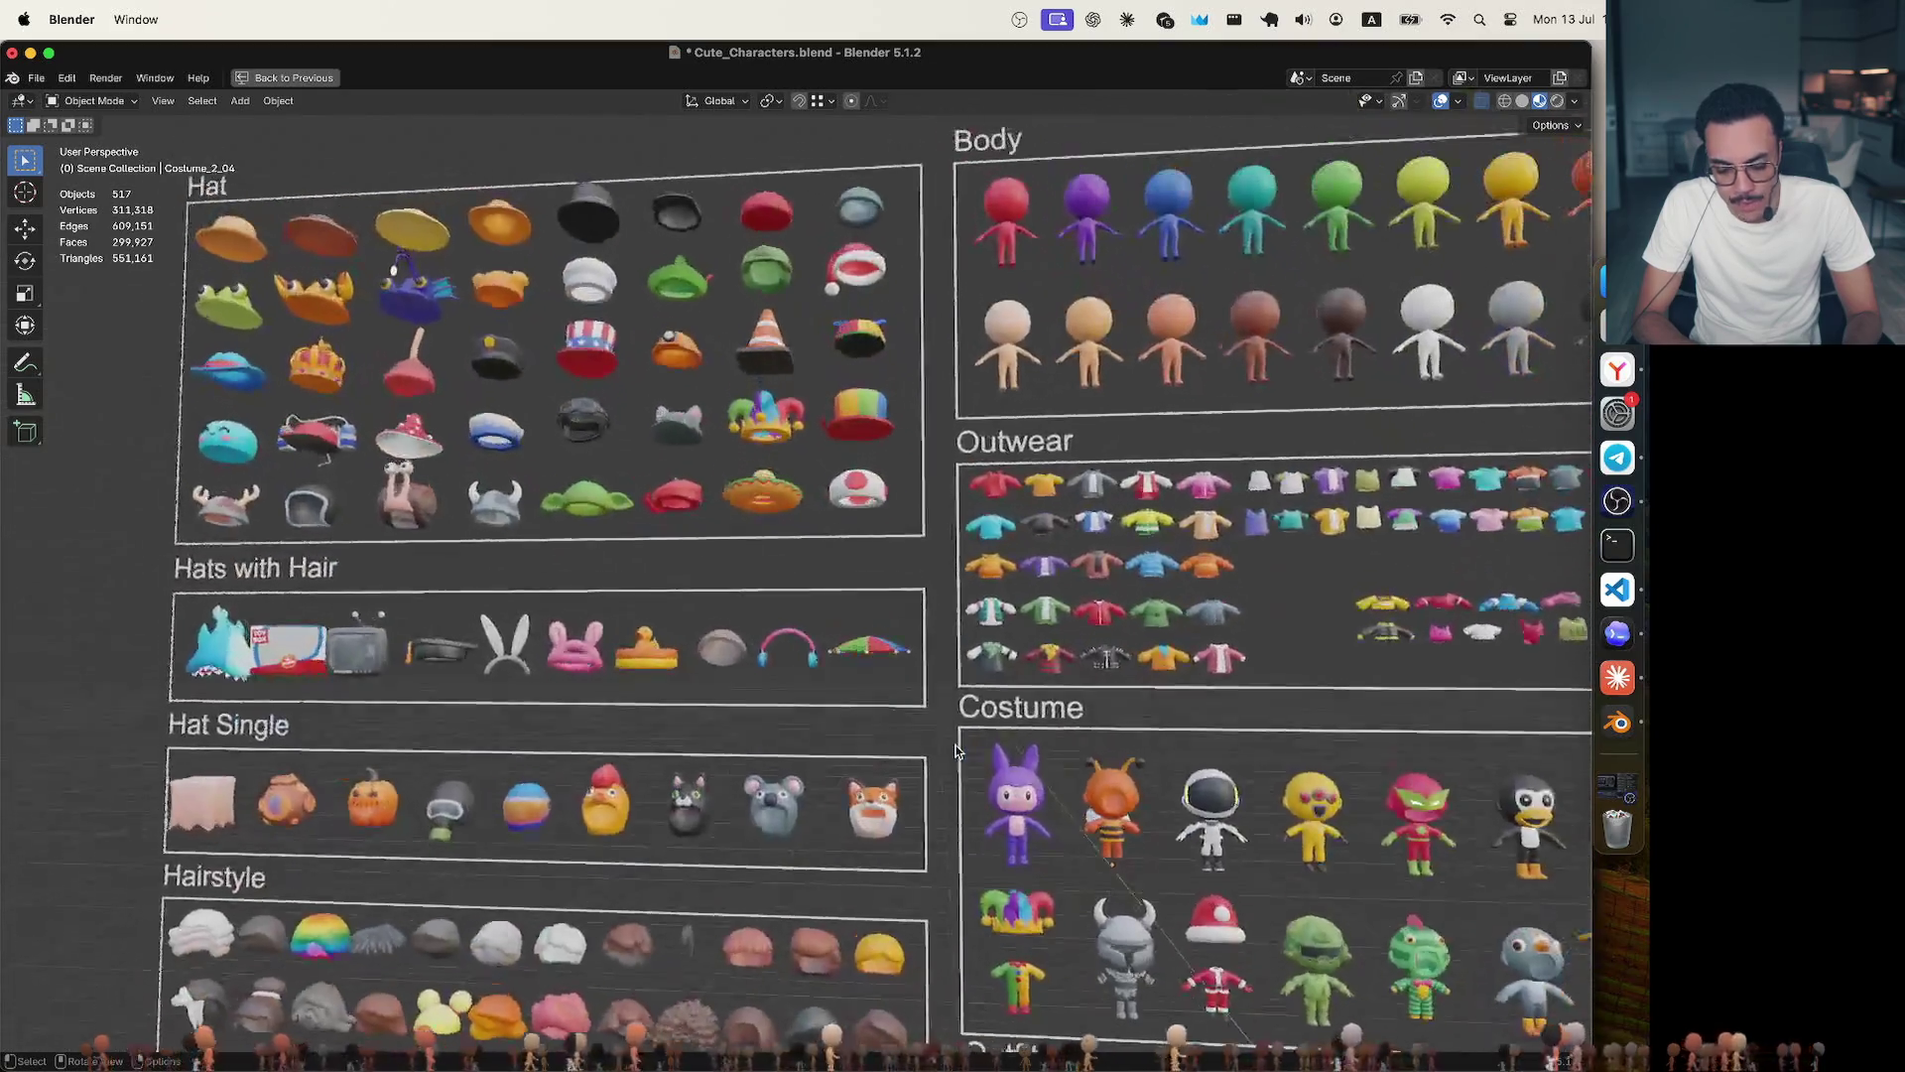
scroll(953, 767, "up", 4)
scroll(947, 778, "up", 3)
scroll(947, 777, "down", 2)
scroll(948, 777, "down", 3)
scroll(948, 777, "right", 3)
scroll(948, 778, "down", 3)
scroll(948, 777, "right", 3)
scroll(947, 776, "down", 1)
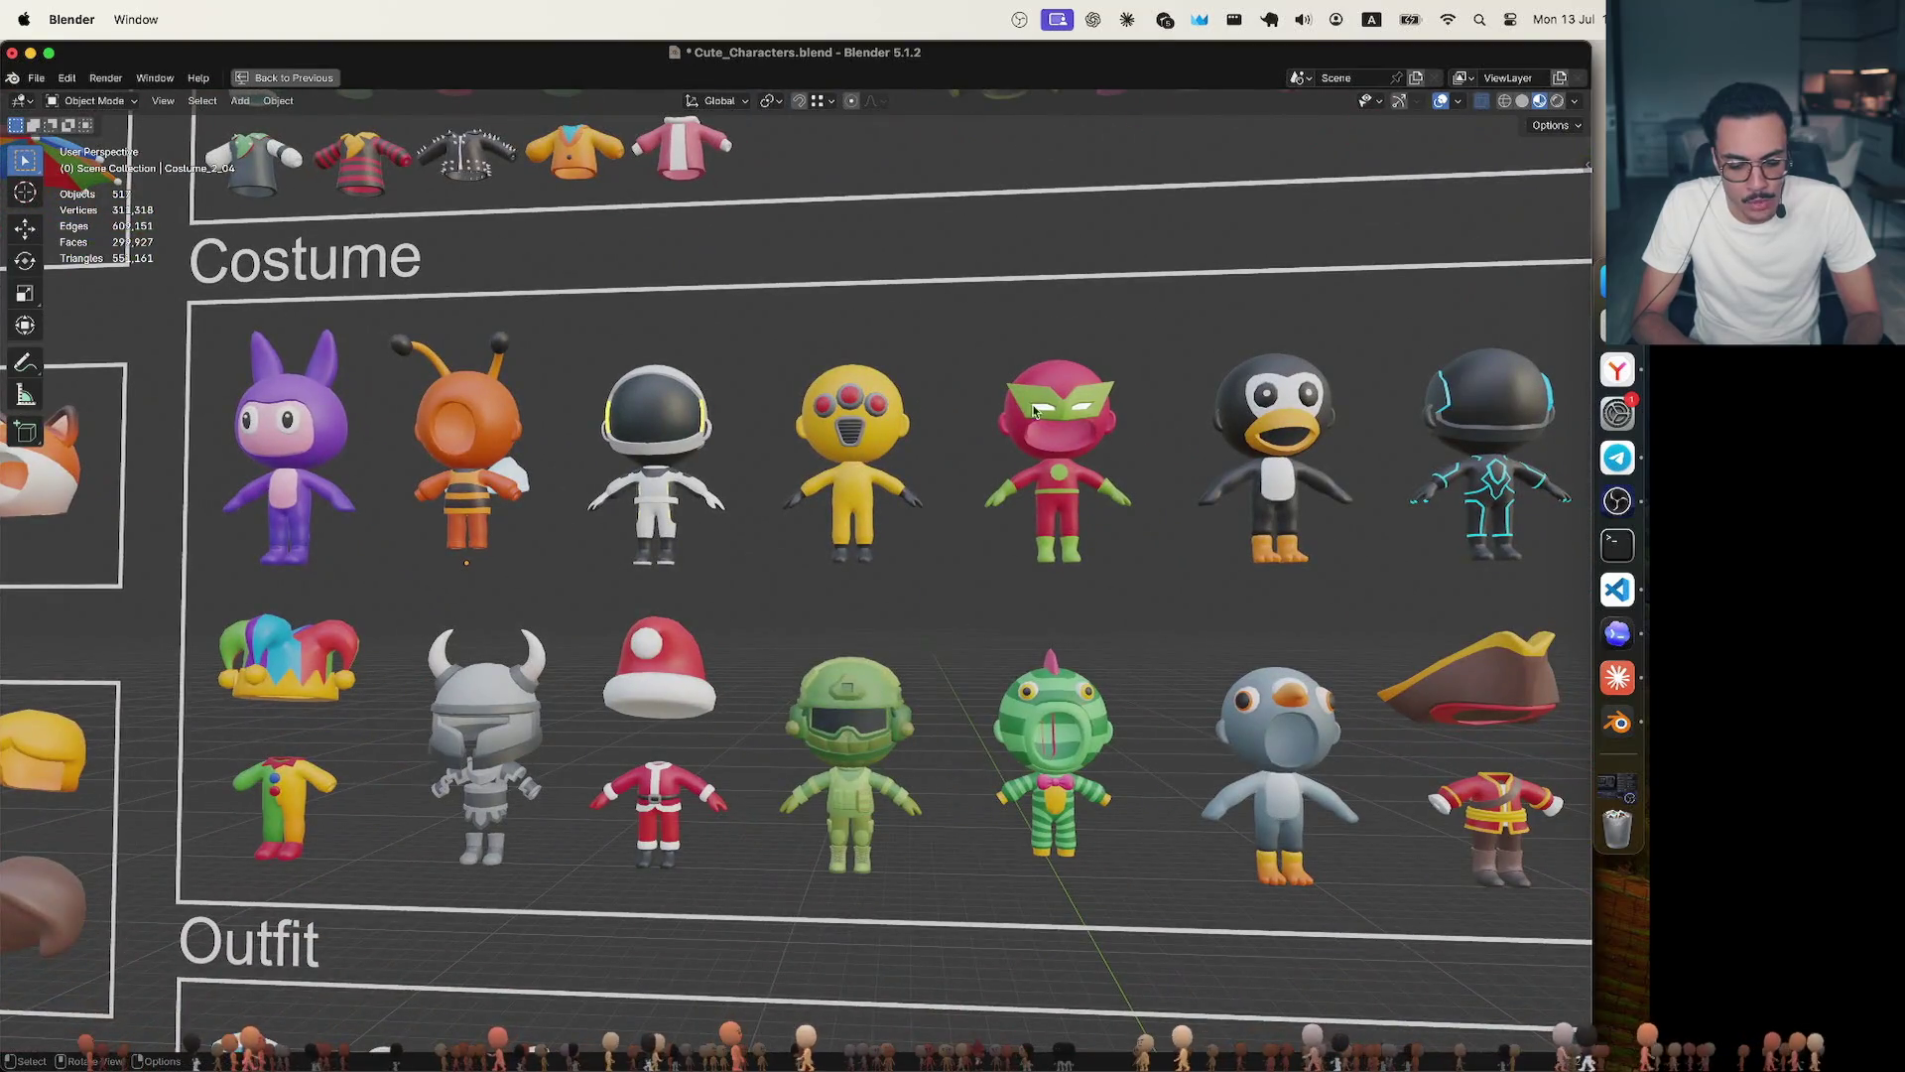
scroll(996, 314, "down", 3)
scroll(995, 315, "up", 4)
scroll(996, 314, "down", 1)
scroll(997, 314, "down", 2)
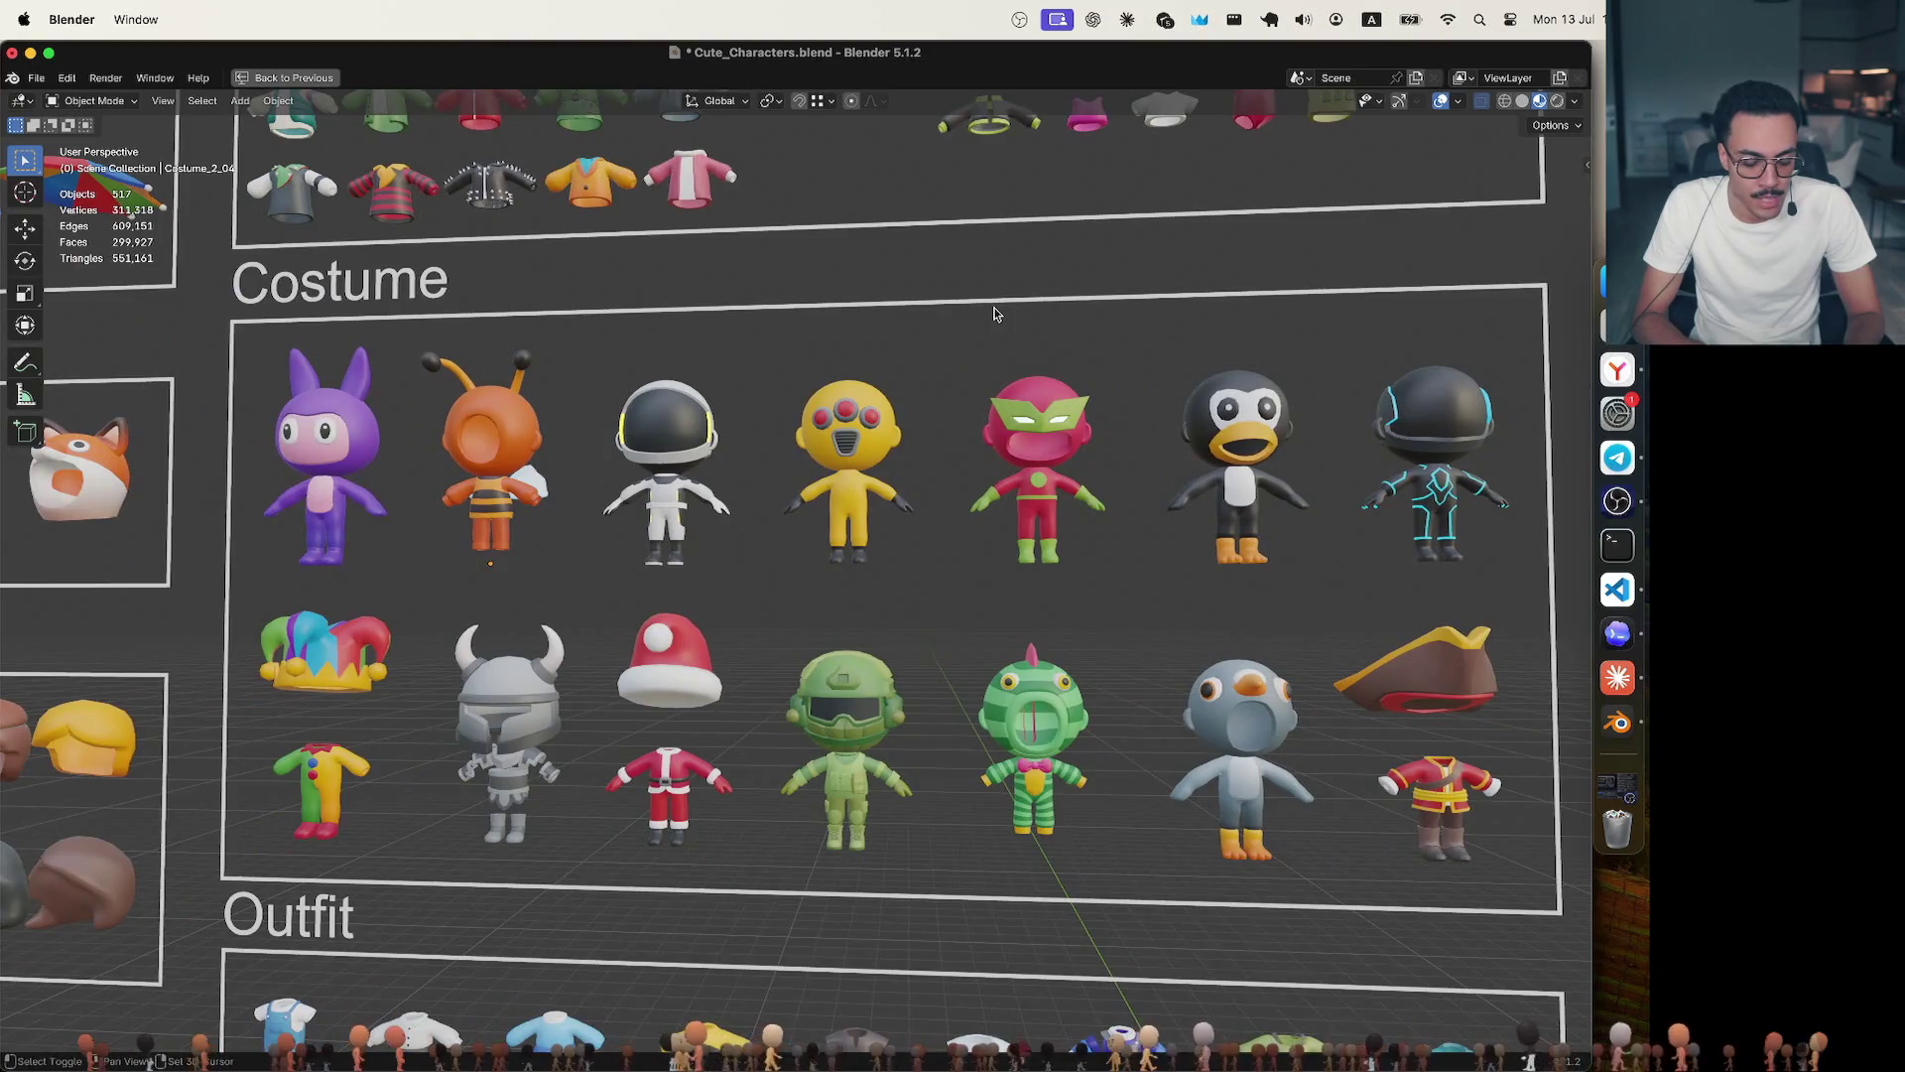
scroll(943, 434, "down", 2)
scroll(945, 433, "up", 2)
scroll(941, 439, "up", 1)
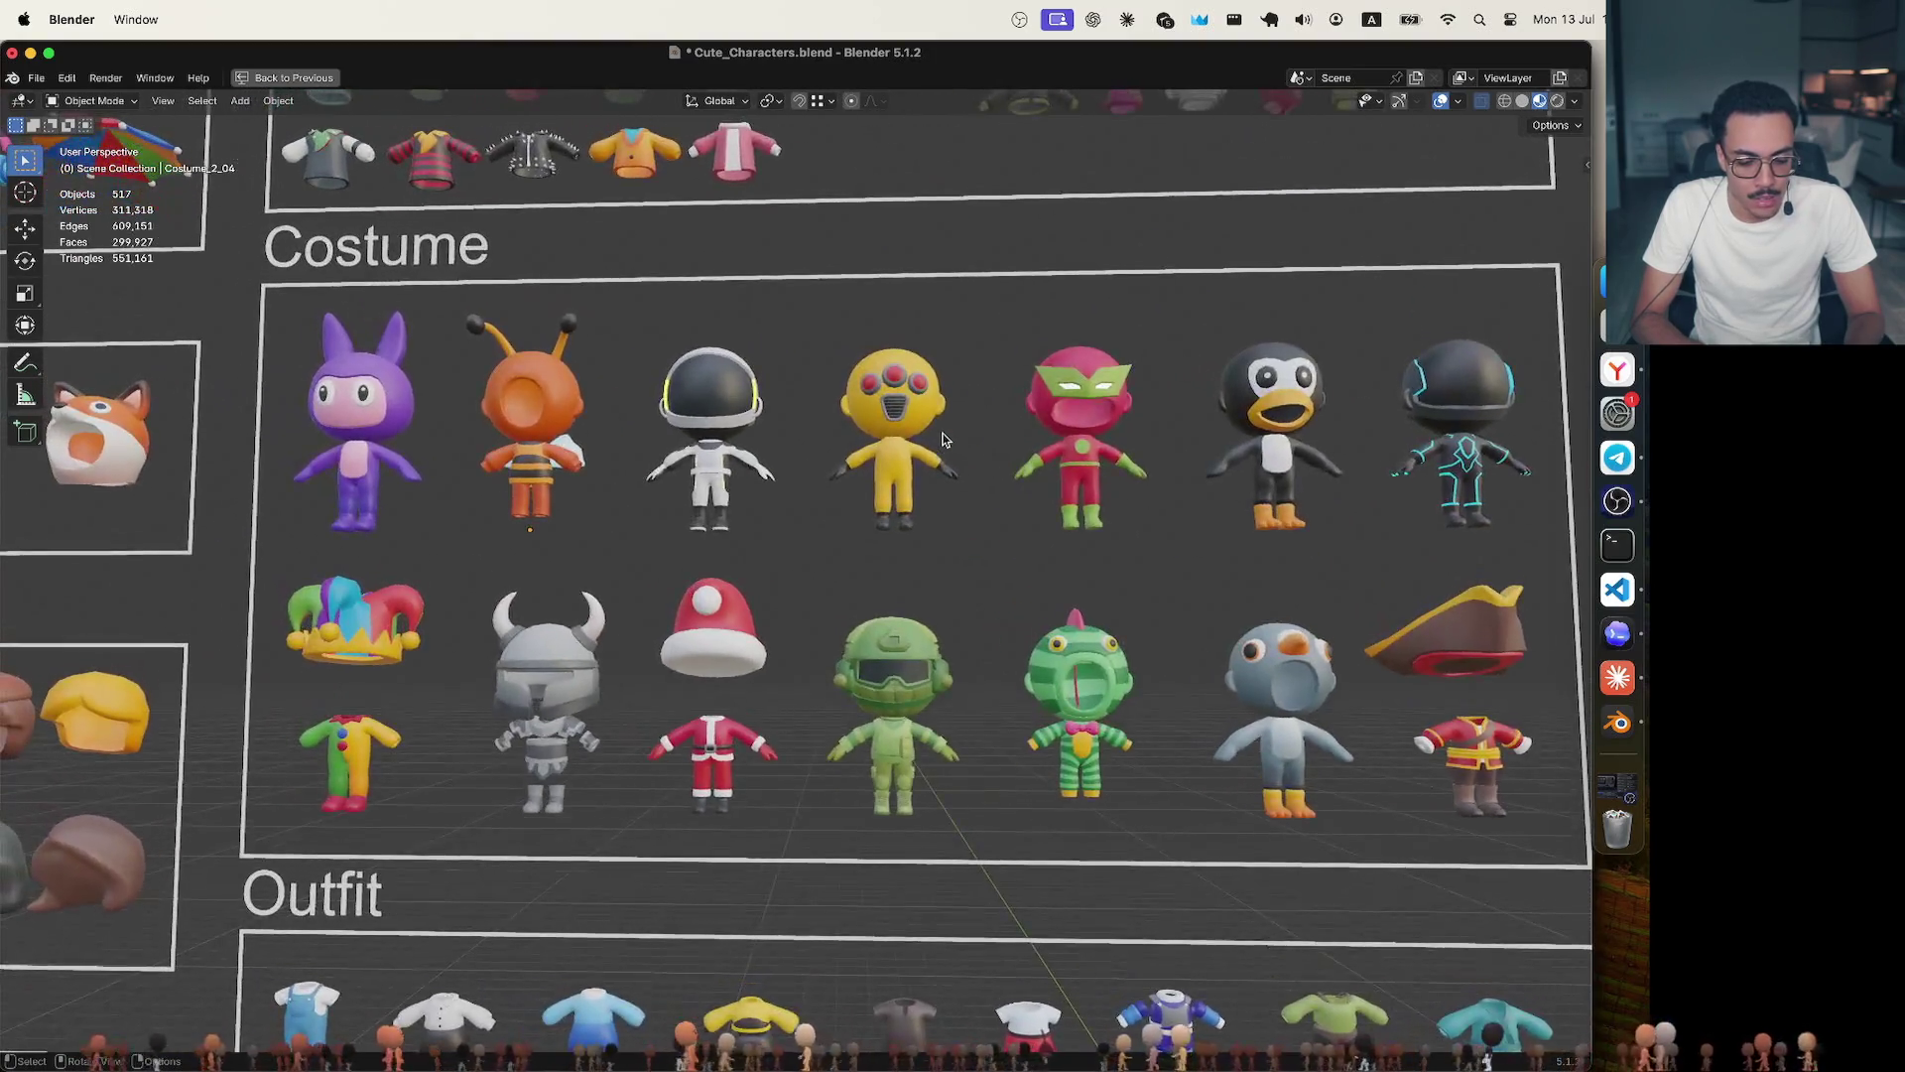
left_click_drag(443, 305, 627, 551)
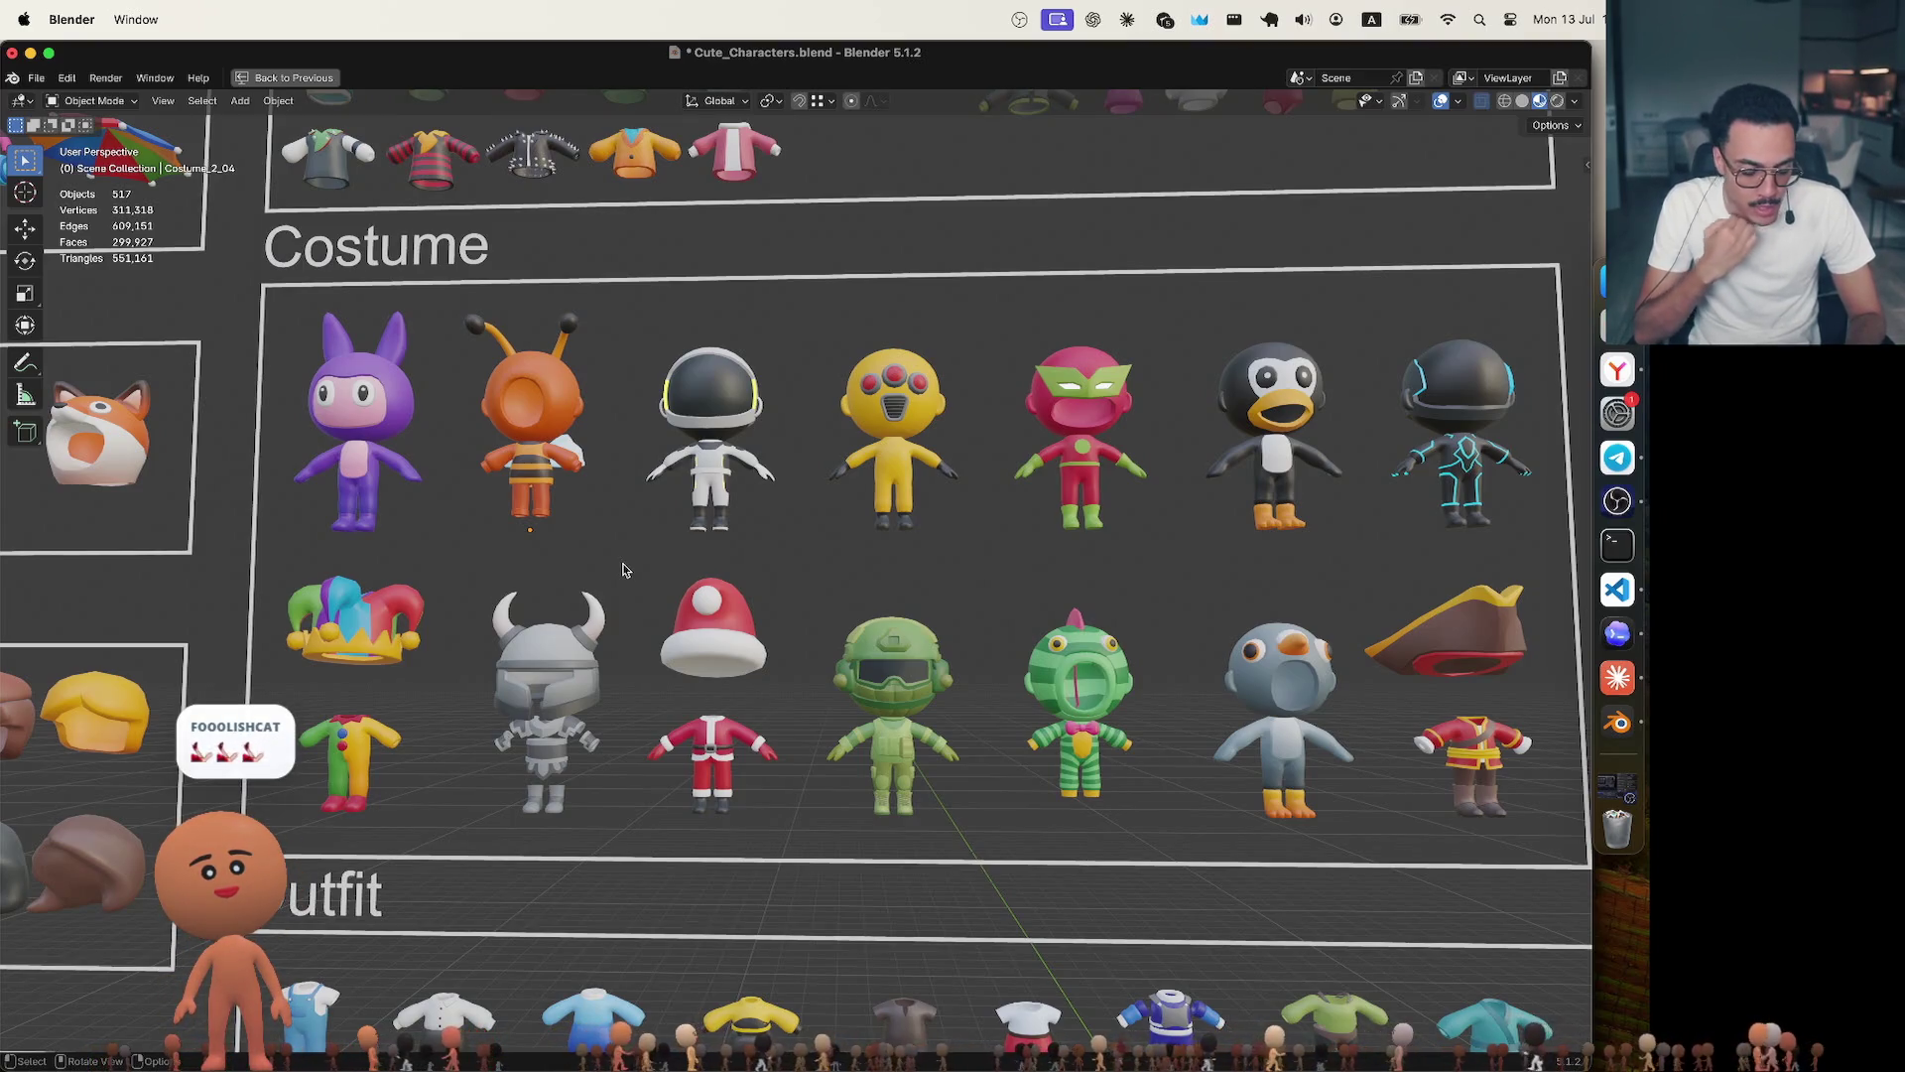
middle_click_drag(624, 570, 623, 571)
scroll(623, 570, "up", 2)
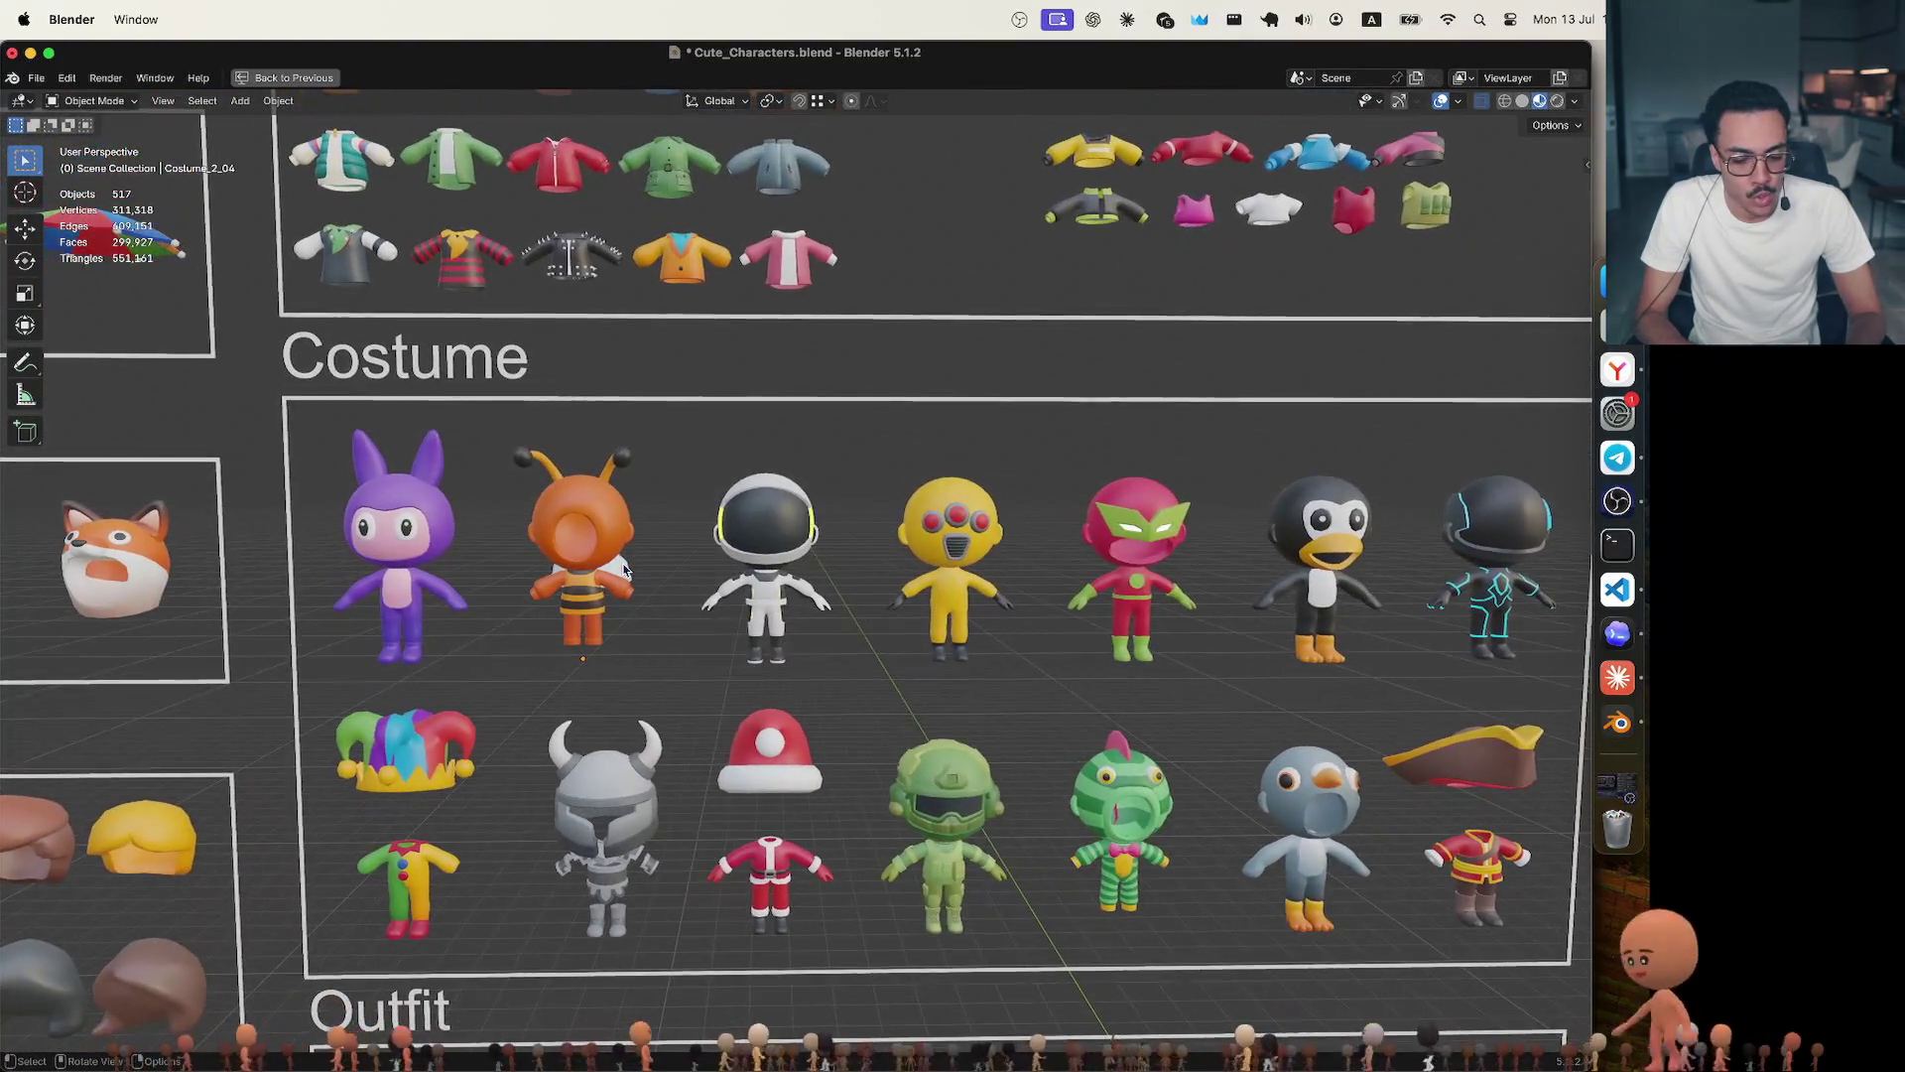
scroll(624, 571, "up", 2)
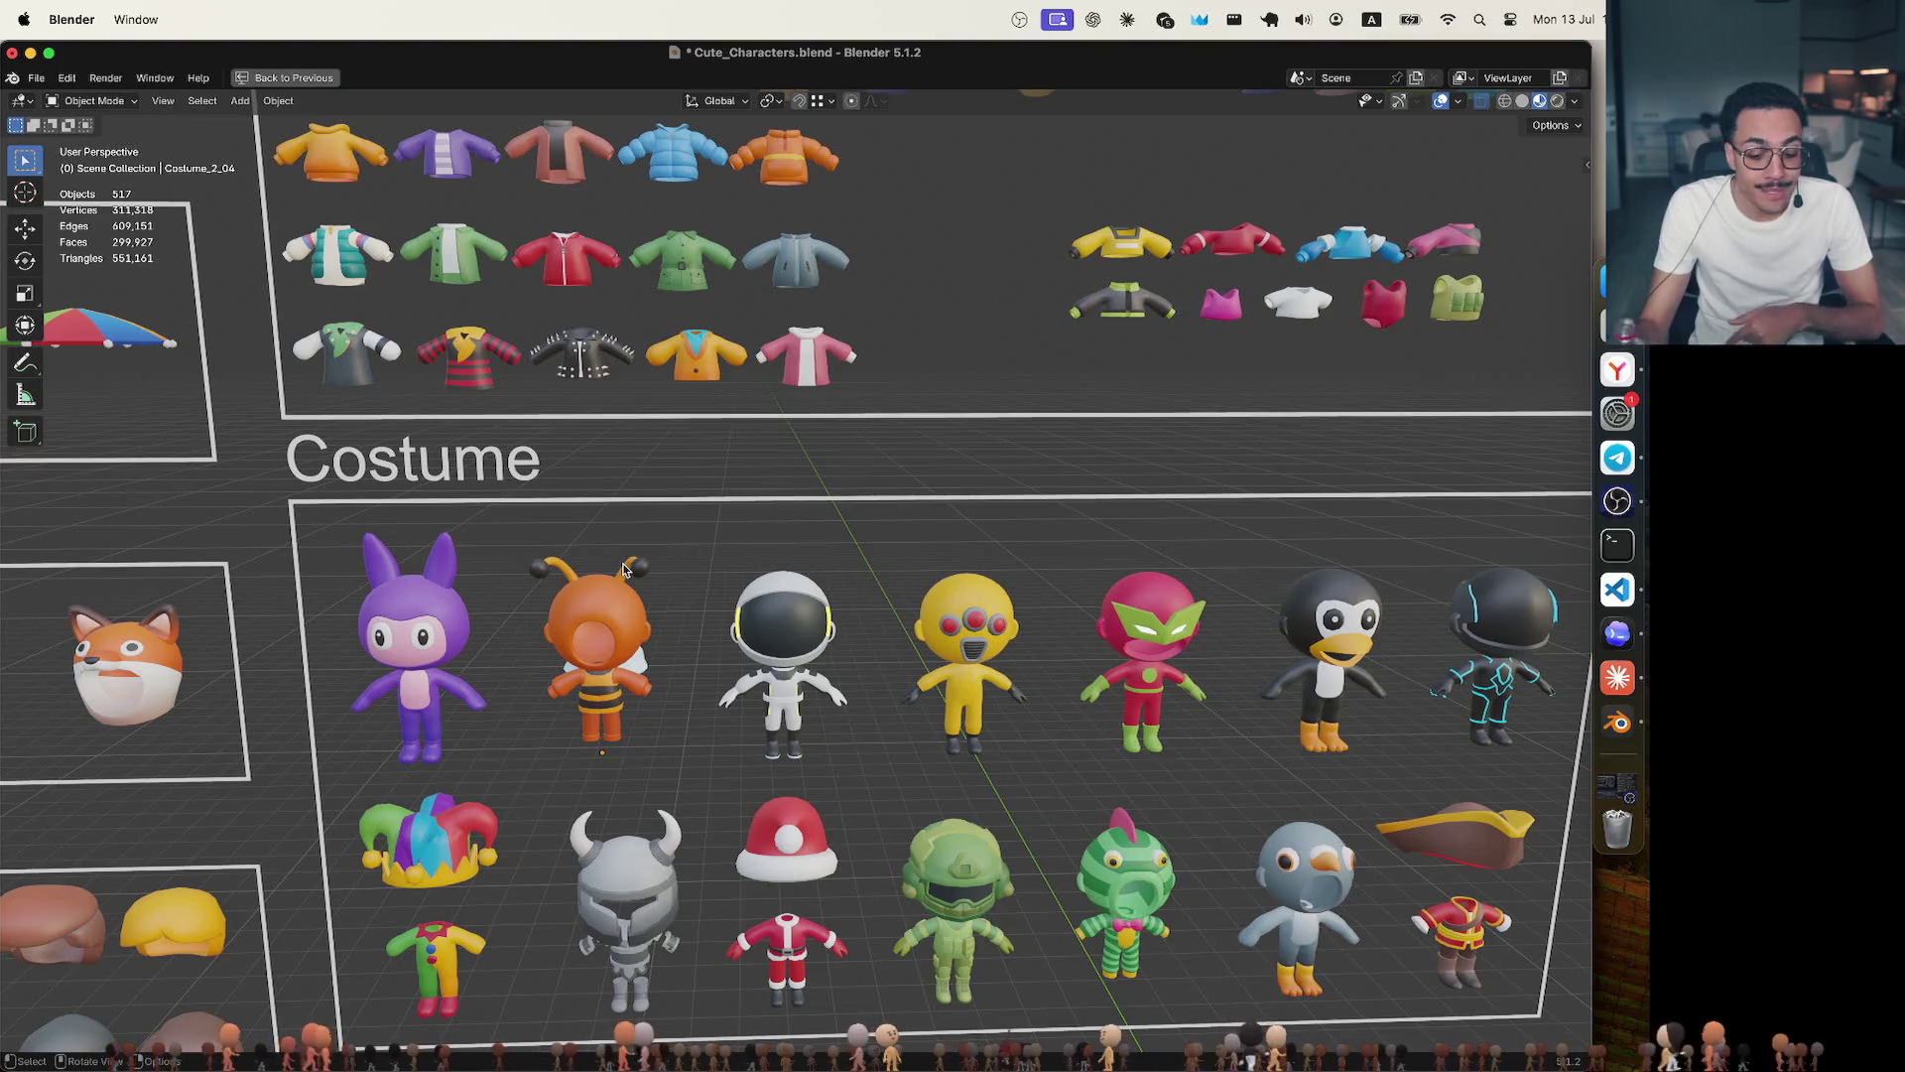
In 3DALERTS admin, visit Заявки стримеров then Инвайт-коды стримеров, then return to Blender.
left_click(1617, 369)
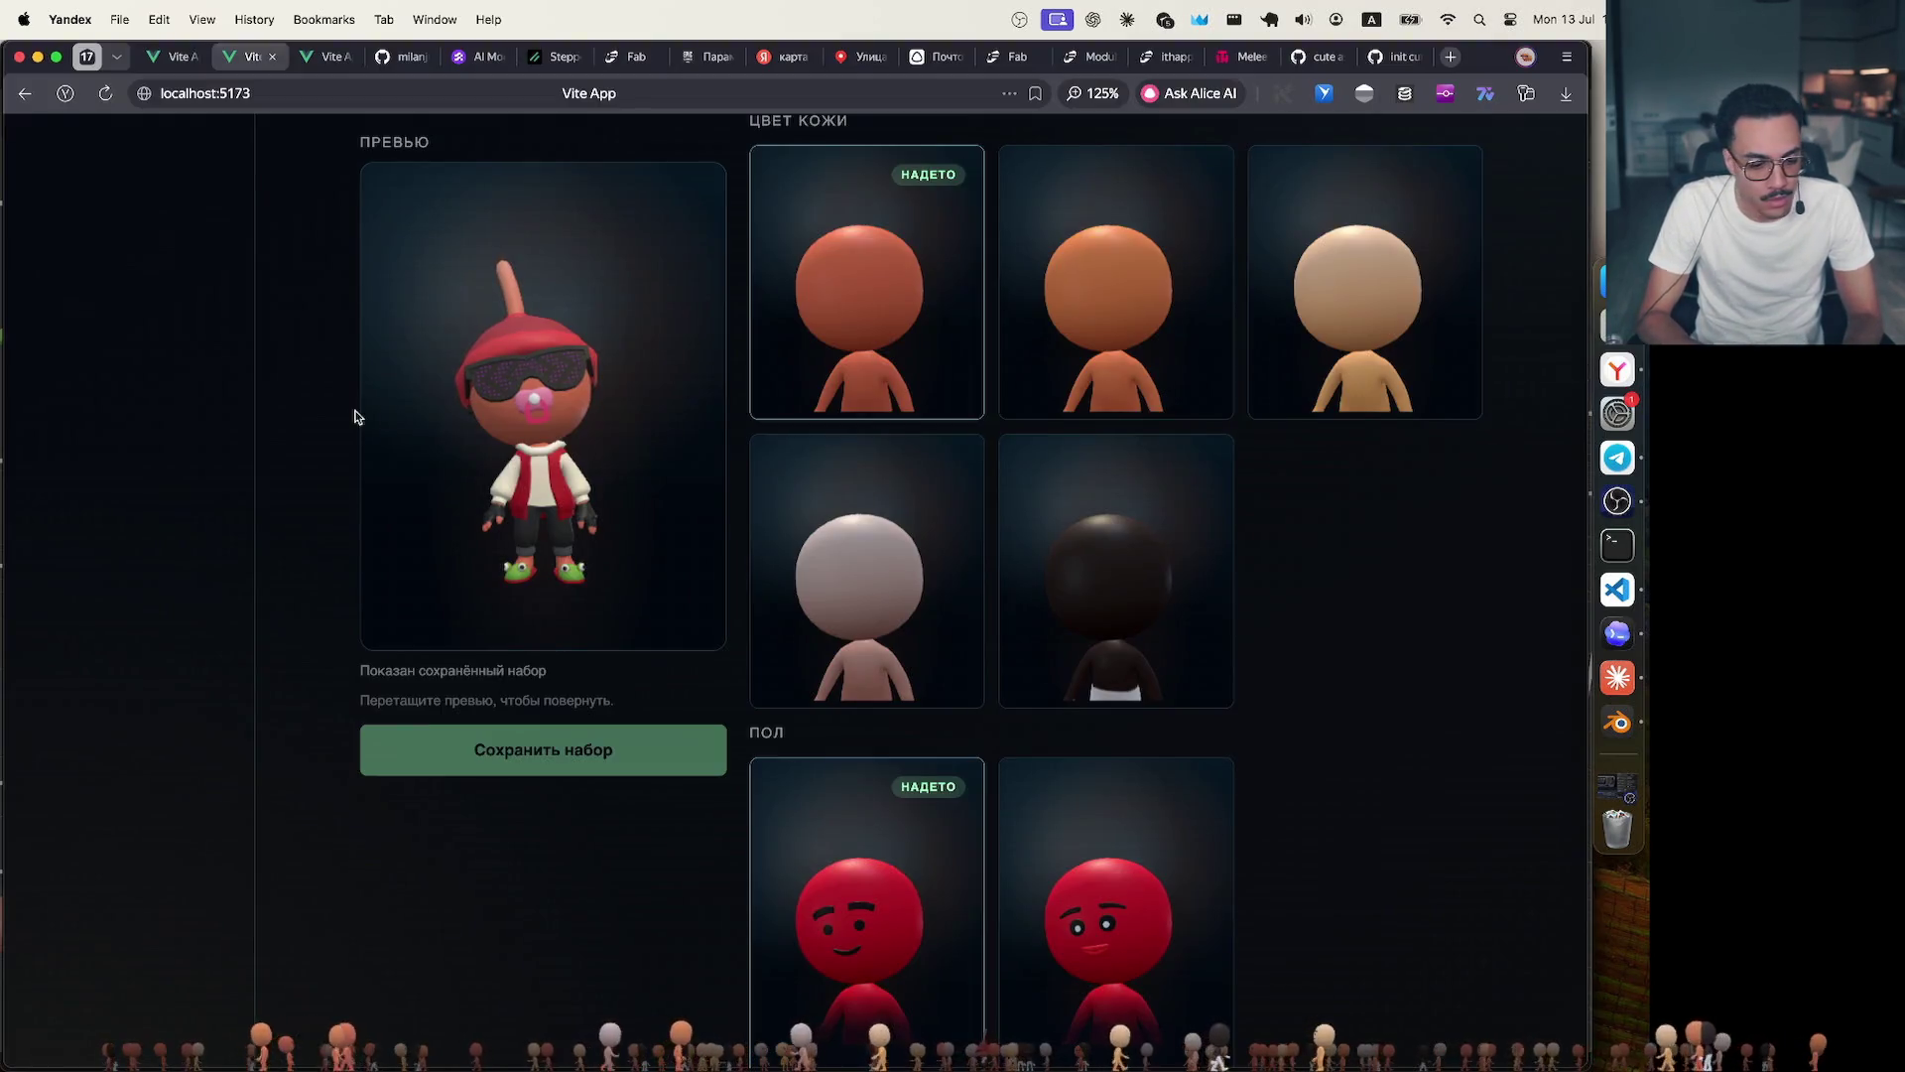
left_click(381, 153)
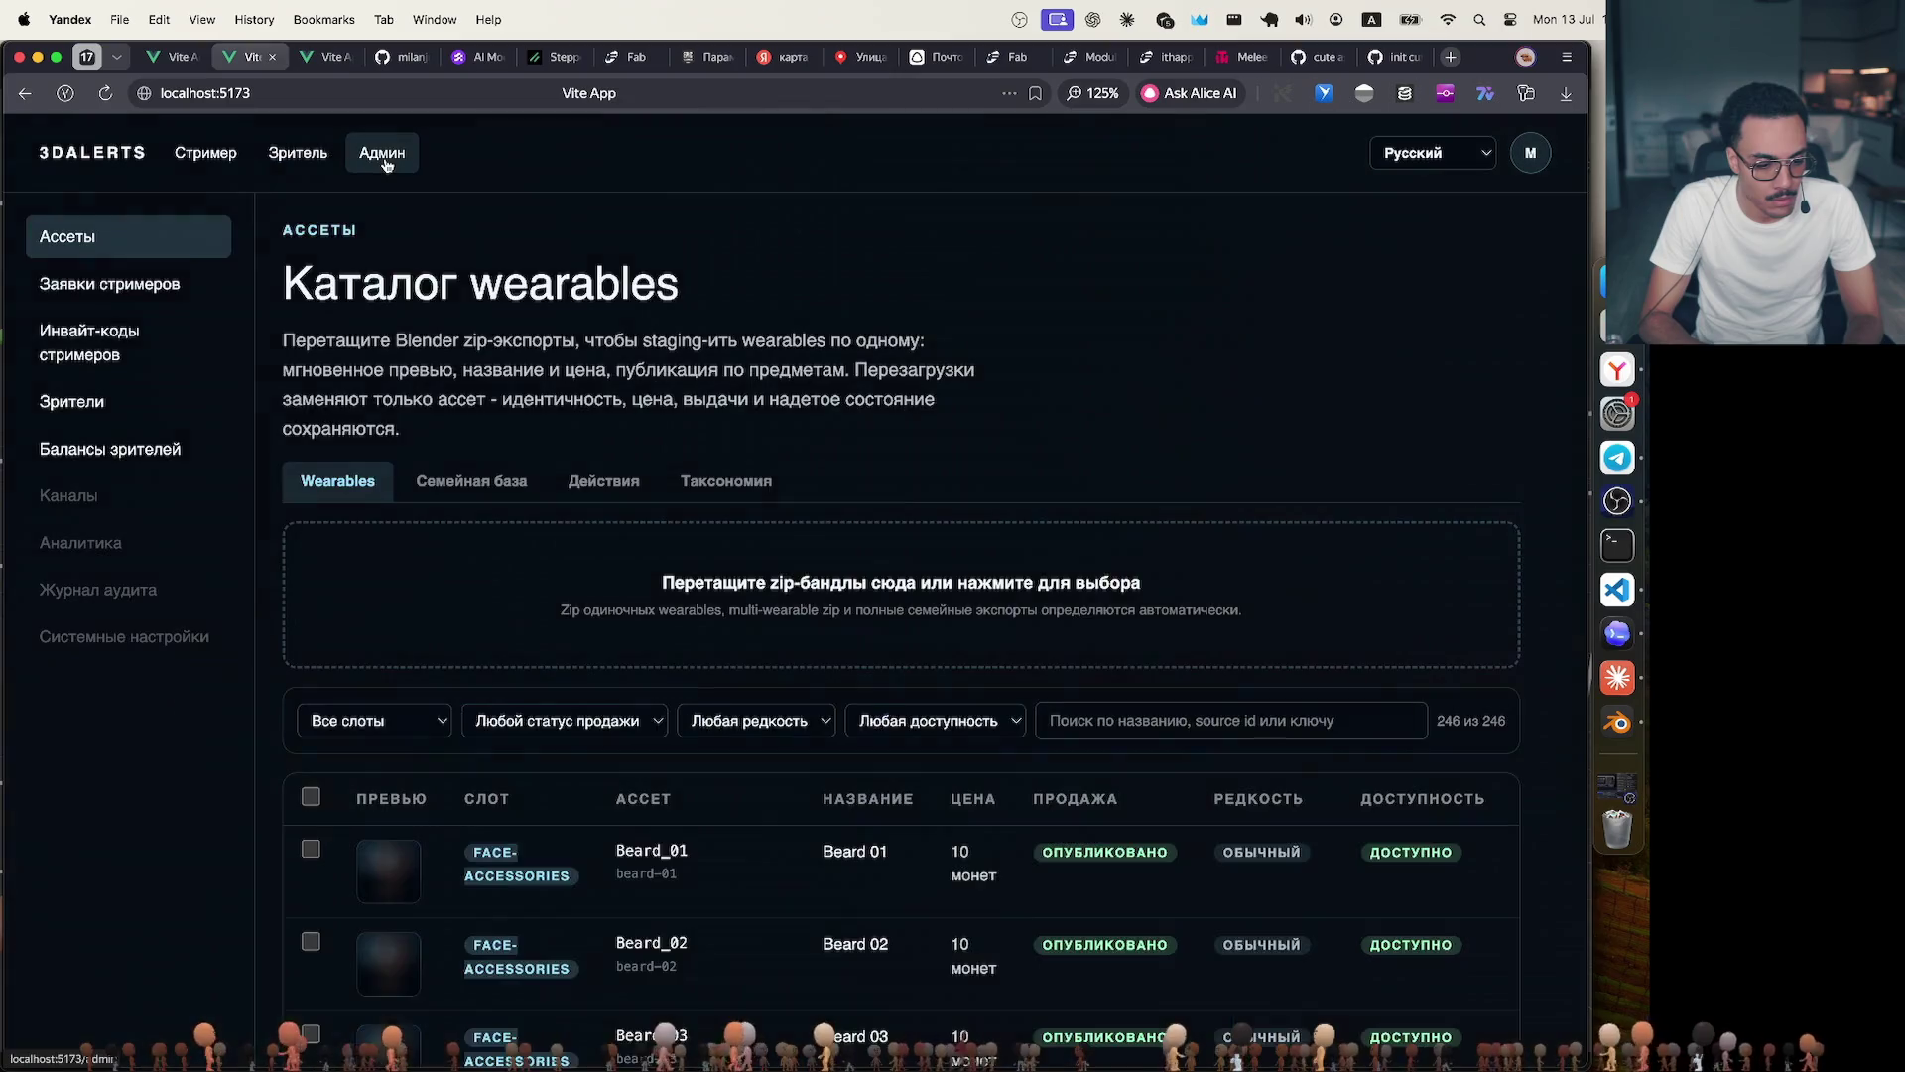
left_click(160, 287)
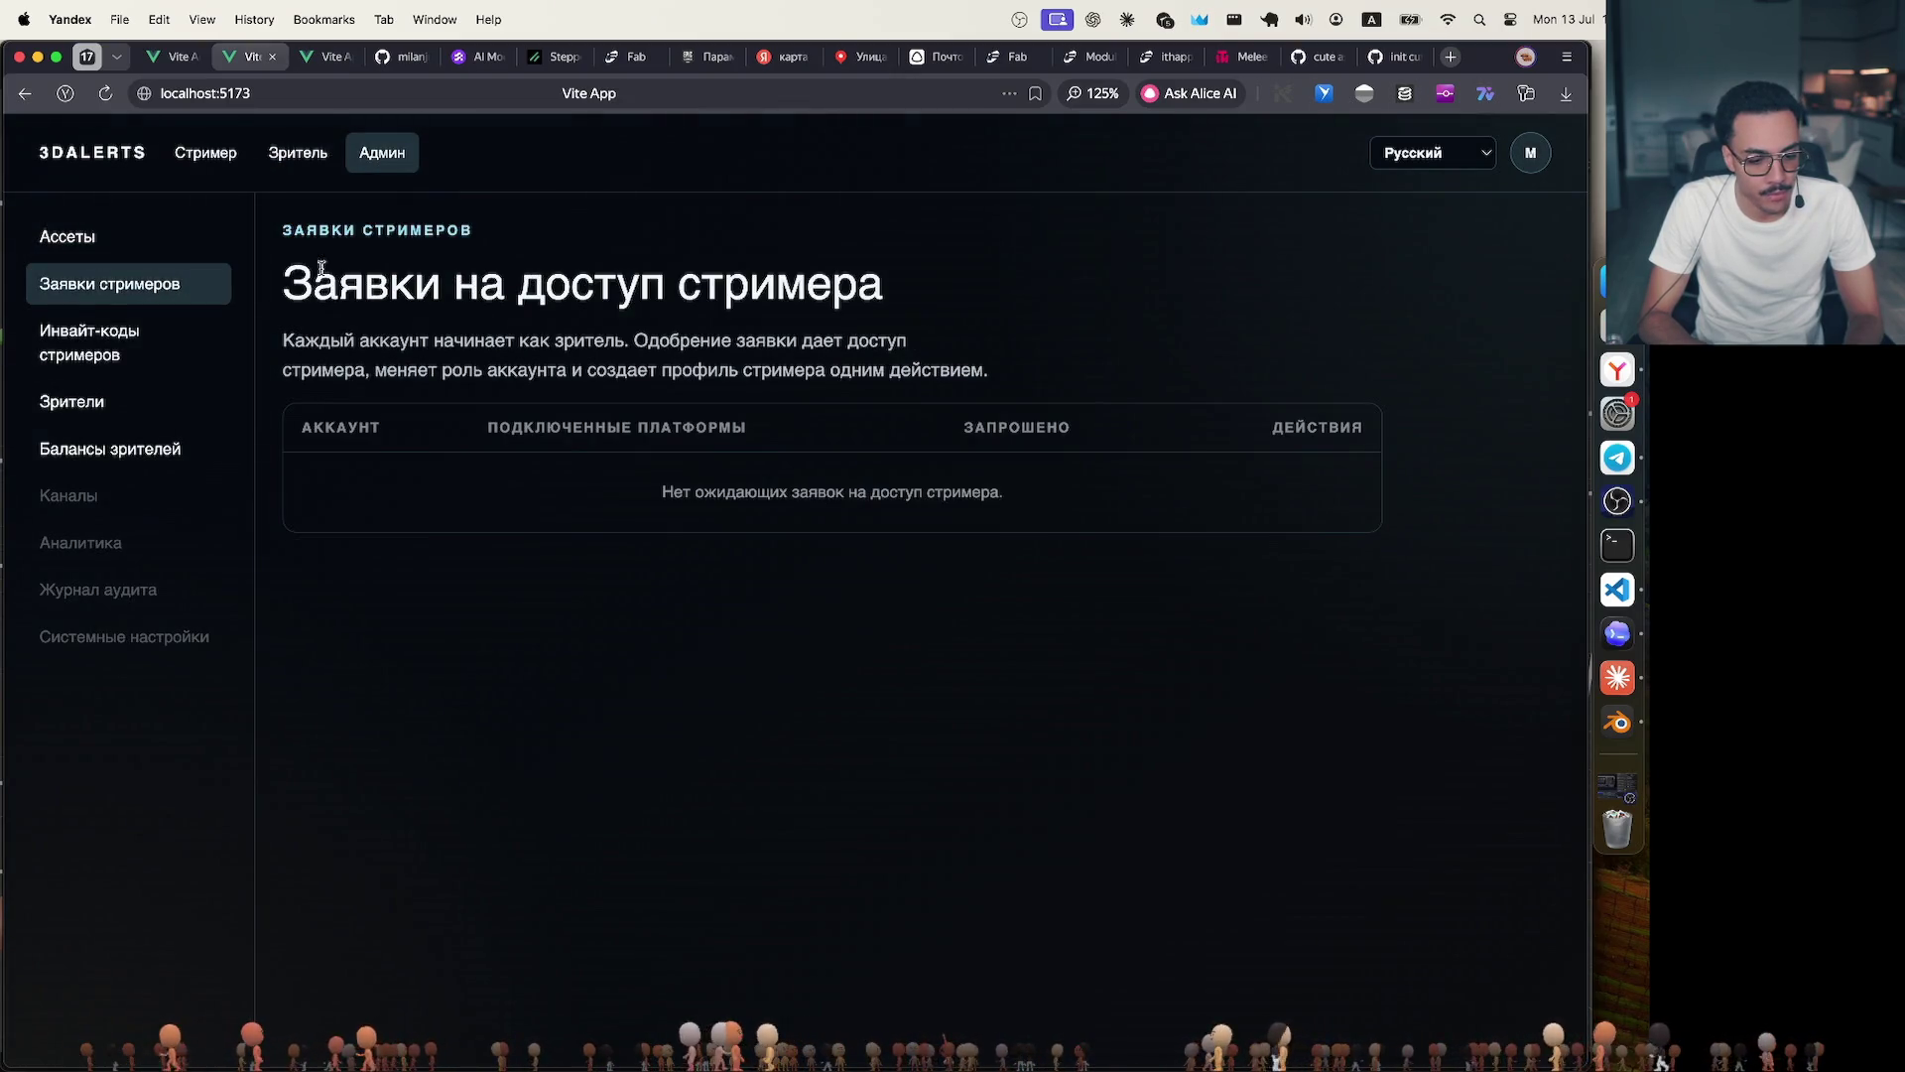
left_click_drag(317, 274, 1025, 291)
left_click(179, 355)
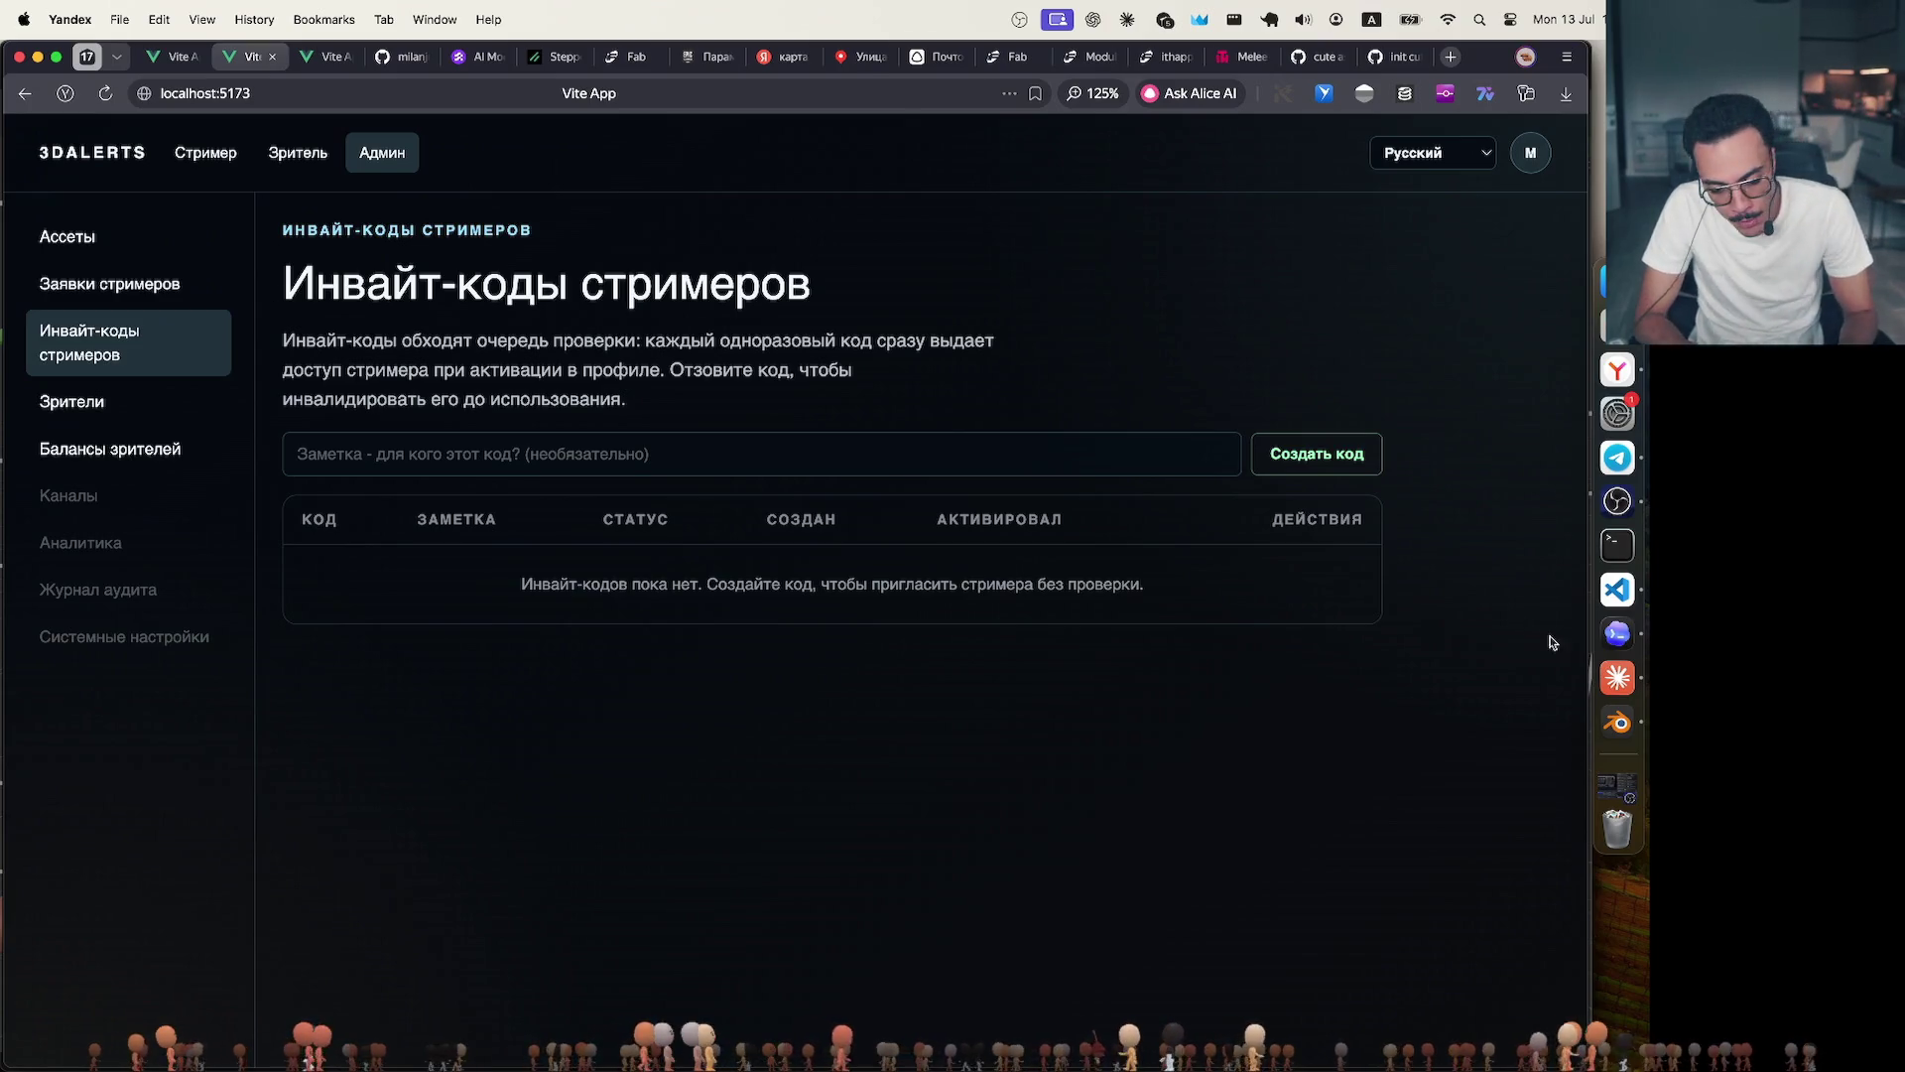
left_click(1619, 721)
scroll(931, 592, "up", 5)
scroll(930, 592, "down", 5)
scroll(931, 596, "down", 3)
scroll(930, 597, "up", 2)
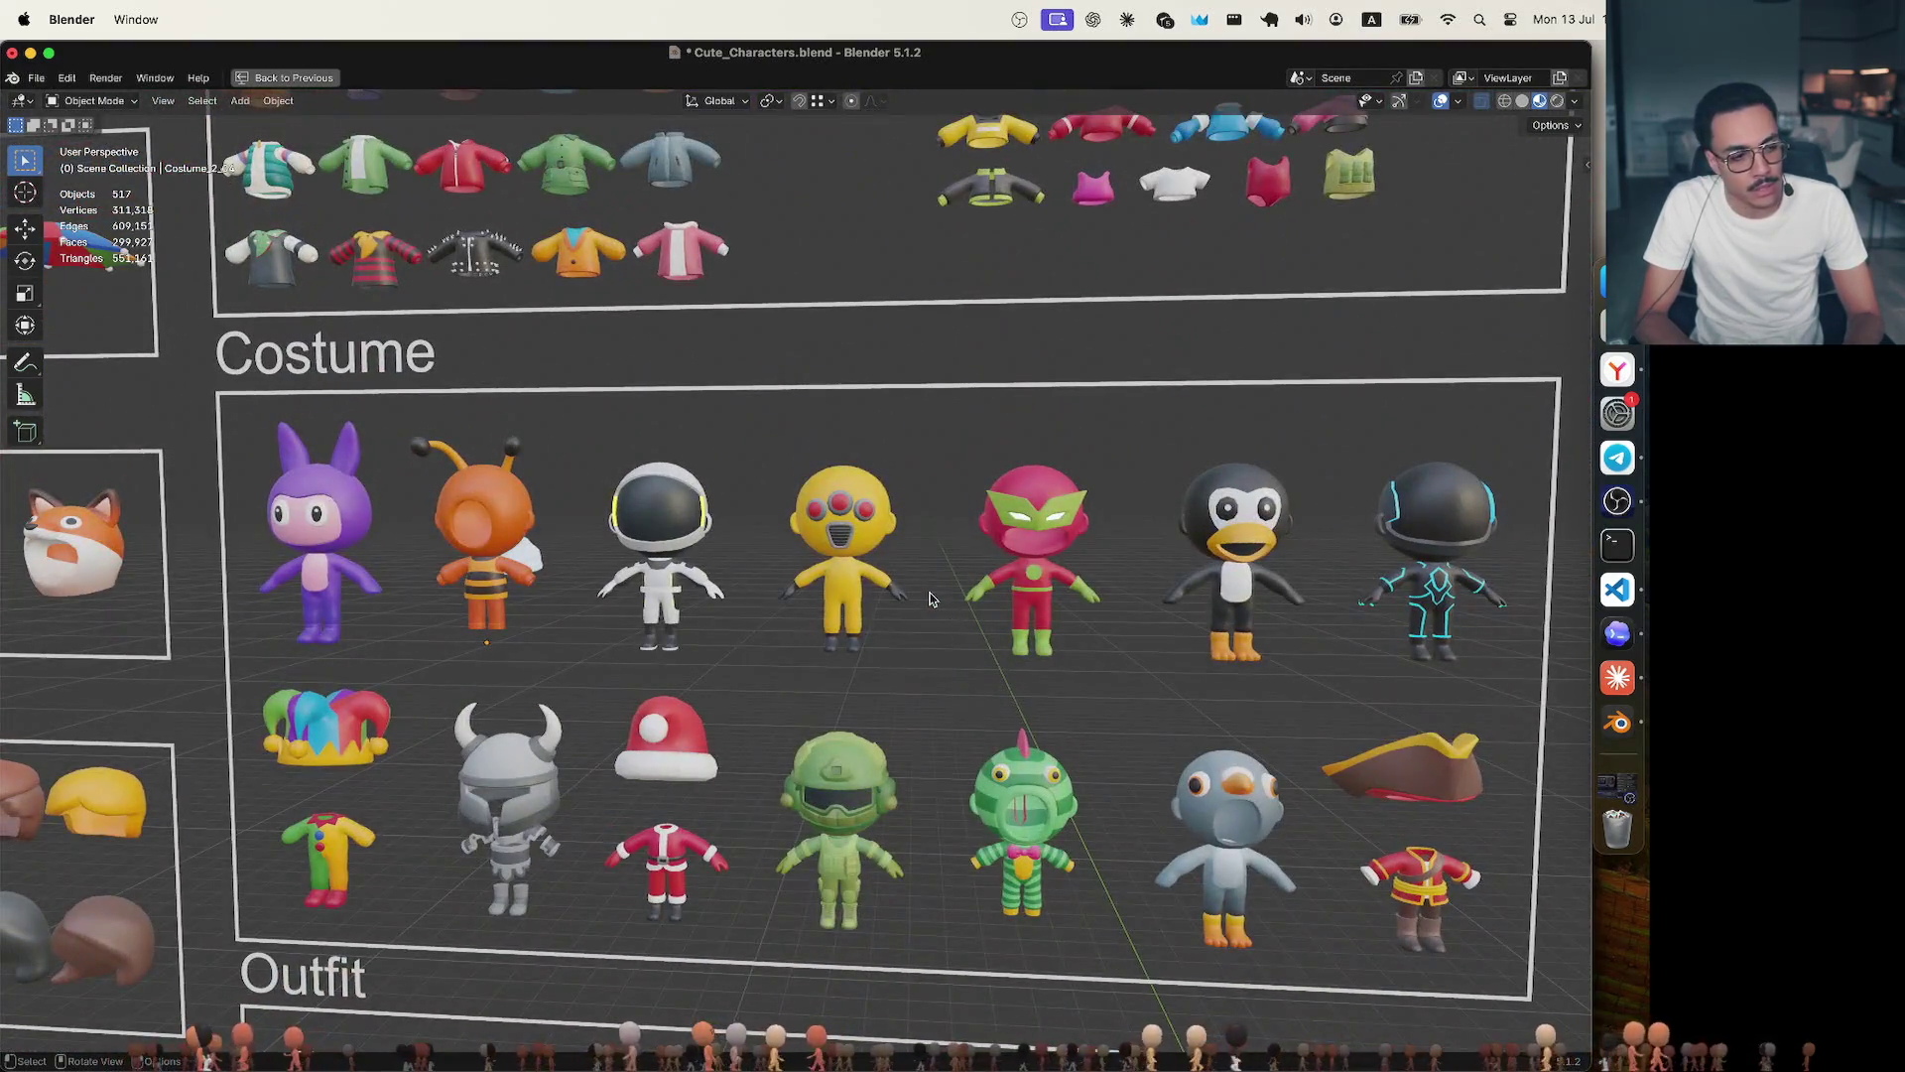
scroll(931, 600, "down", 2)
scroll(931, 598, "up", 2)
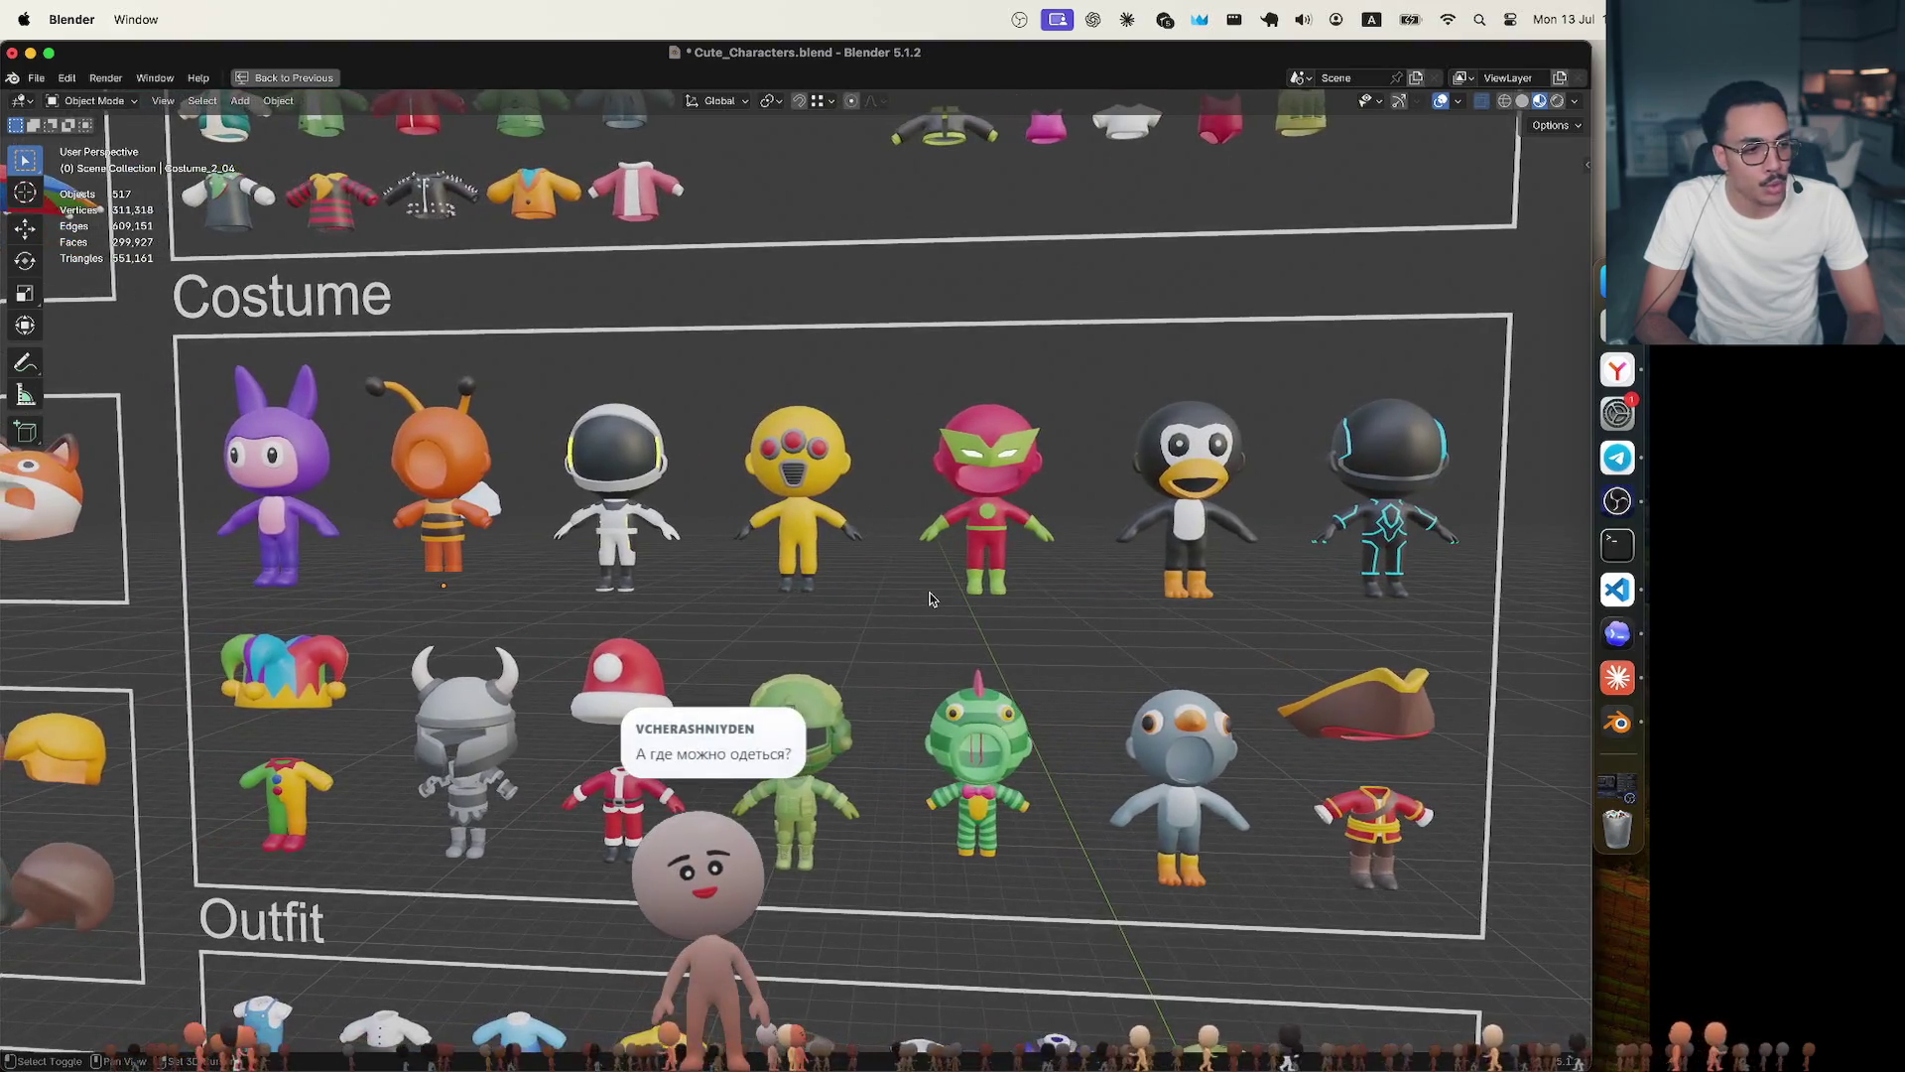
scroll(931, 600, "down", 1)
scroll(930, 599, "up", 2)
scroll(931, 600, "right", 2)
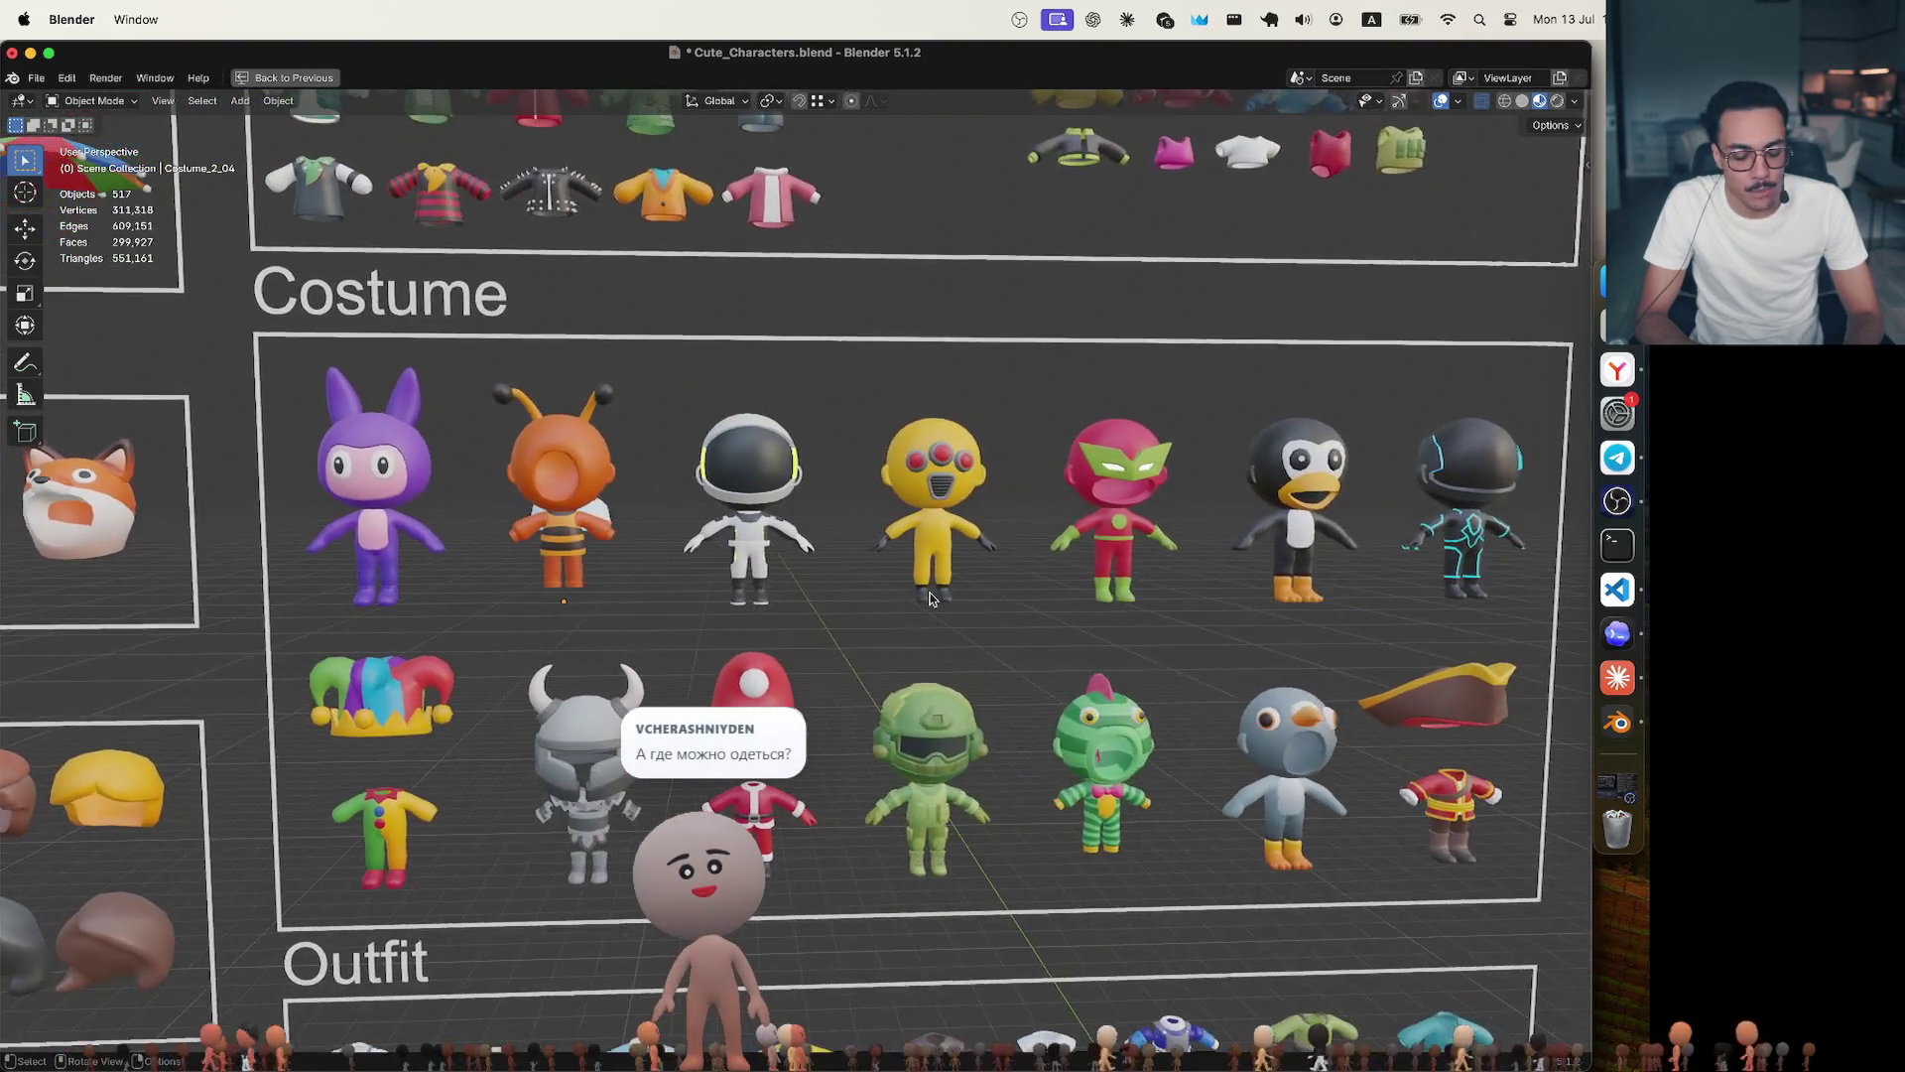
scroll(931, 597, "up", 2)
scroll(931, 597, "right", 2)
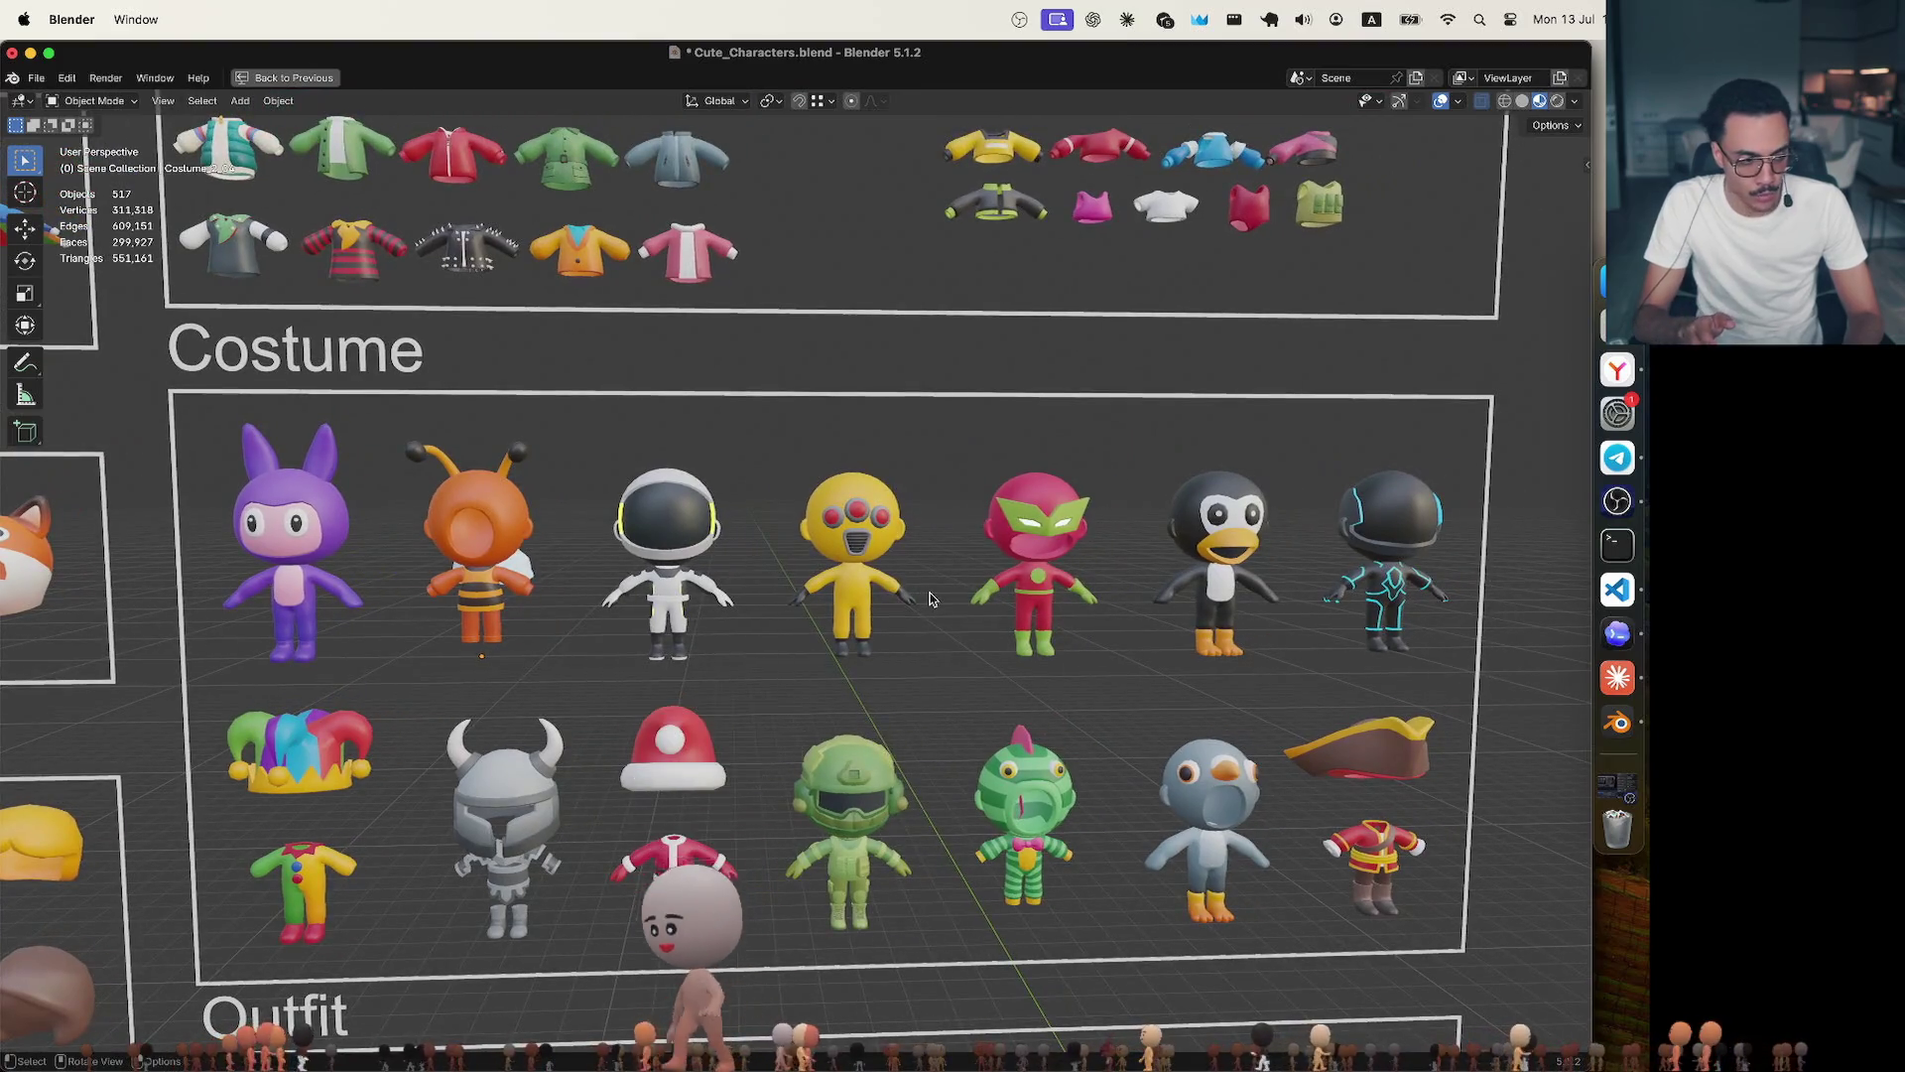
scroll(936, 480, "up", 3)
scroll(935, 479, "left", 2)
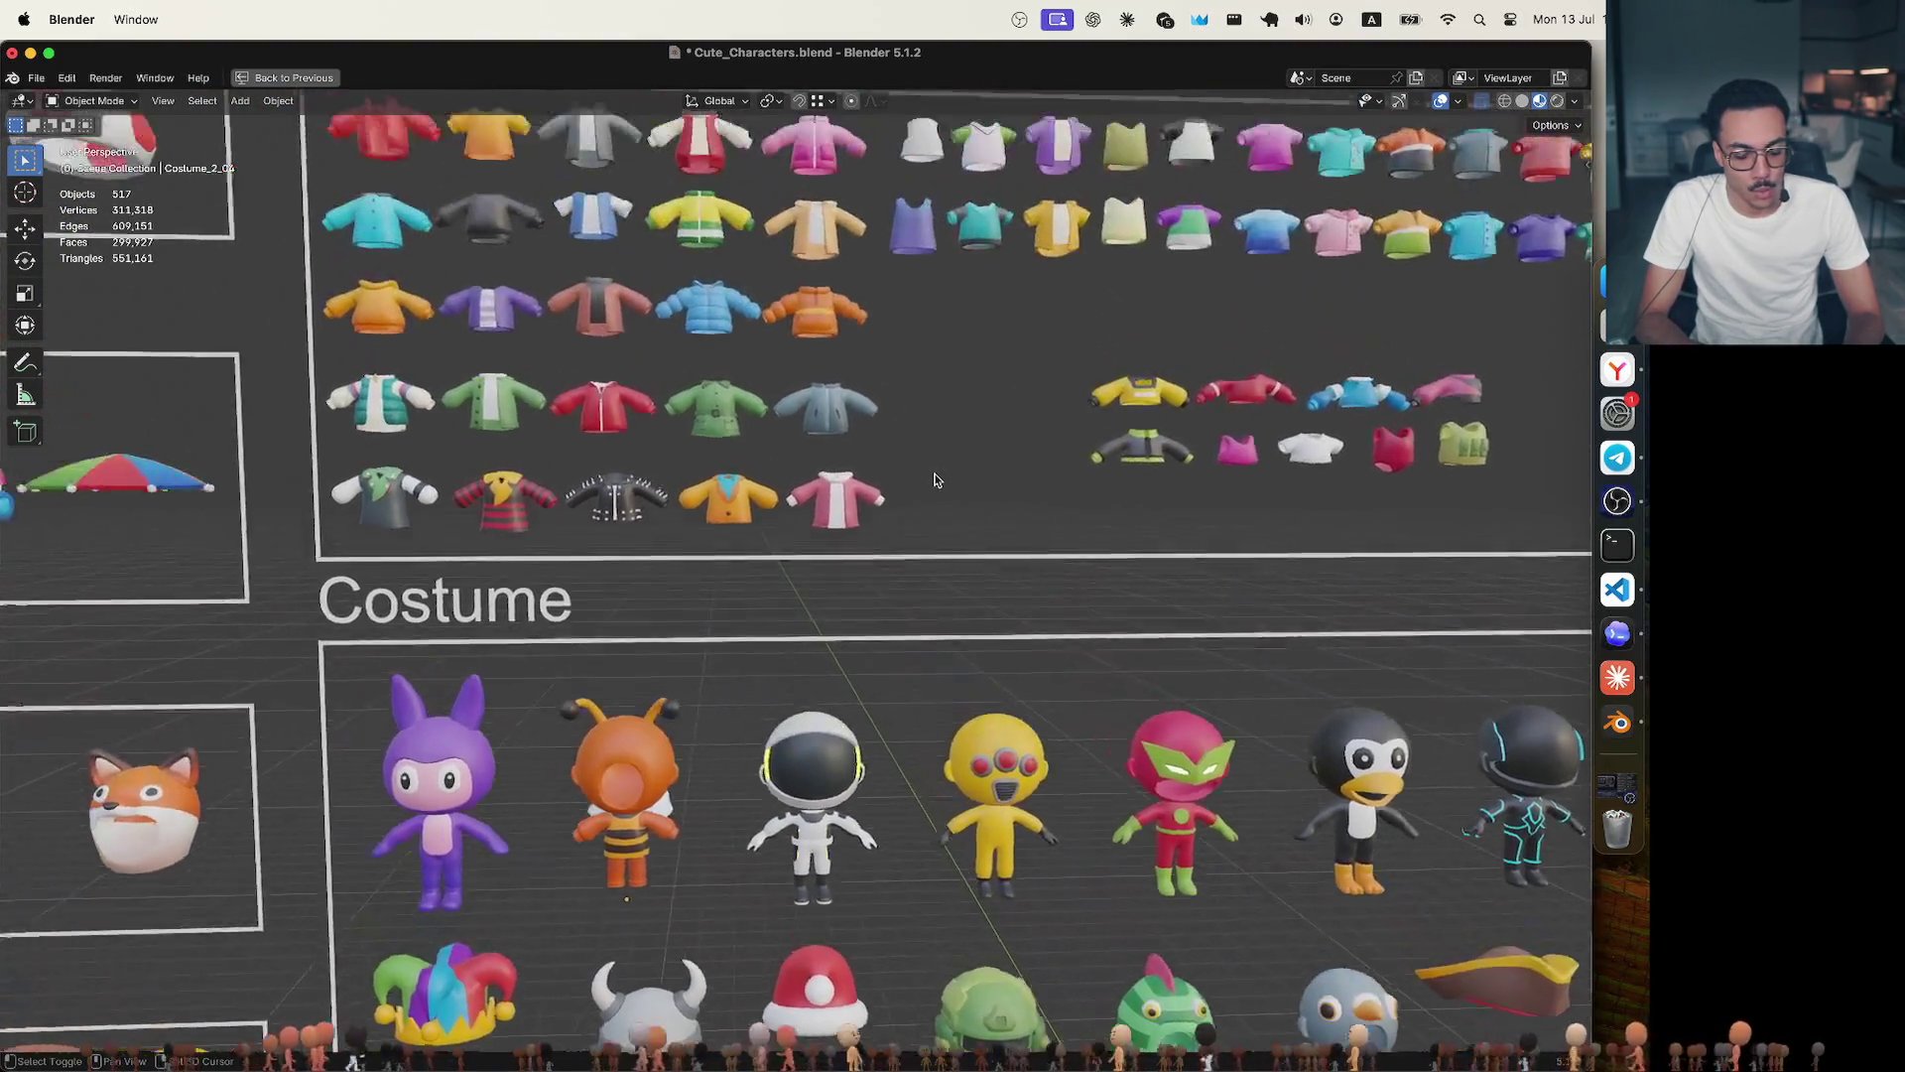
scroll(935, 480, "up", 3)
scroll(935, 479, "left", 1)
scroll(935, 480, "down", 1)
scroll(935, 479, "down", 3)
scroll(936, 480, "down", 3)
scroll(936, 479, "right", 2)
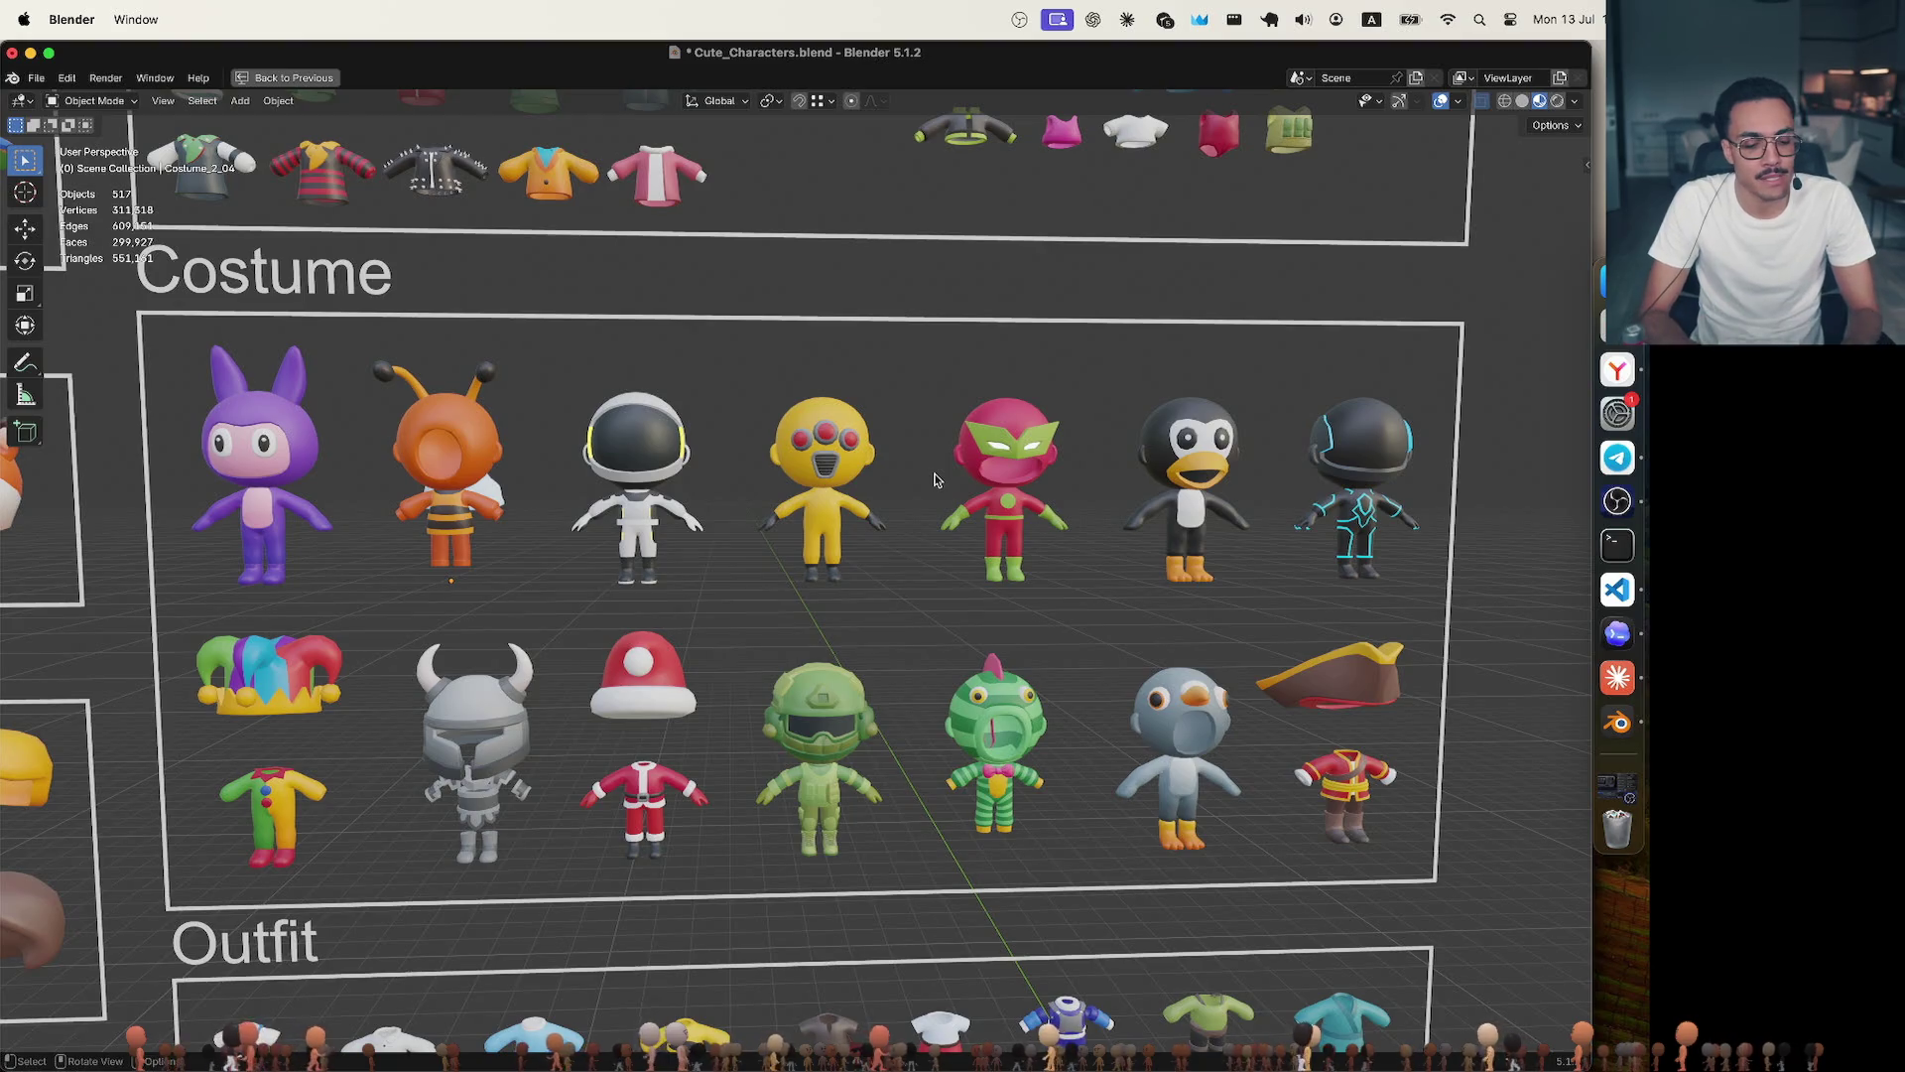
Box-select the first-row costumes: bunny, bee, astronaut and yellow alien.
left_click_drag(169, 318, 898, 614)
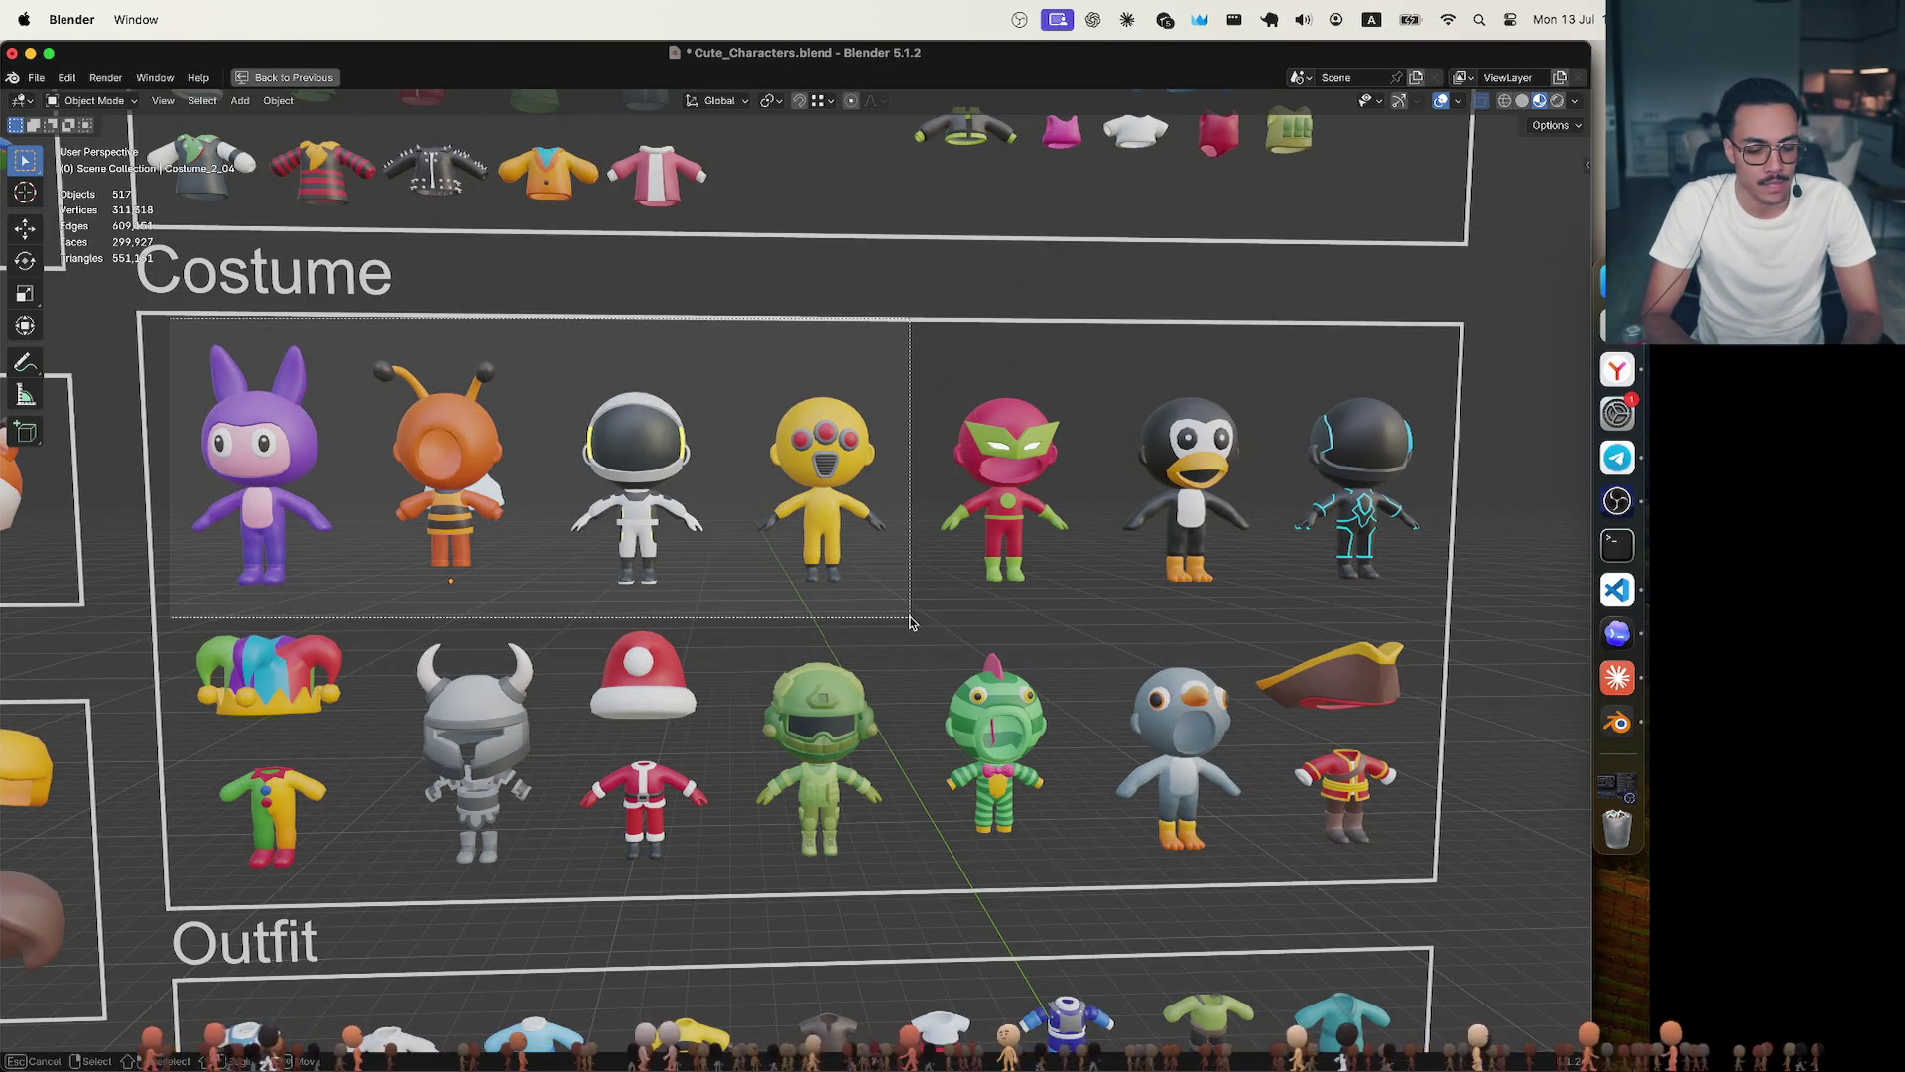
Reselect the four first-row characters, clear the selection, and recentre the Costume section.
left_click_drag(897, 613, 146, 316)
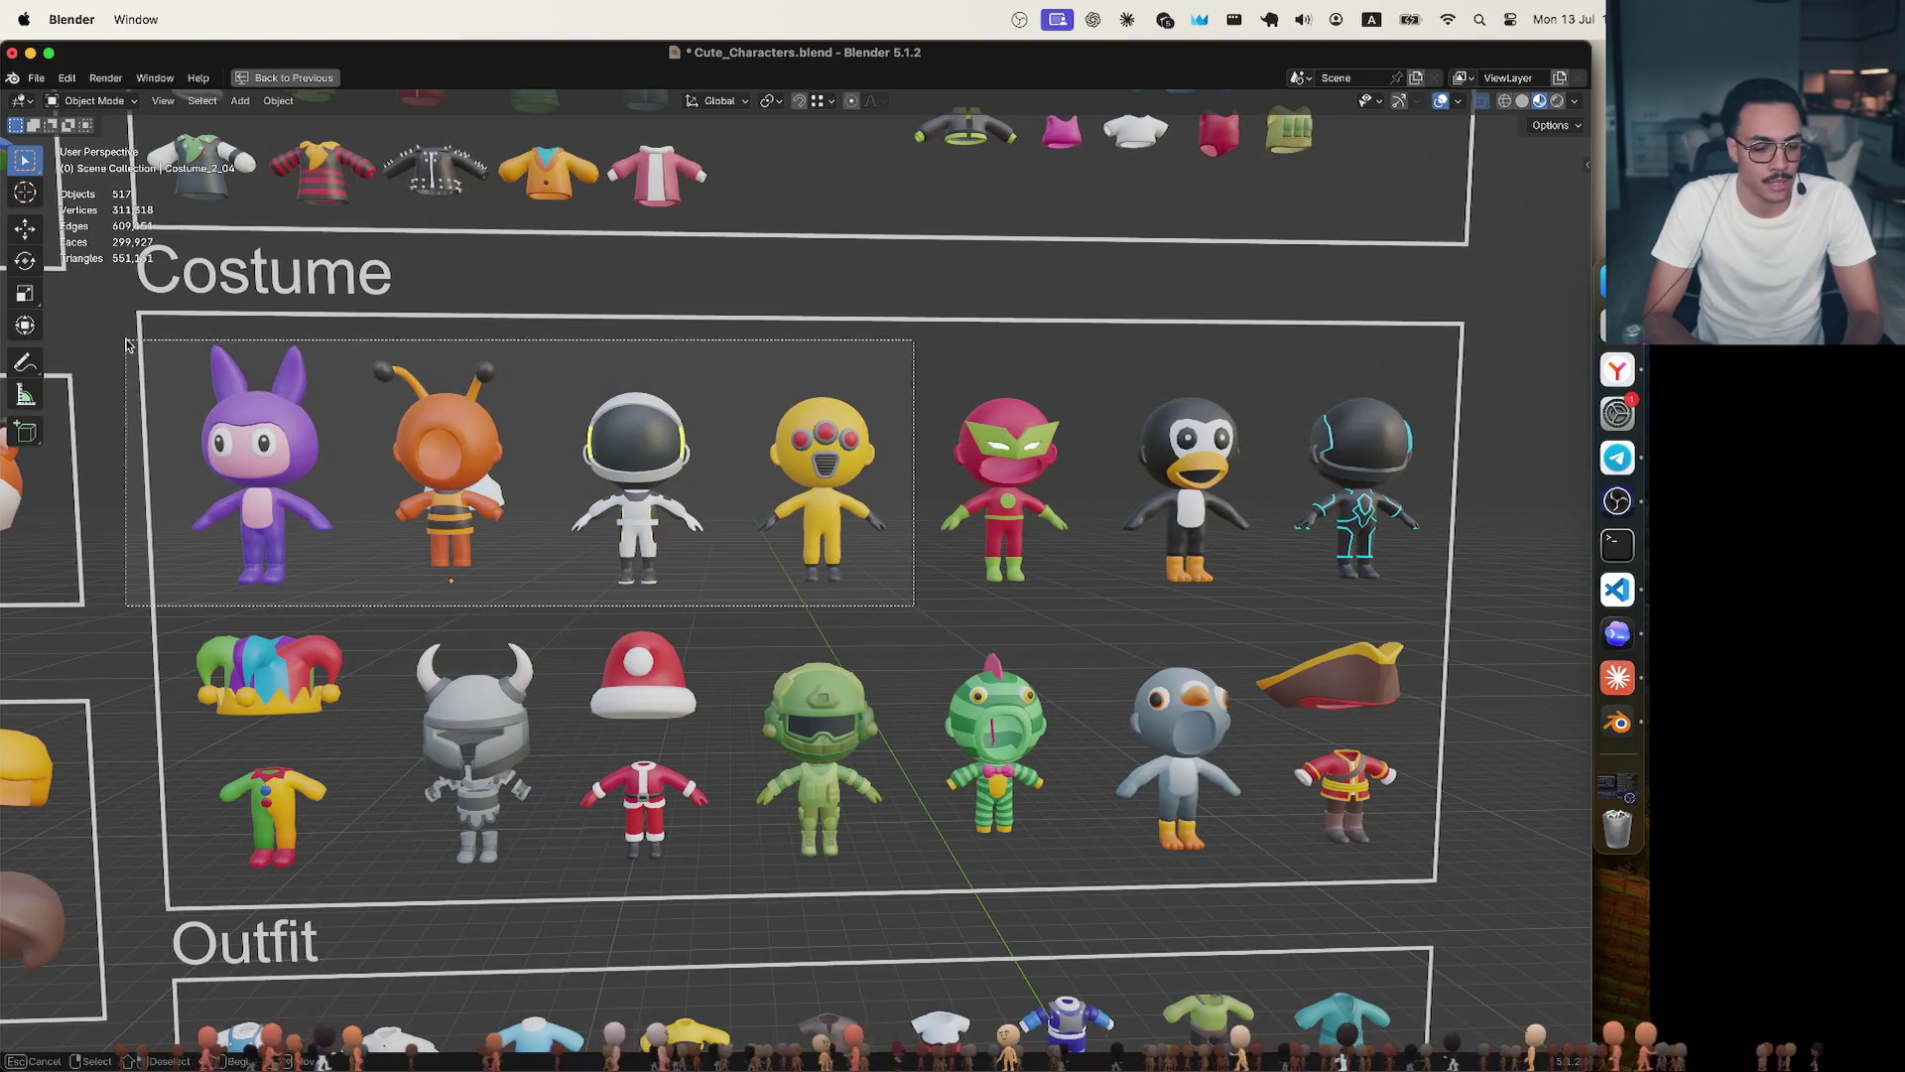
left_click(195, 311)
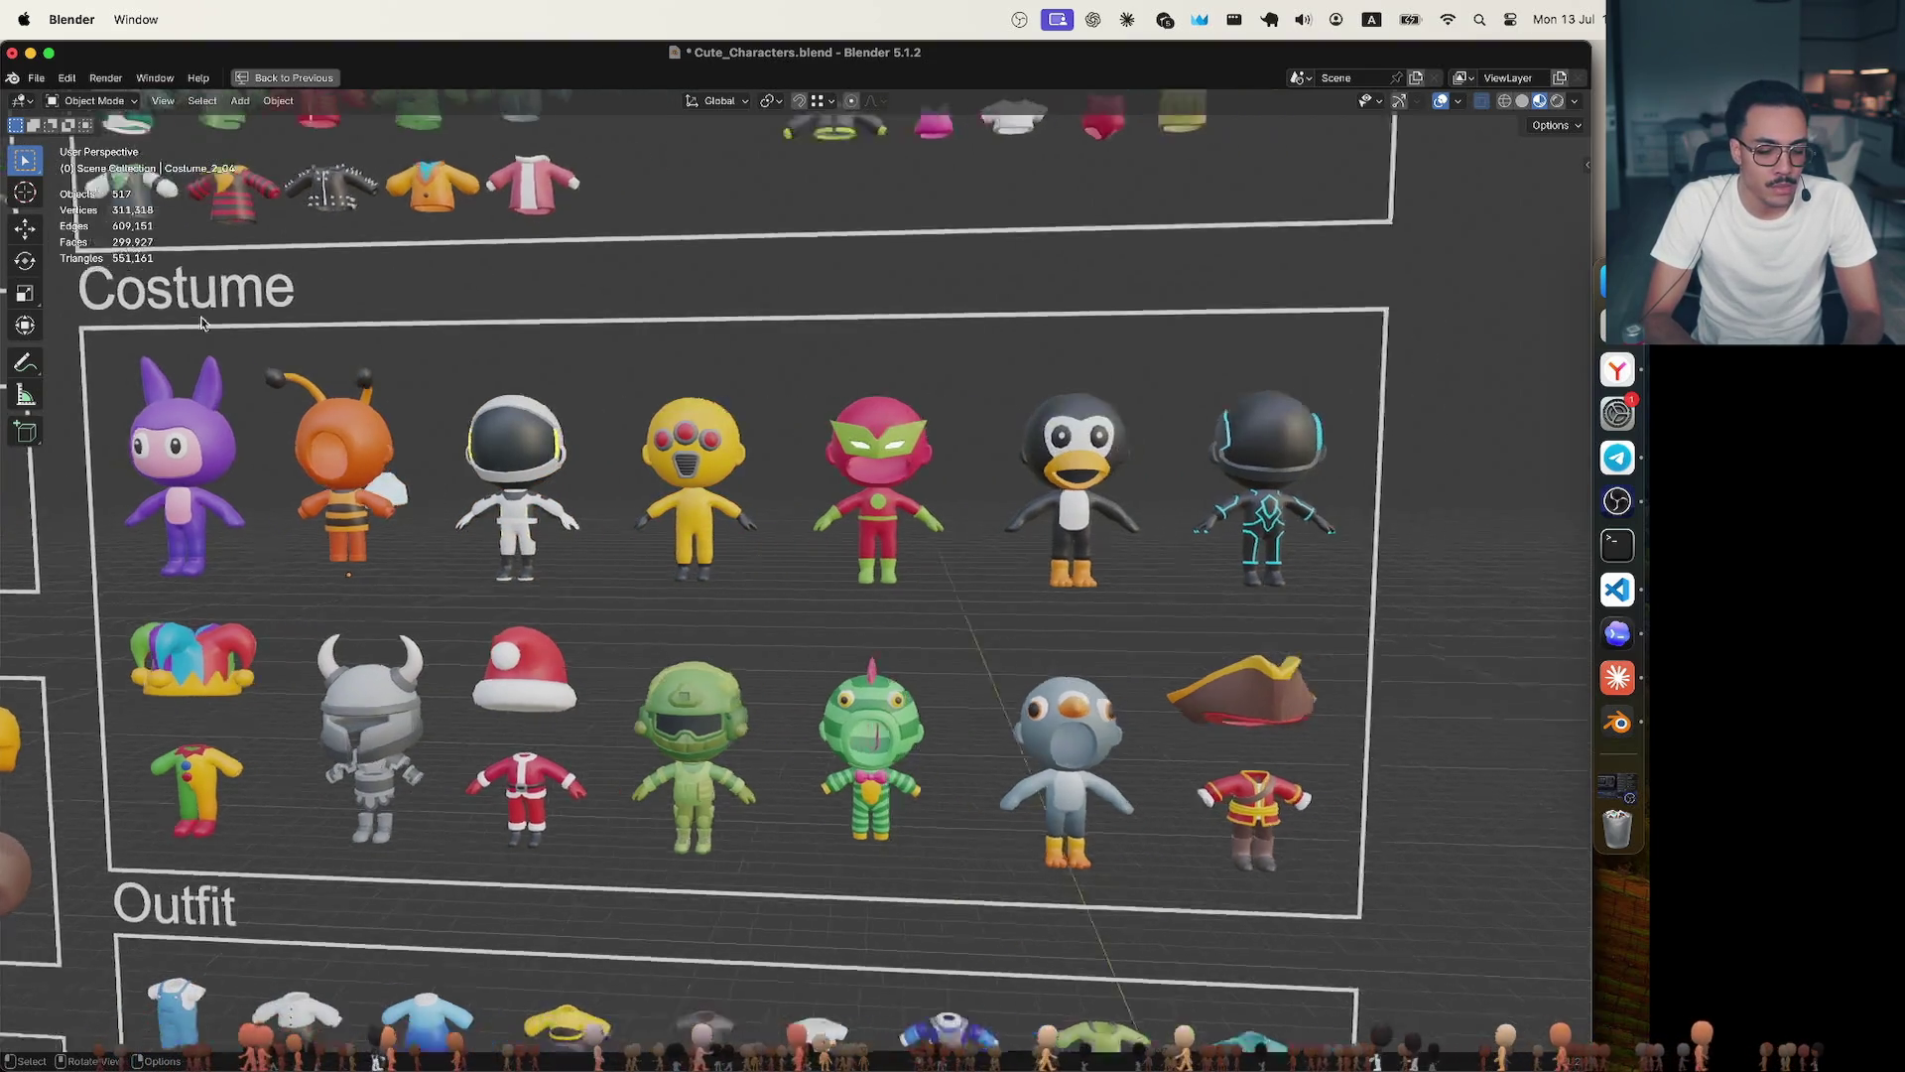
scroll(205, 322, "down", 3)
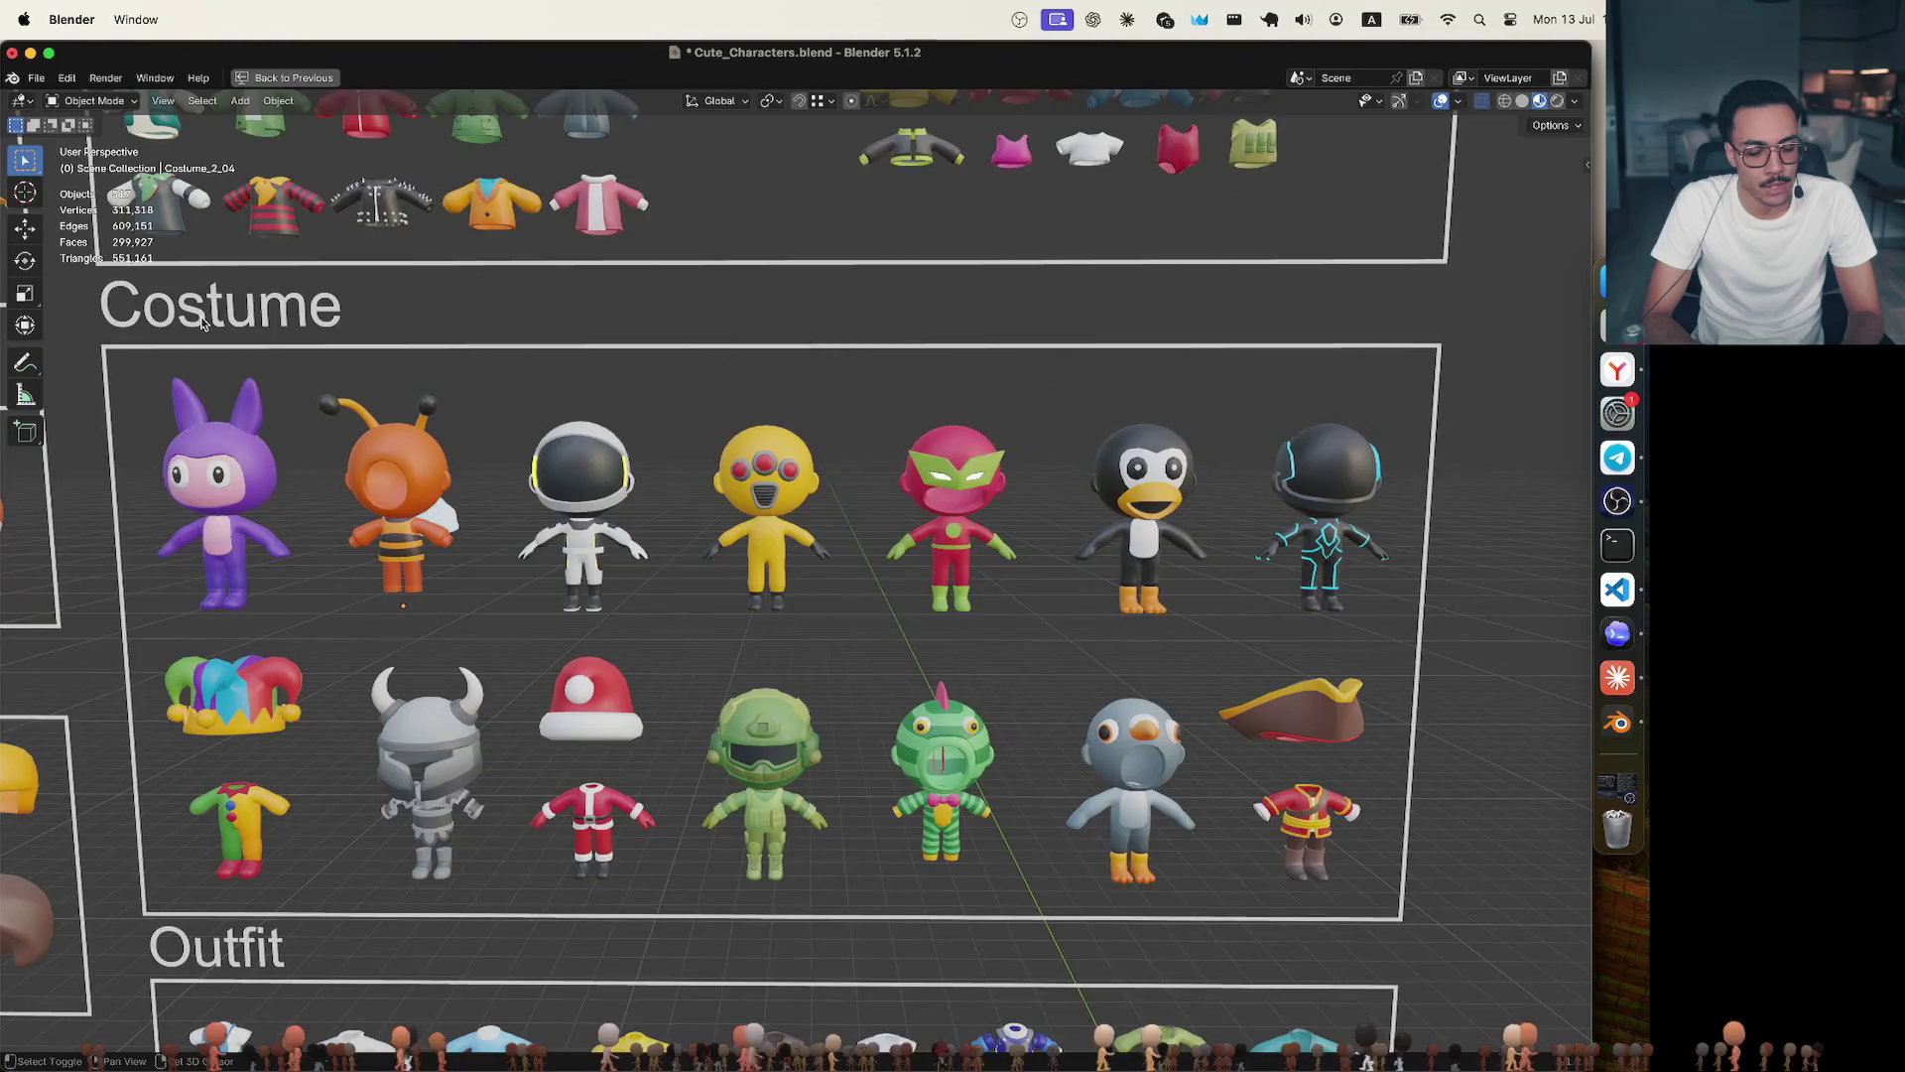
middle_click_drag(203, 324, 725, 442, "shift")
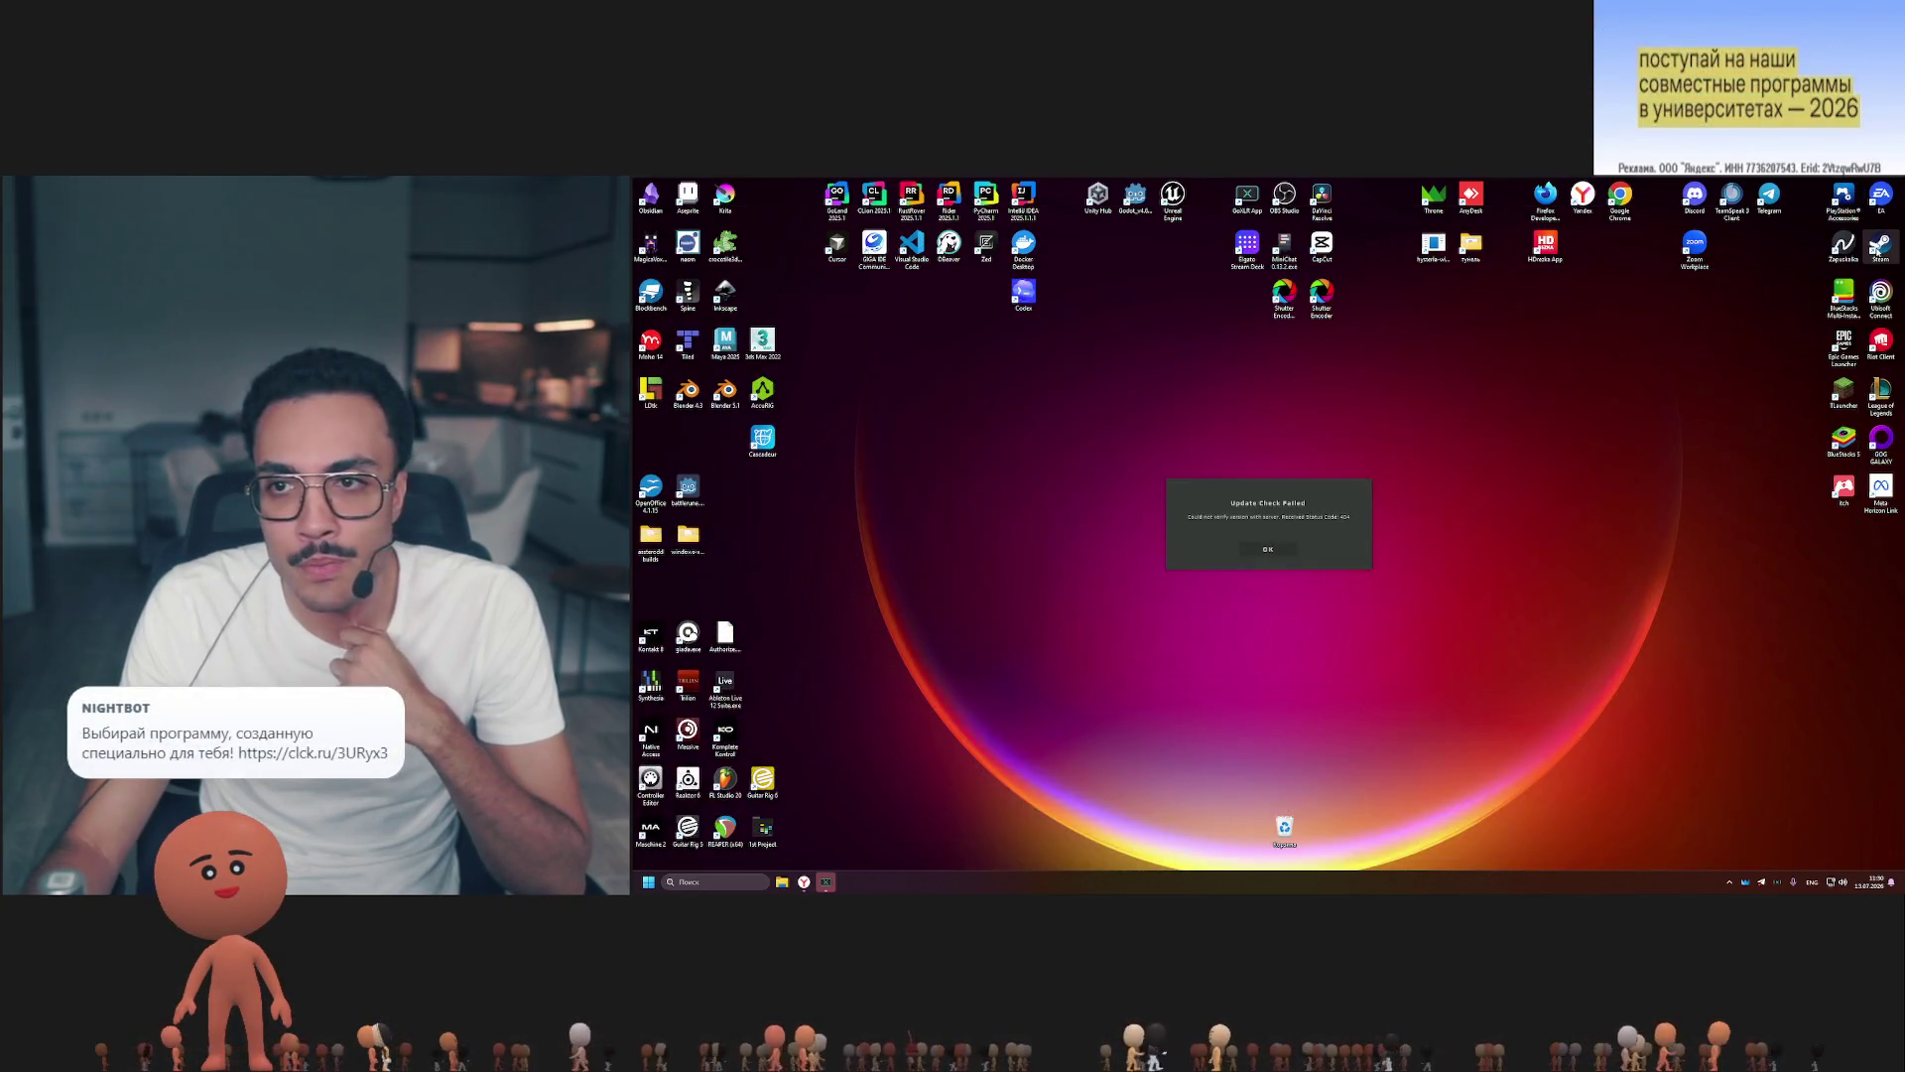
Dismiss the Update Check Failed notice and start a search in the Steam store.
left_click(1269, 549)
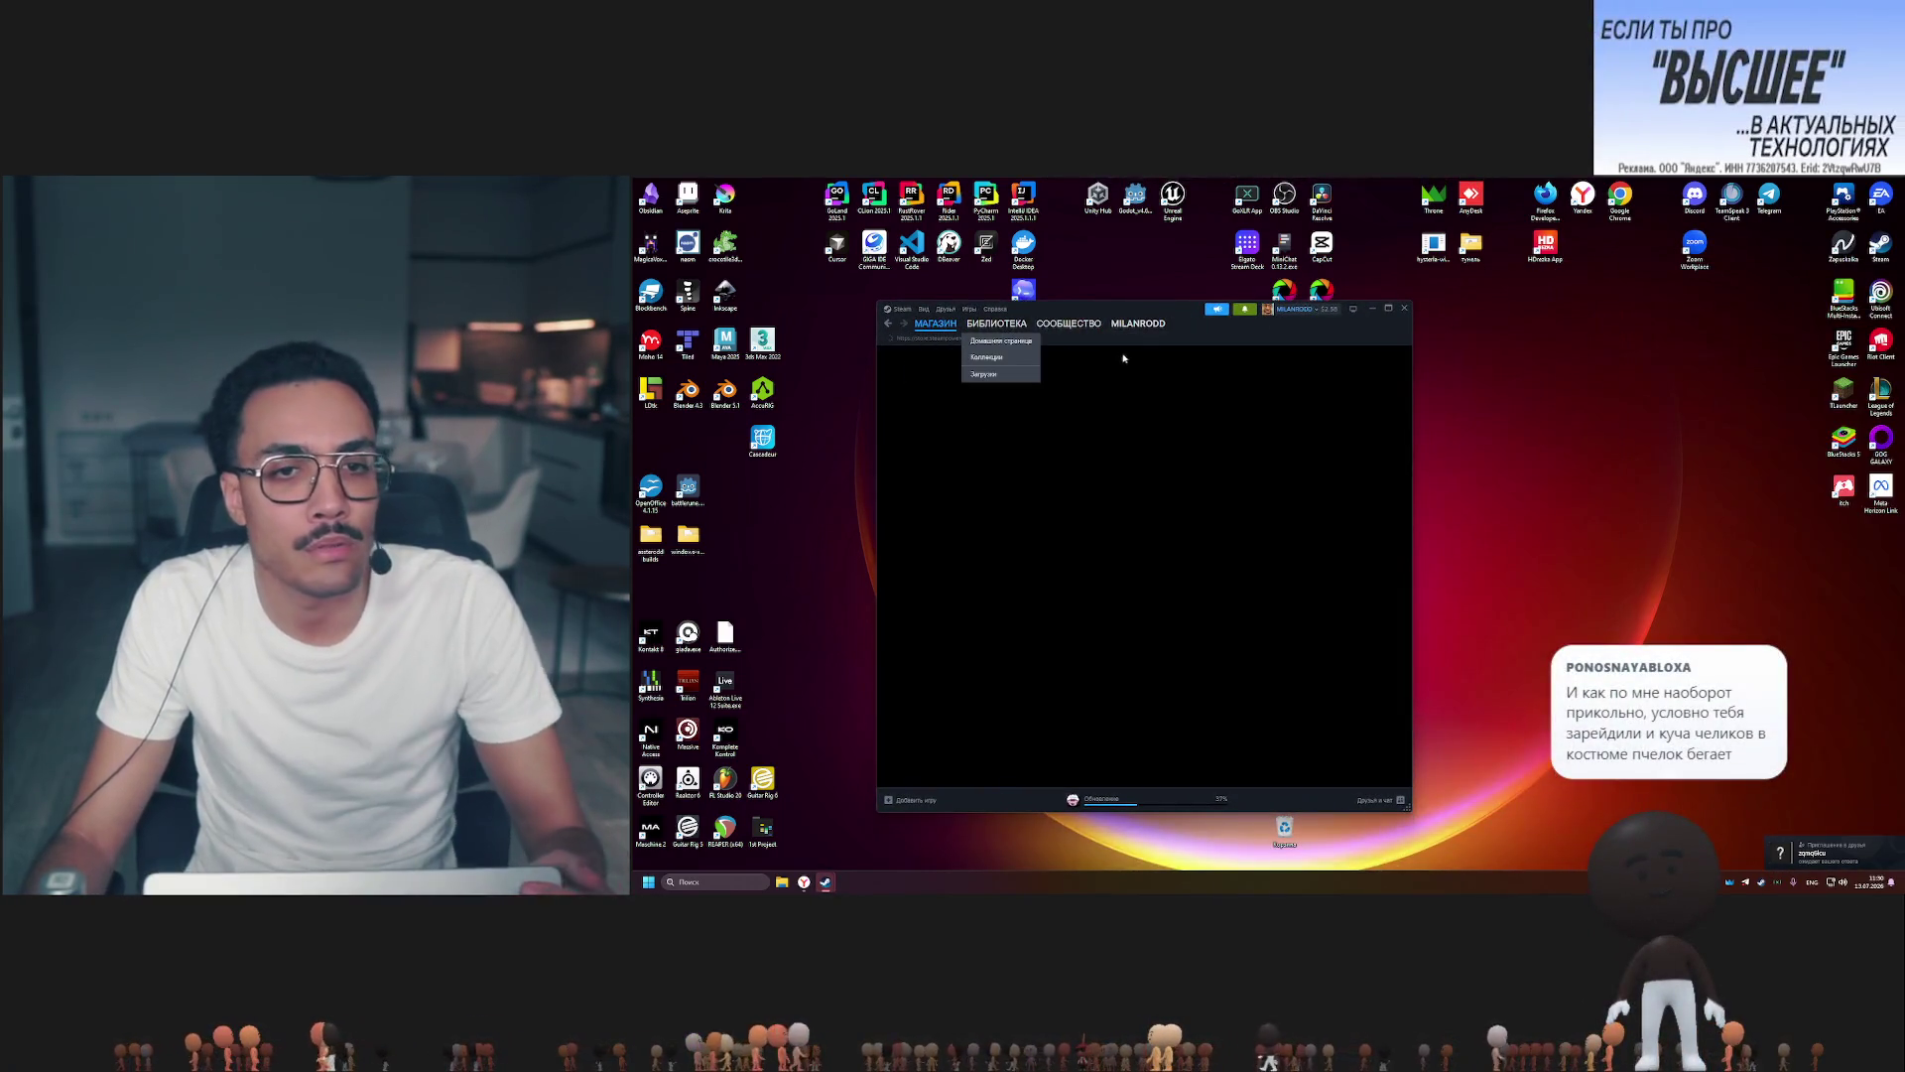
left_click(1154, 354)
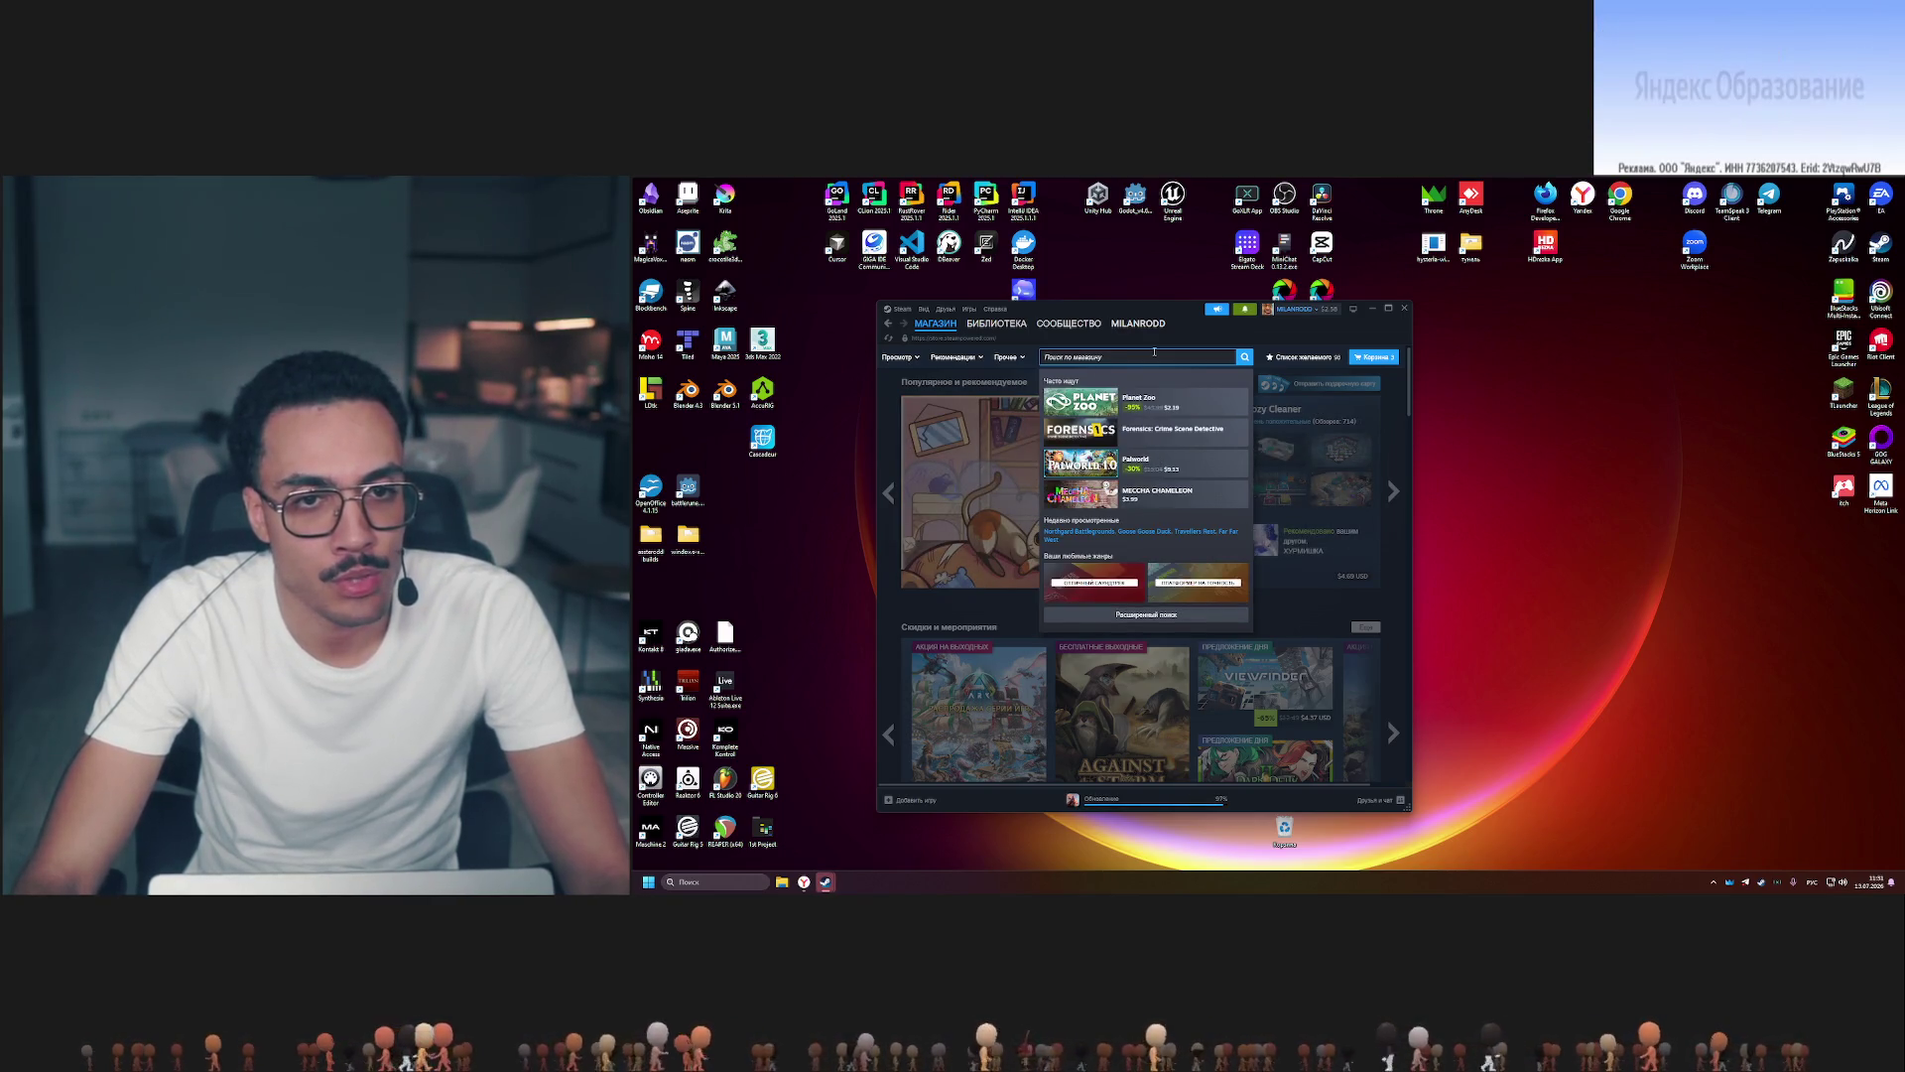
Correct the search text and open the Stream Avatars store page from the results.
key("BackSpace")
key("BackSpace")
key("BackSpace")
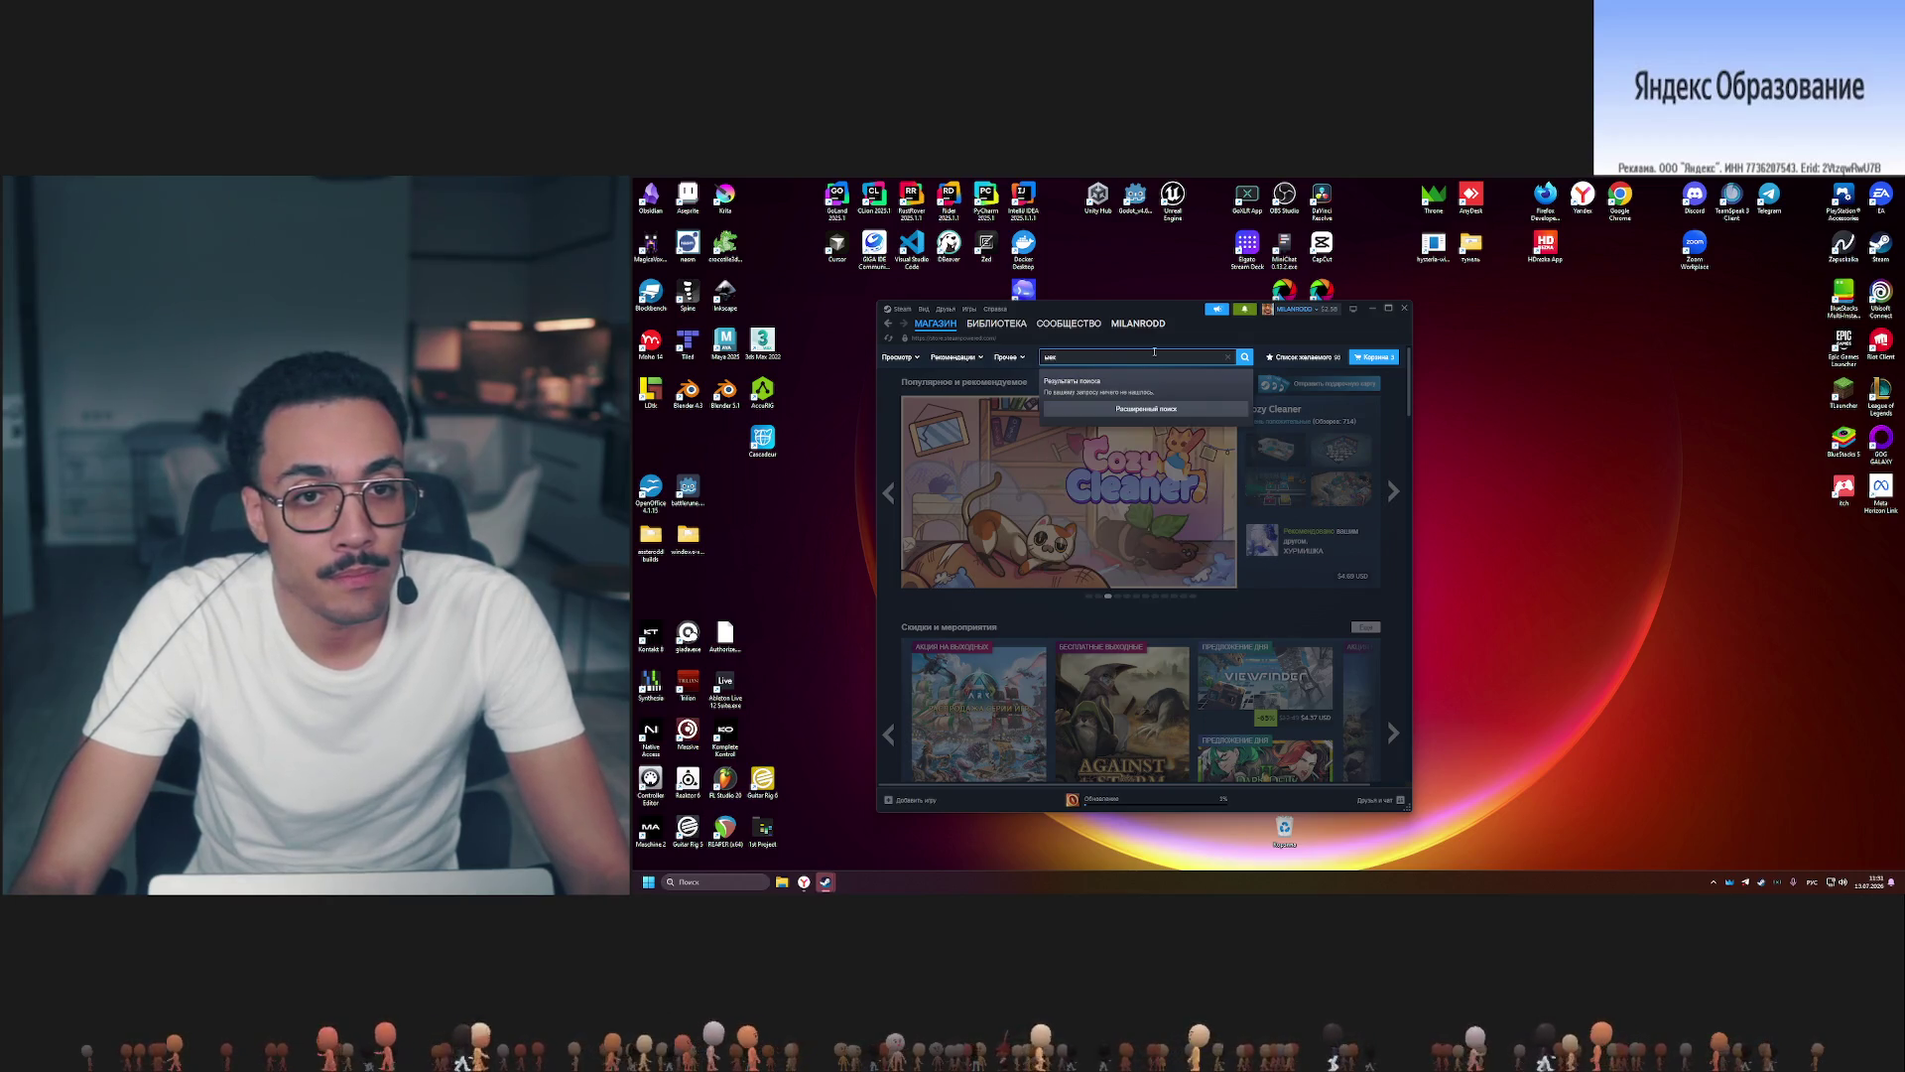
type("stream d")
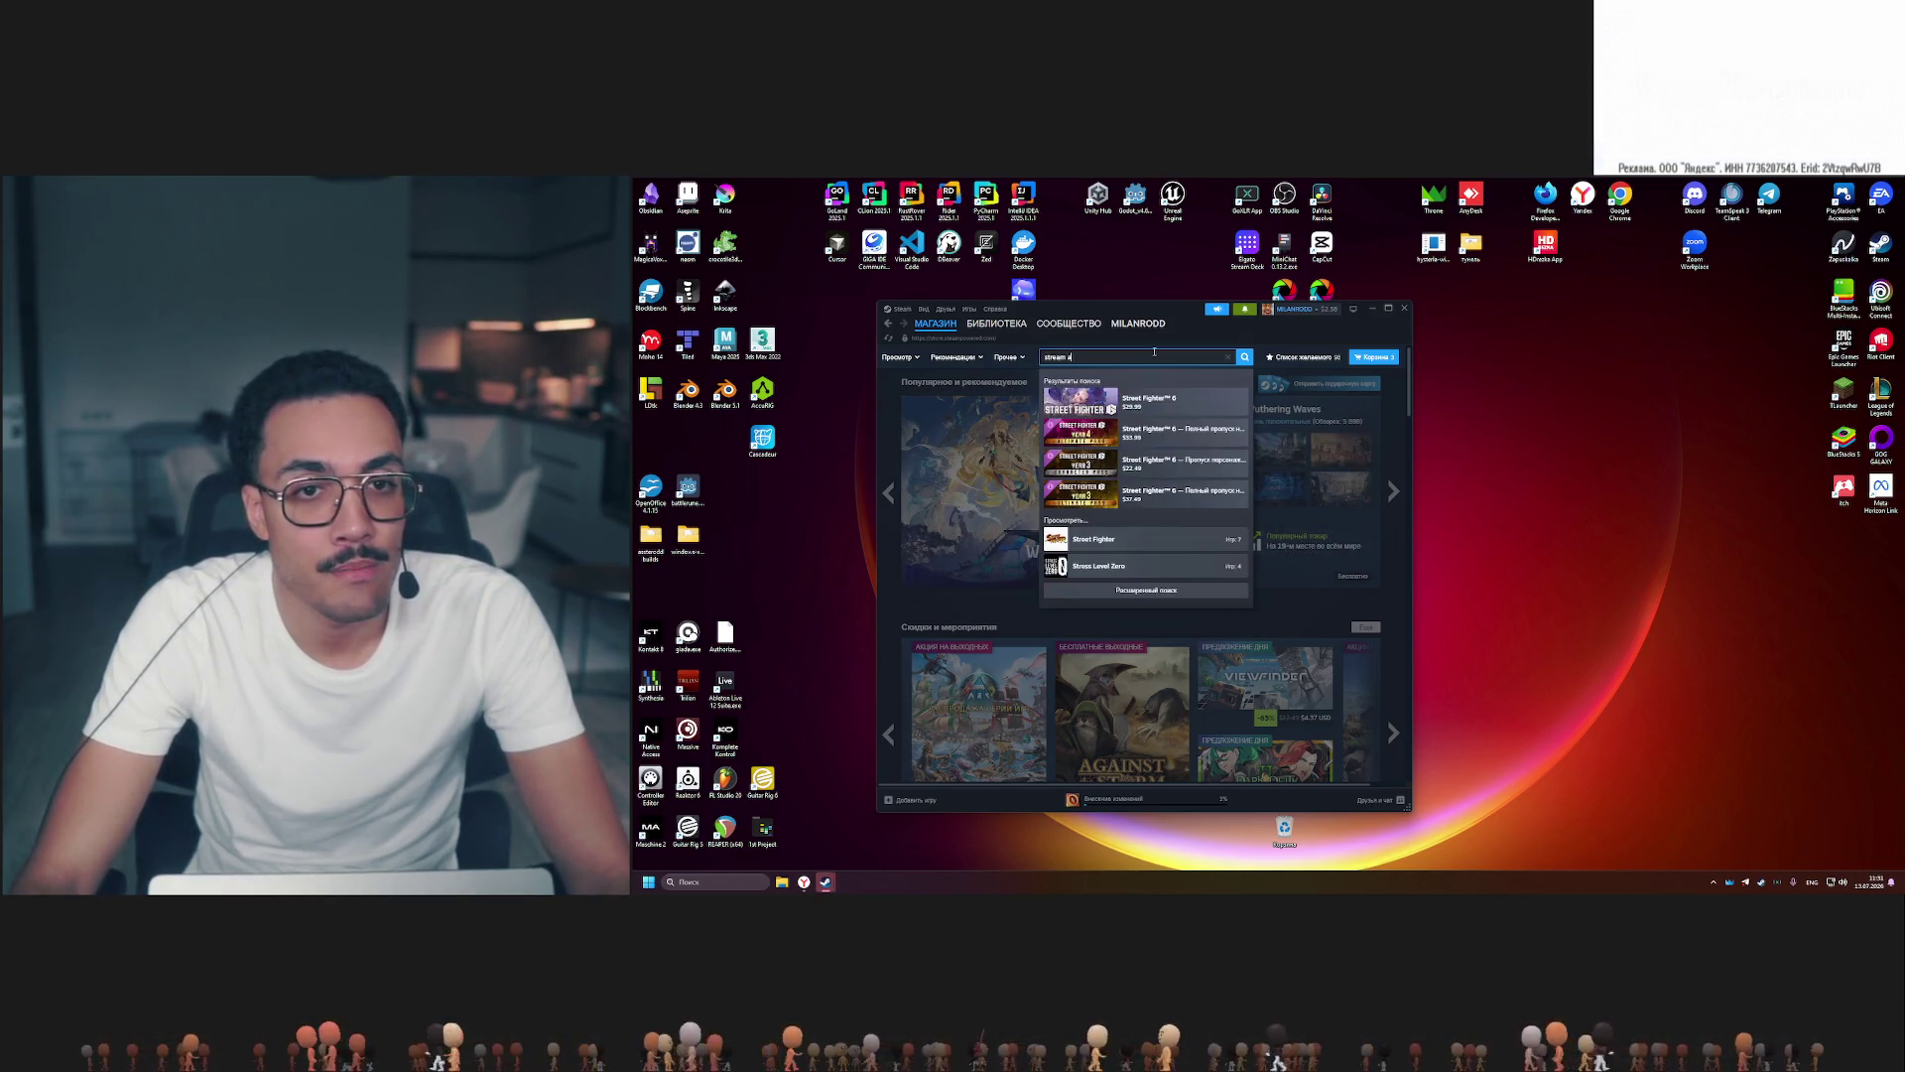
type("vatars")
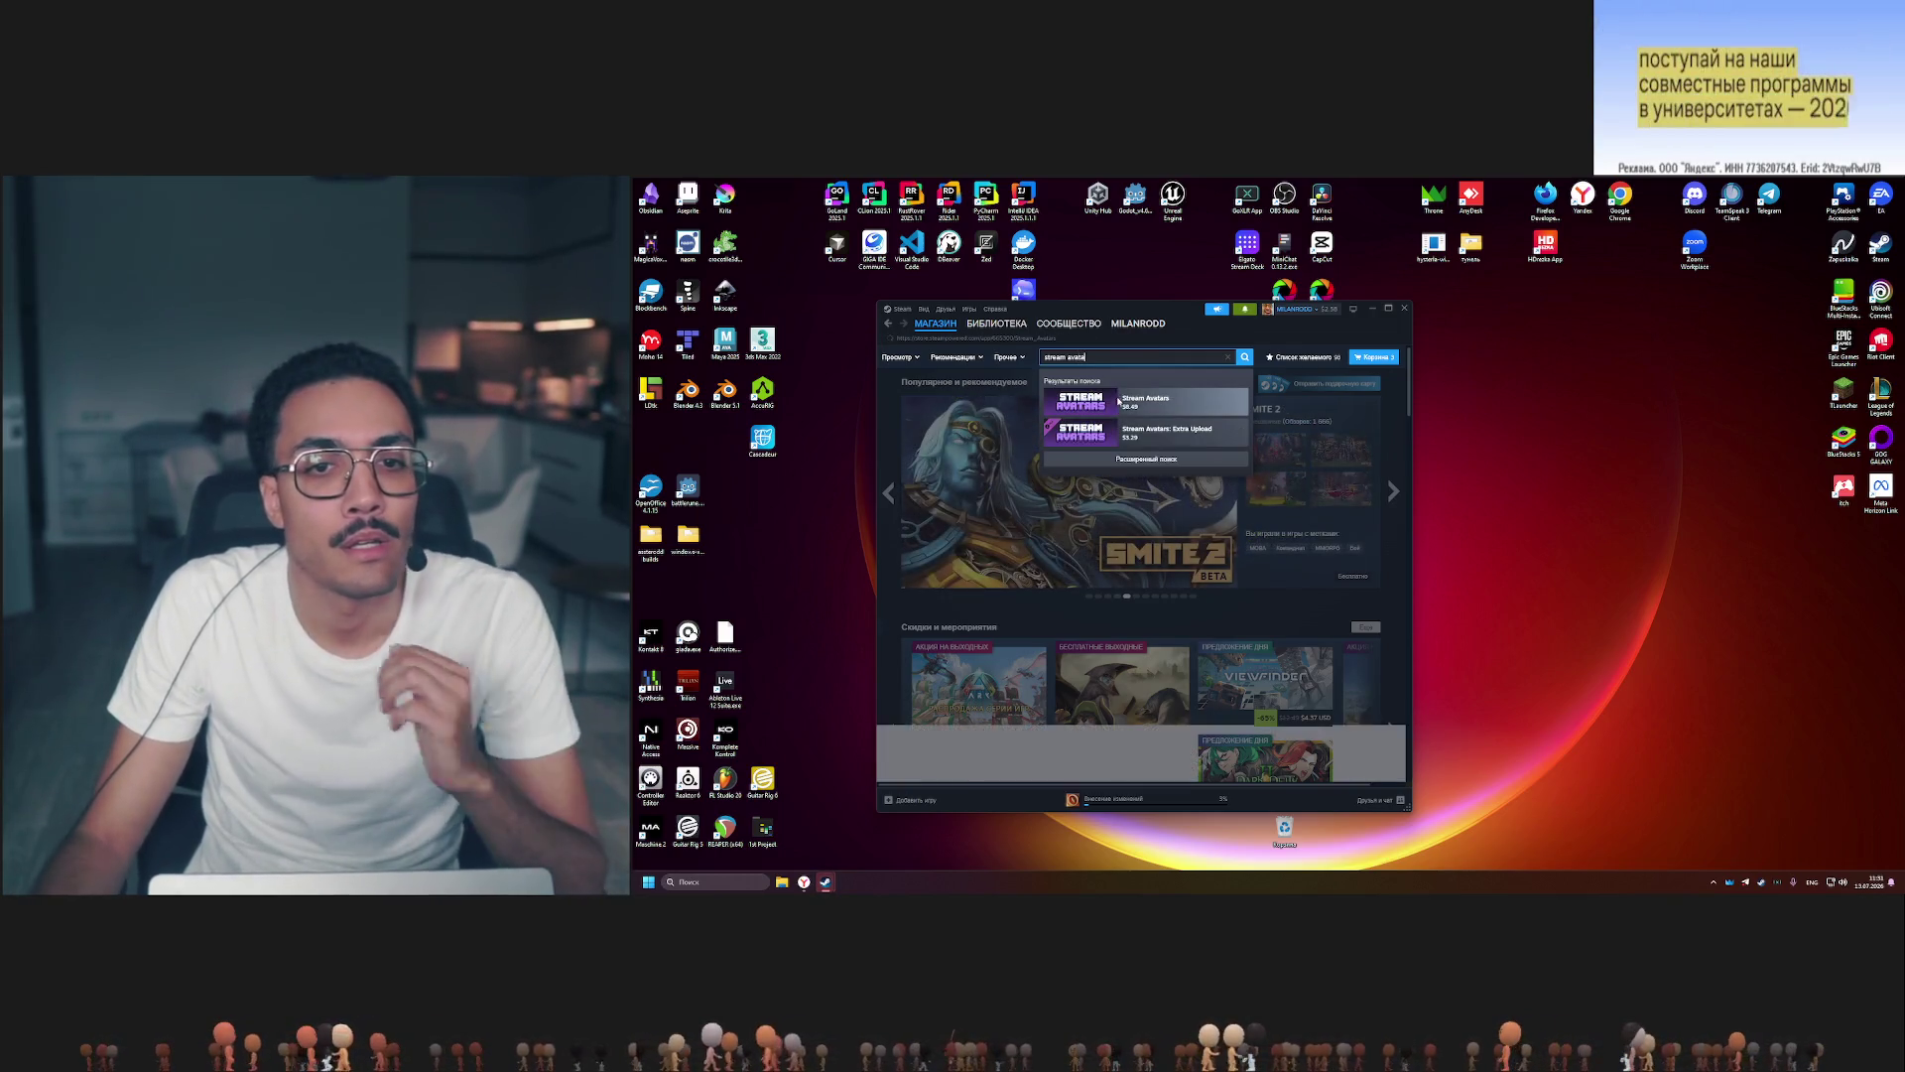
left_click(1120, 400)
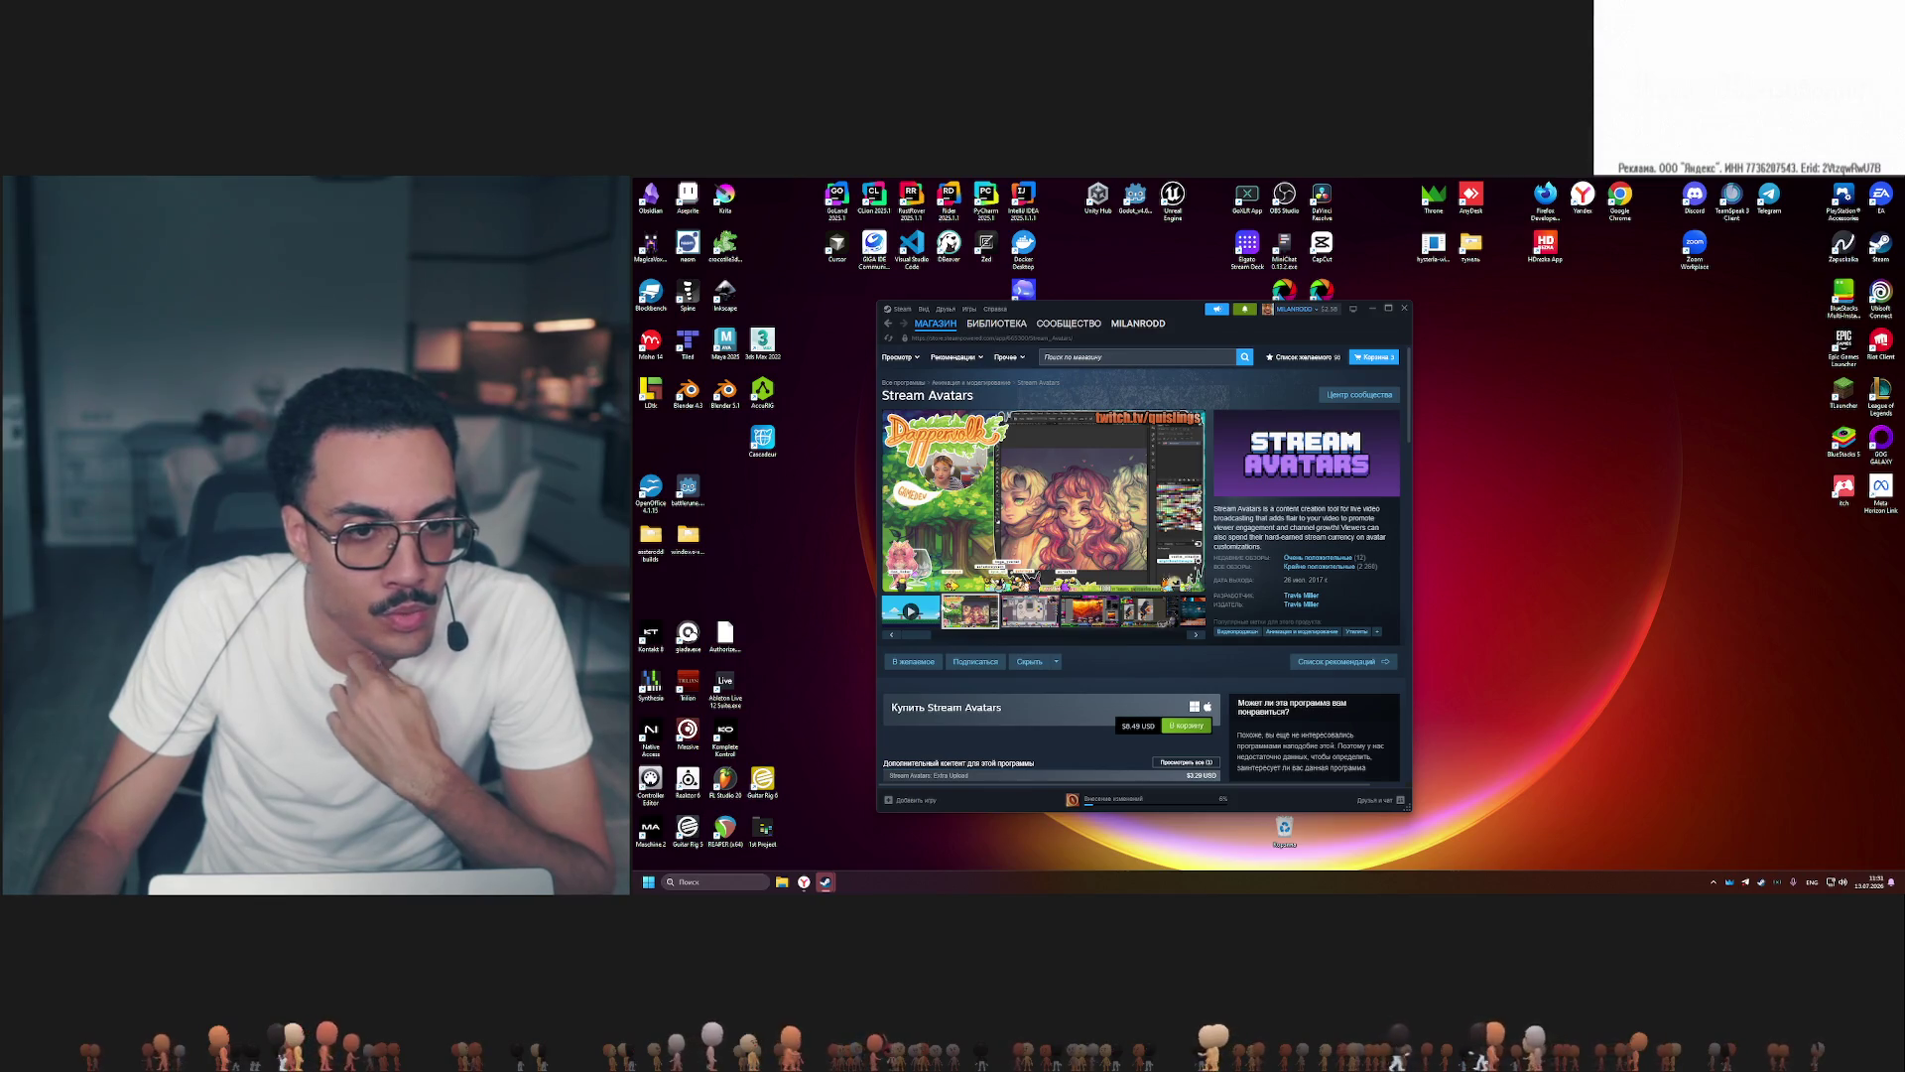
Browse through several enlarged Stream Avatars screenshots, then close the viewer.
left_click(1041, 522)
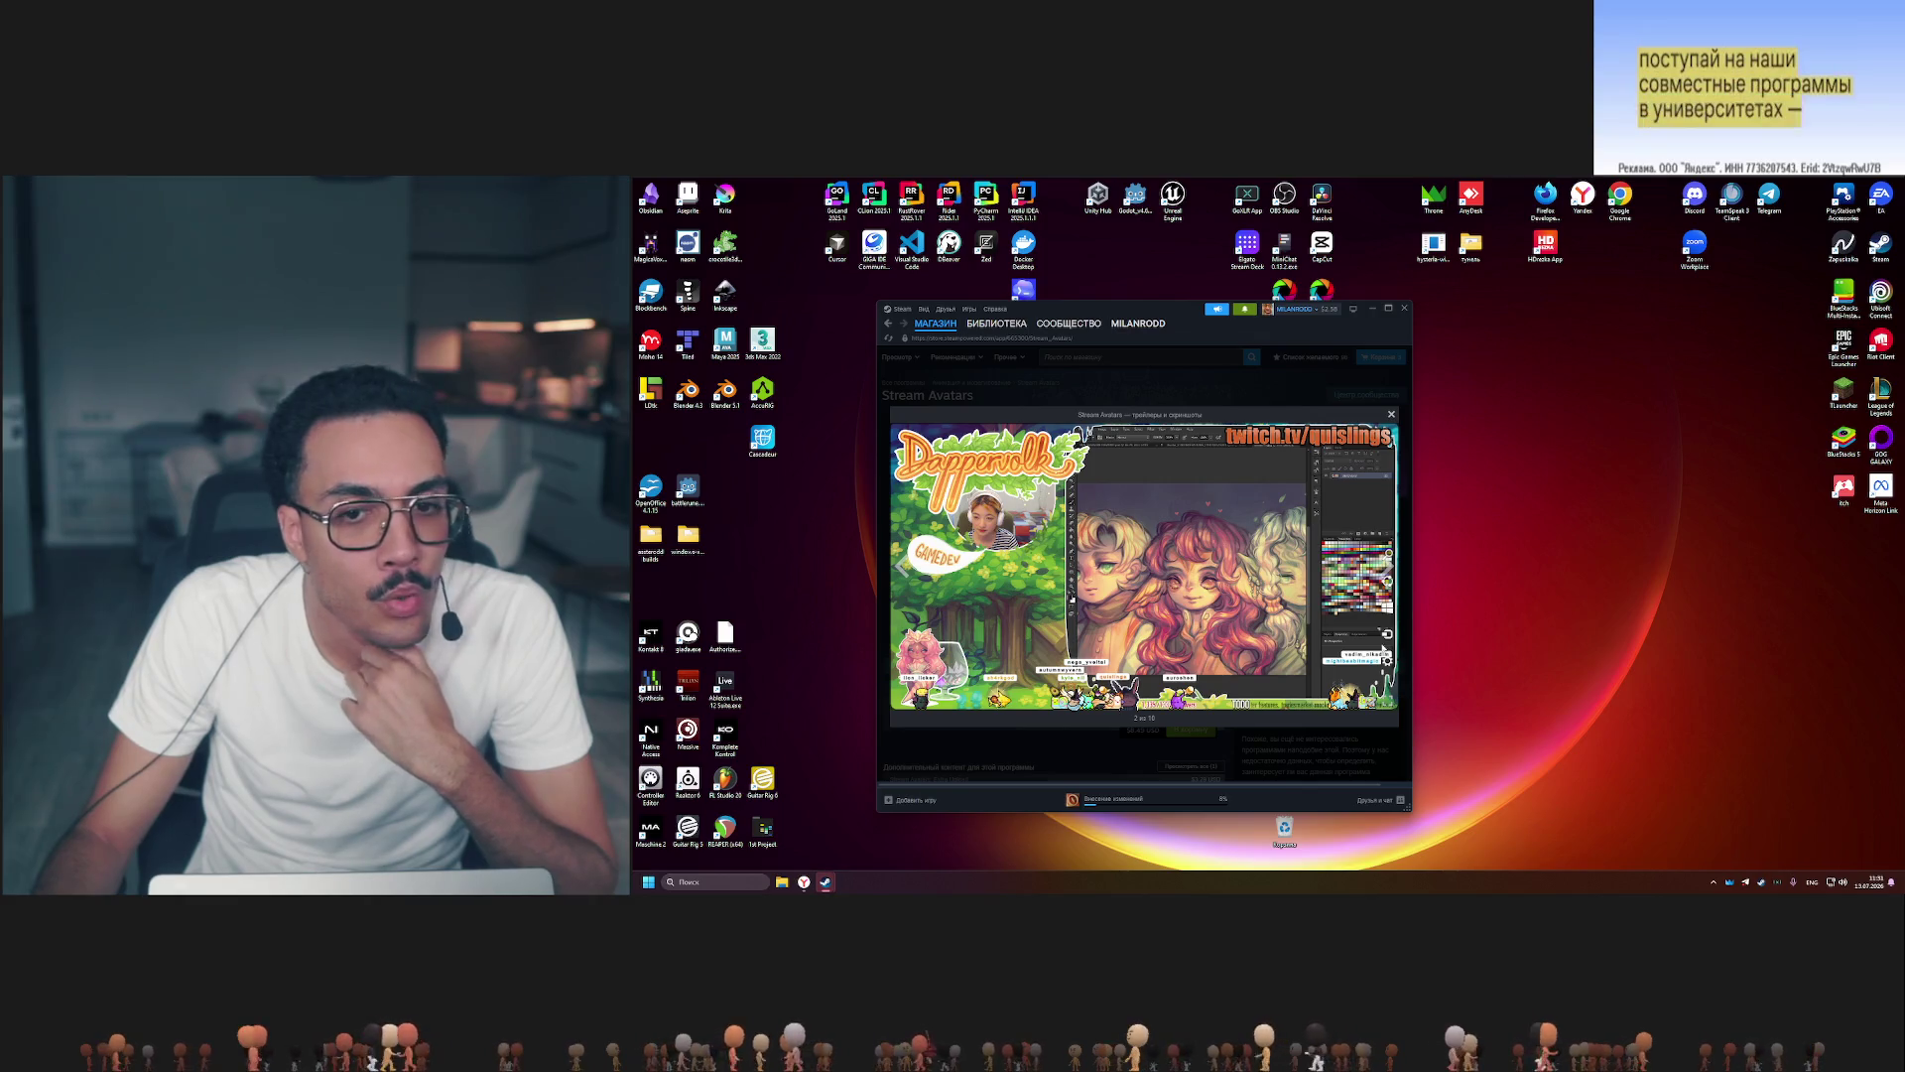
key("Right")
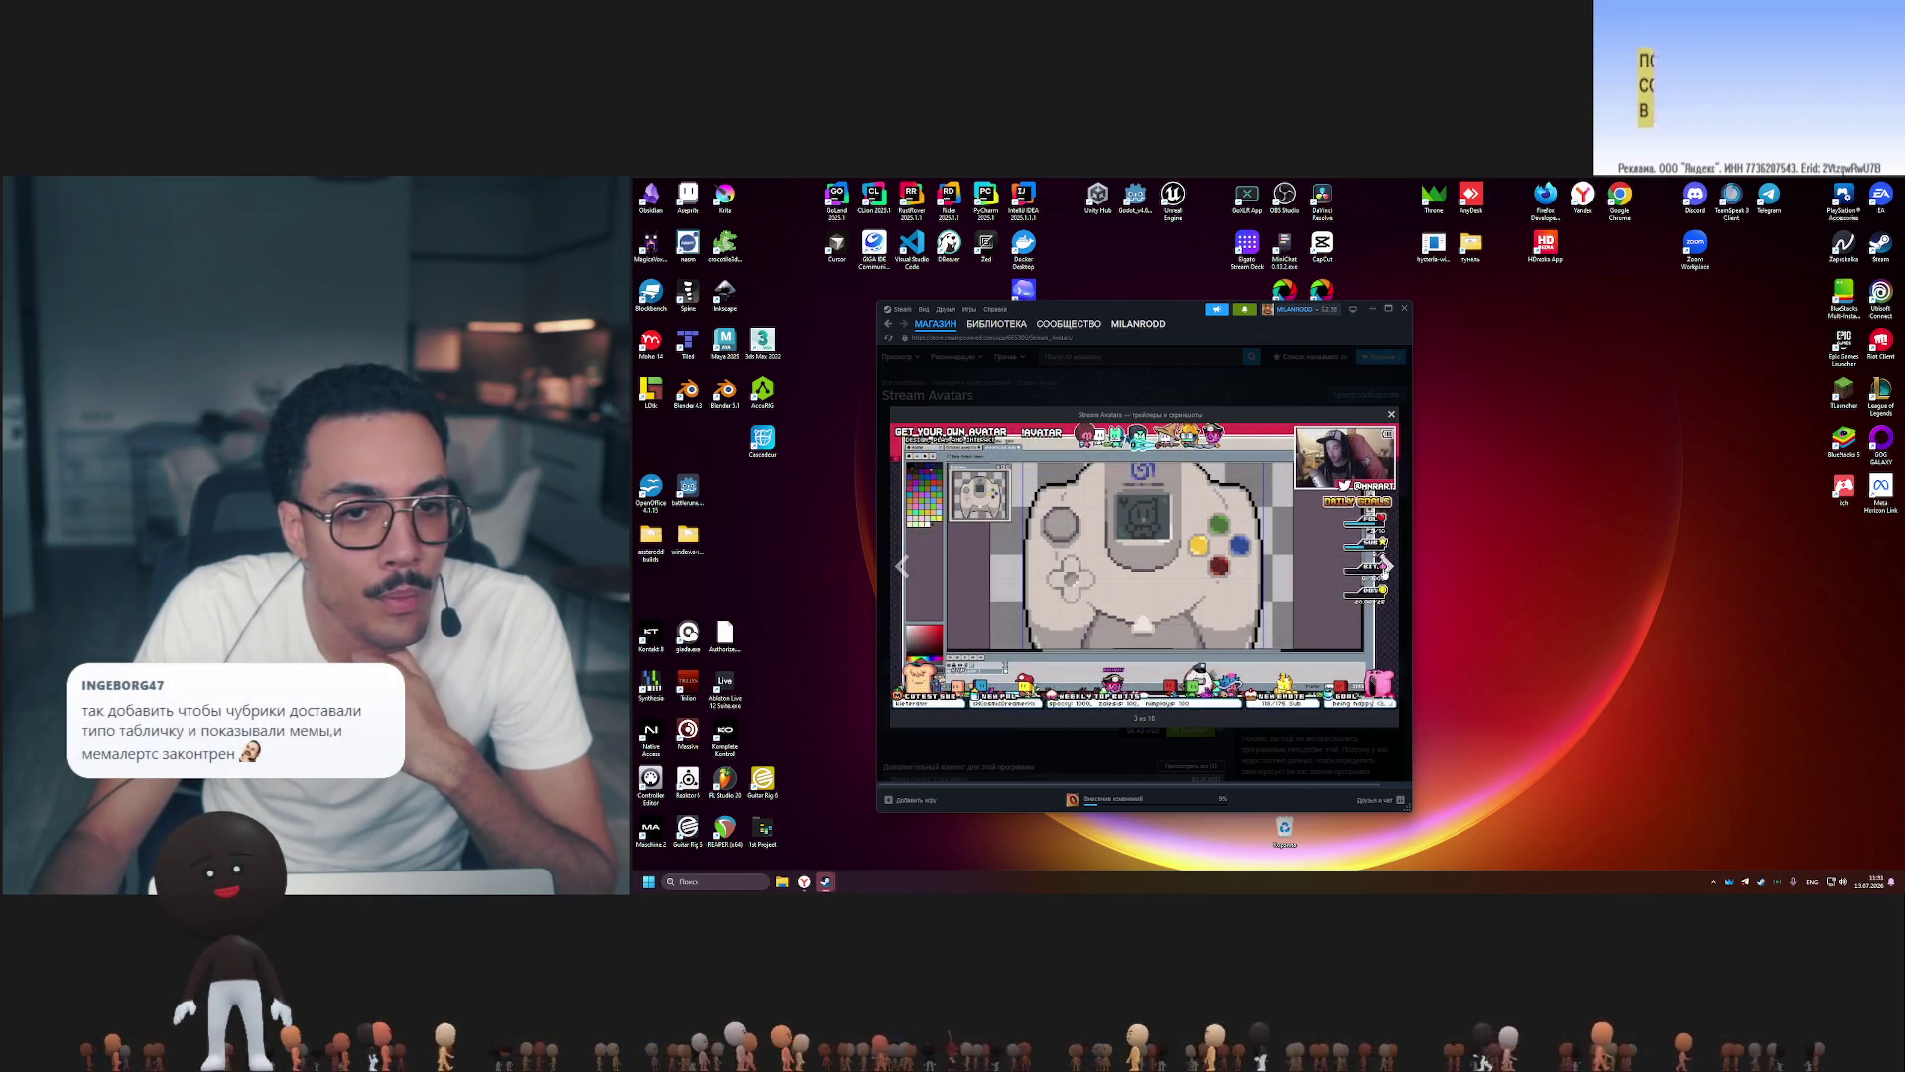
left_click(1385, 565)
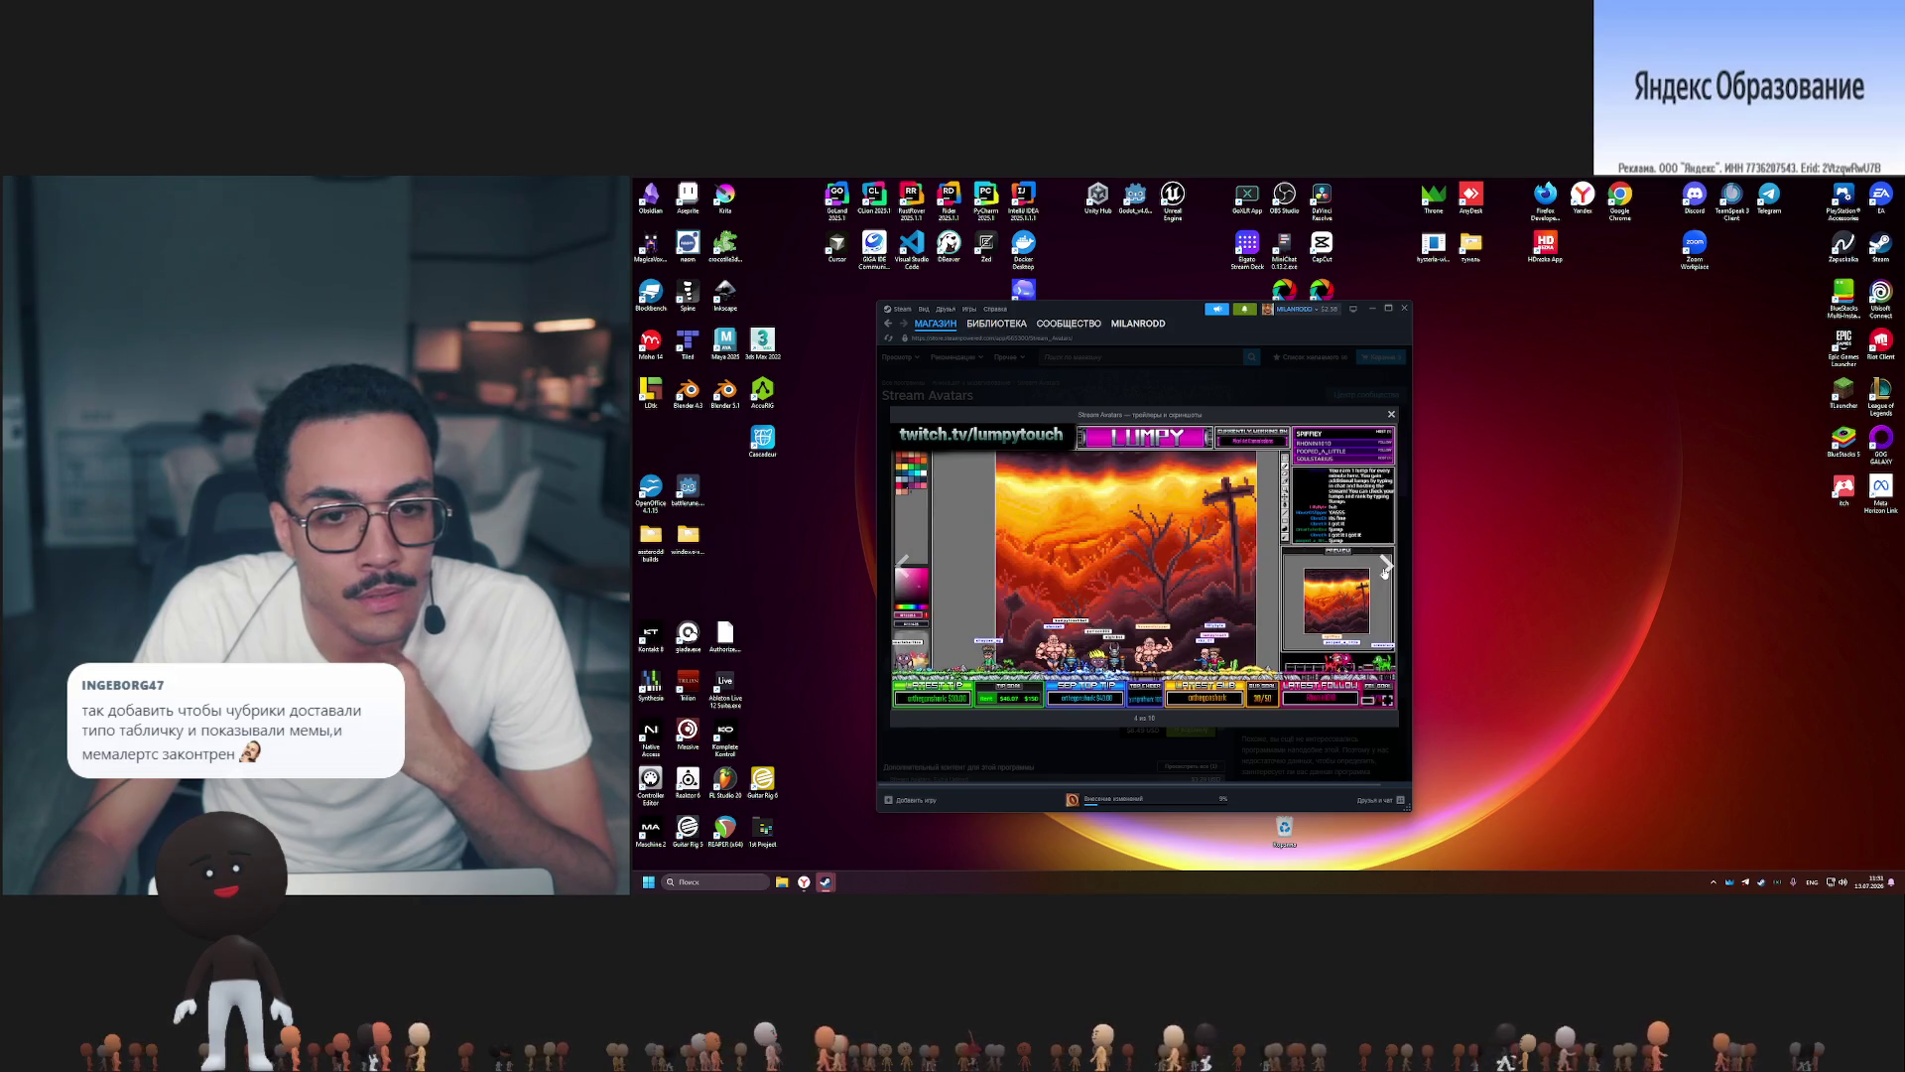
left_click(1384, 569)
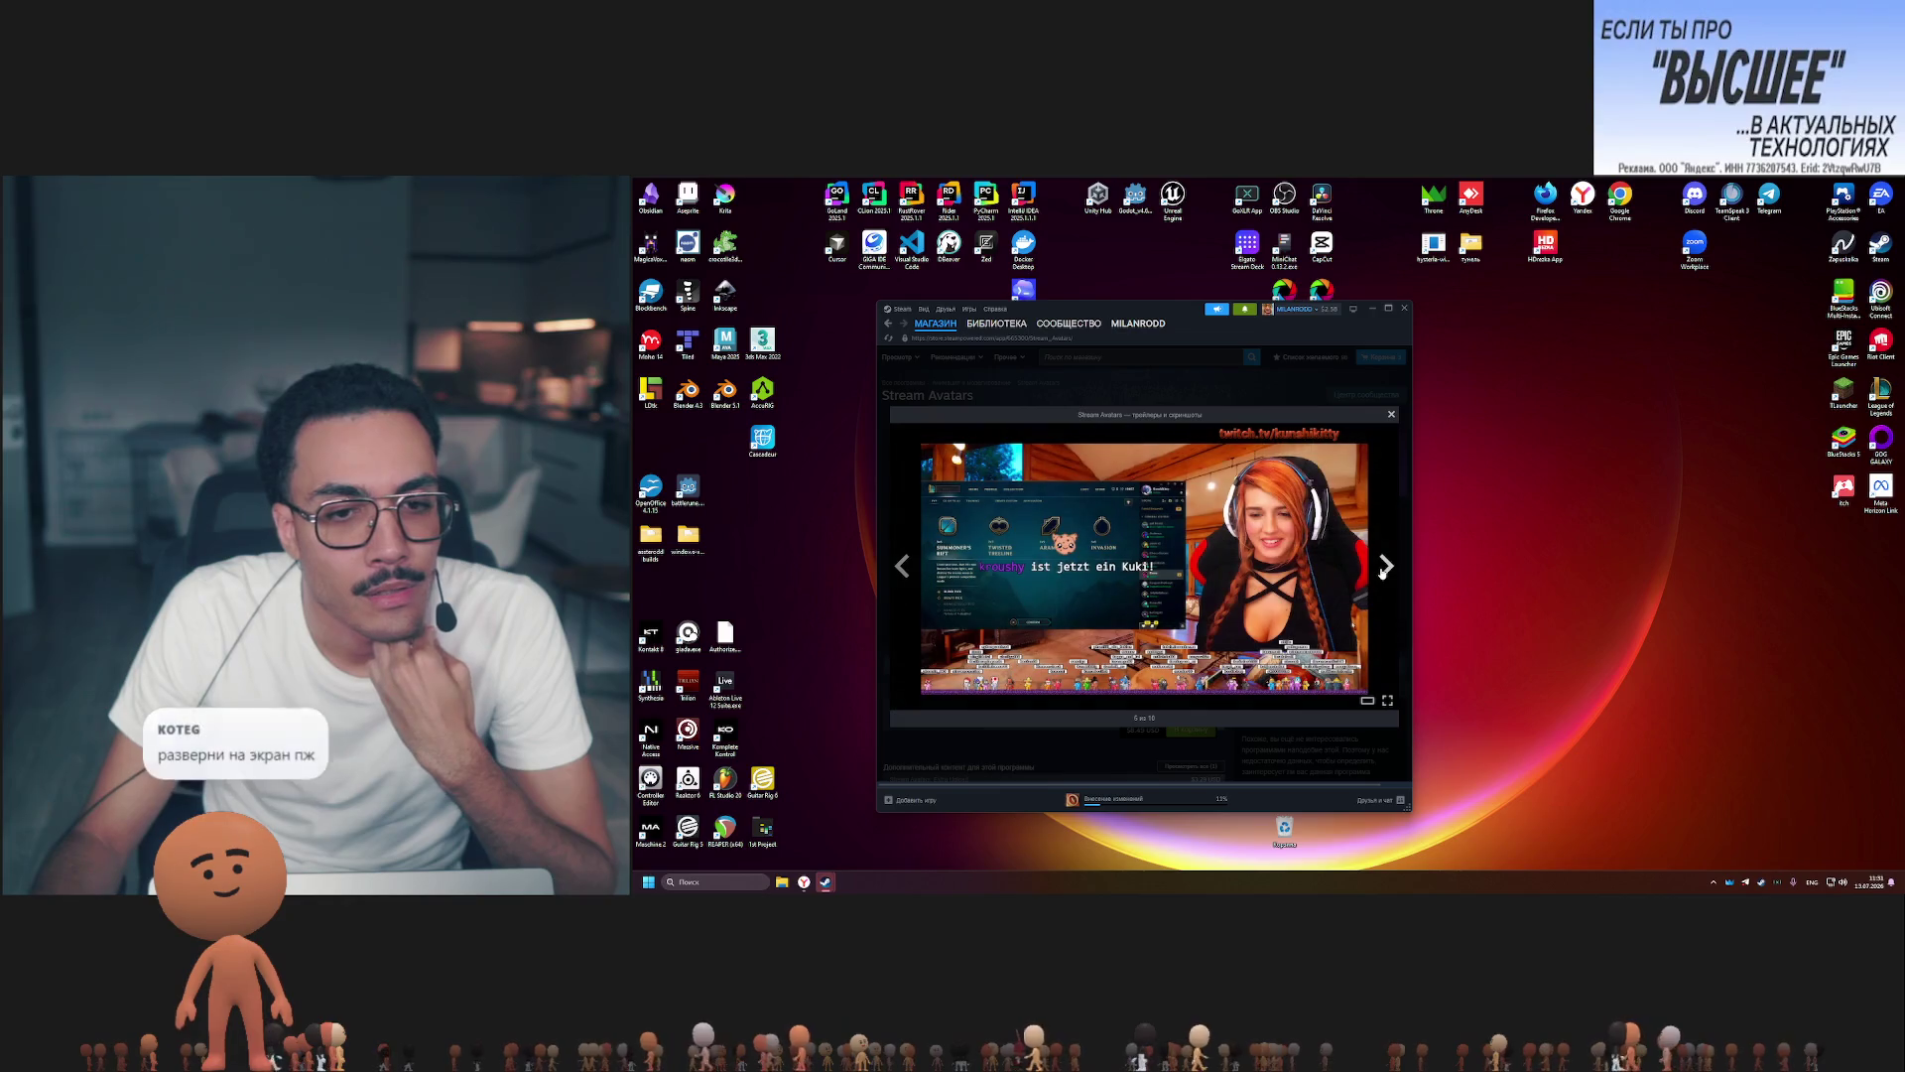
left_click(1391, 416)
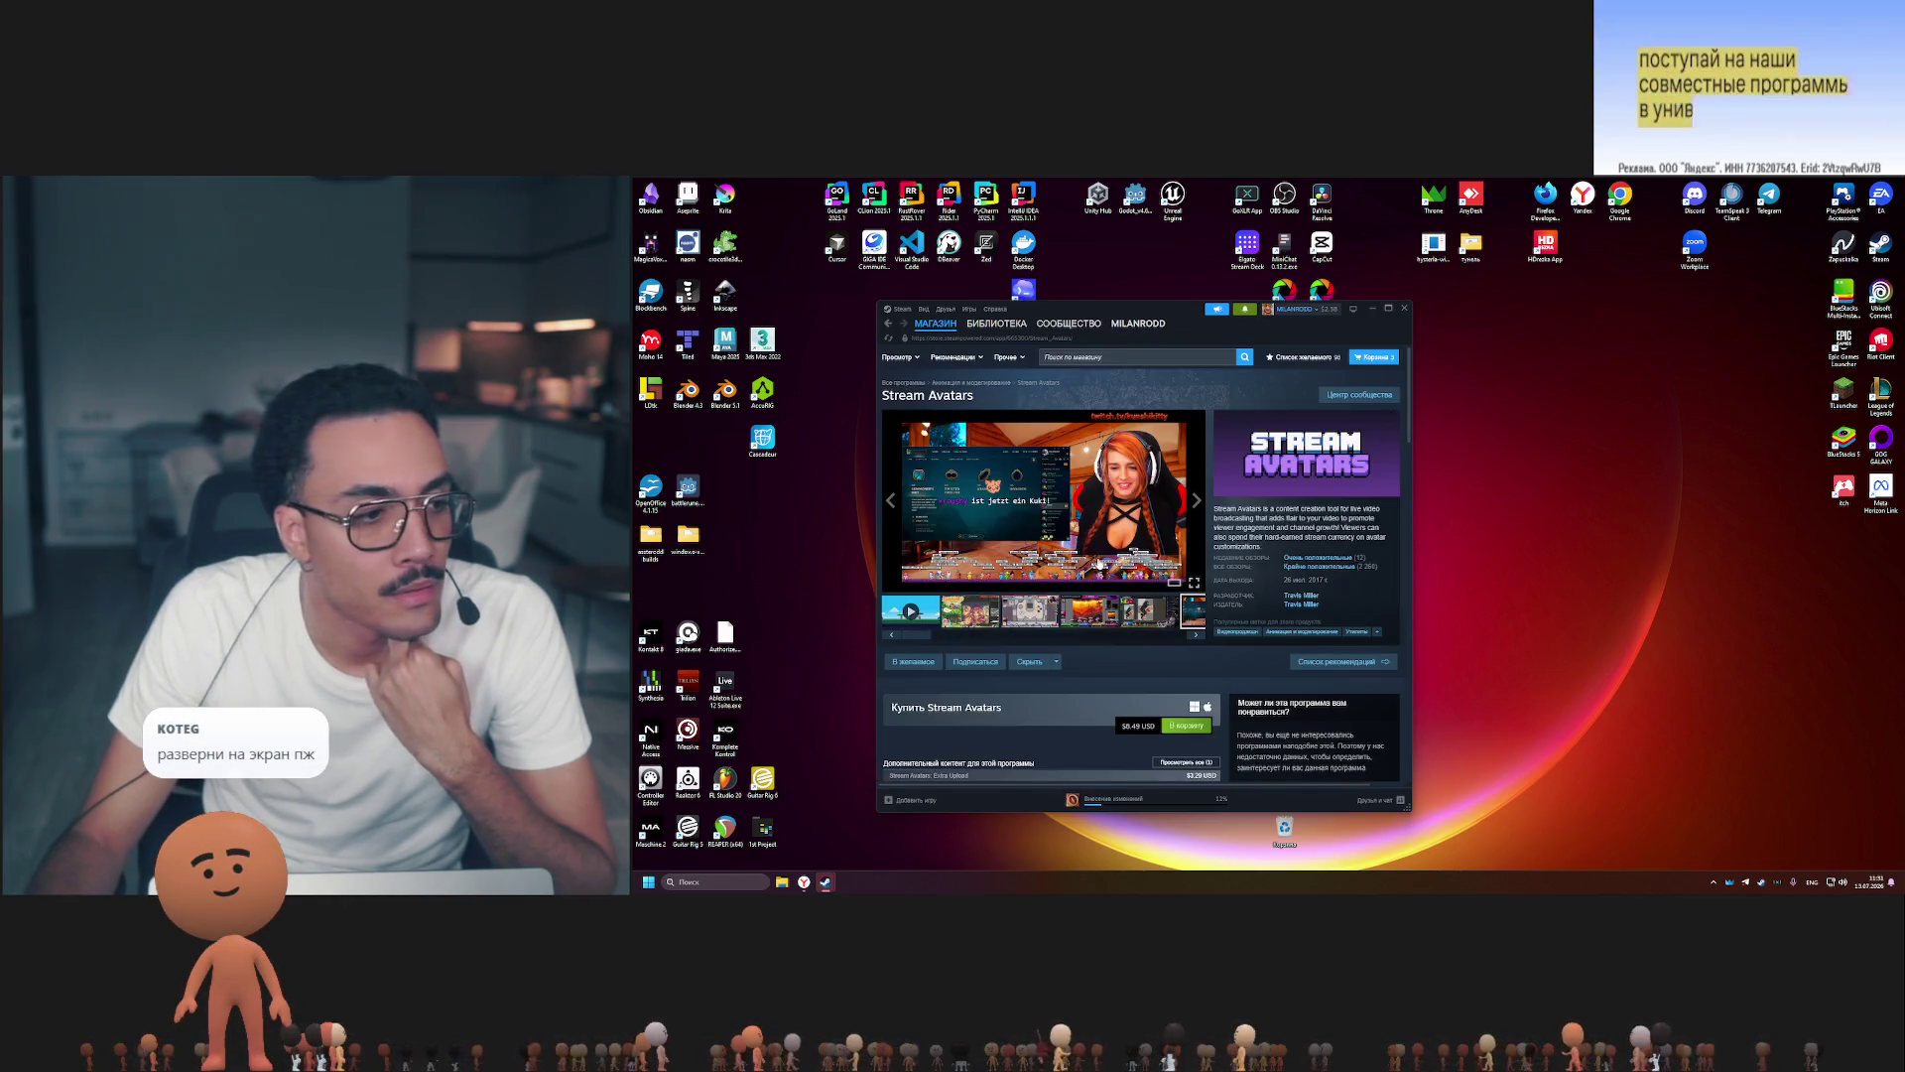
Maximize the Steam store window to fill the screen.
key("super+Up")
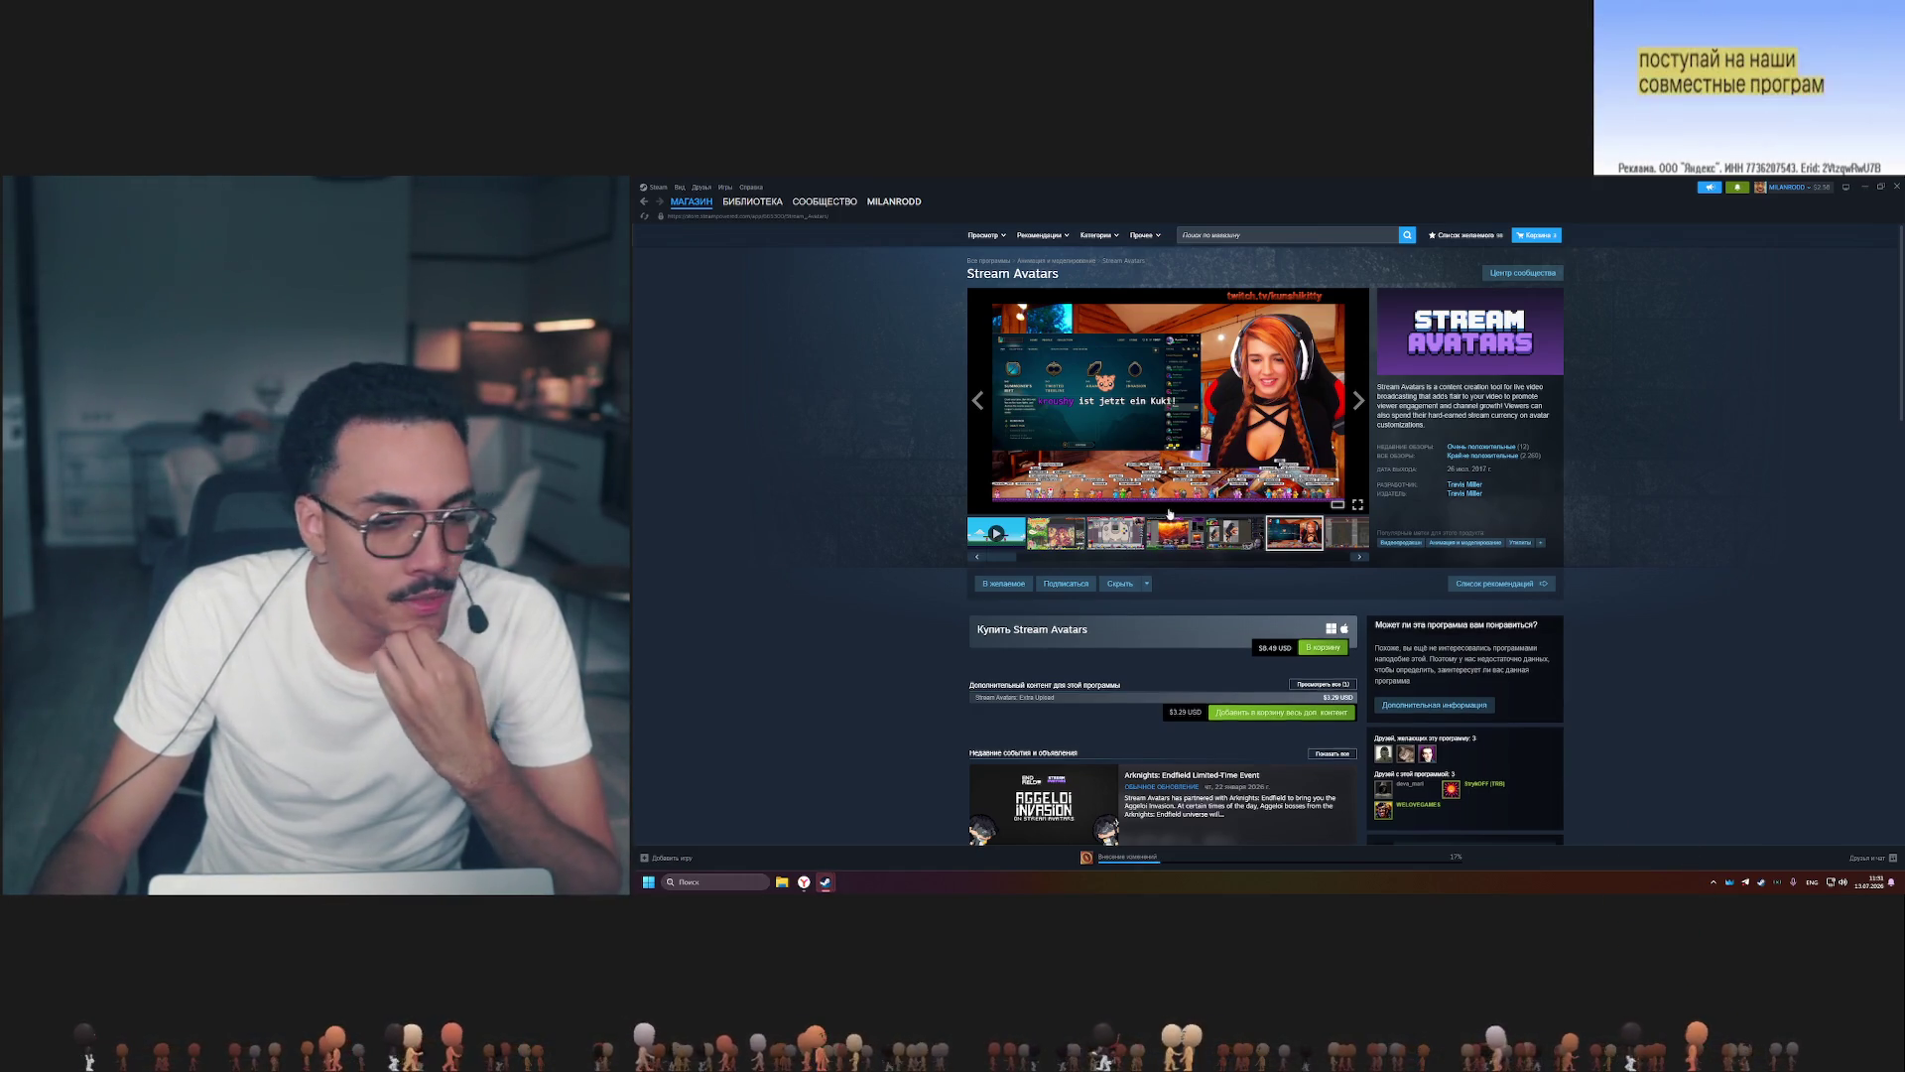
scroll(1169, 514, "down", 2)
scroll(1169, 514, "down", 5)
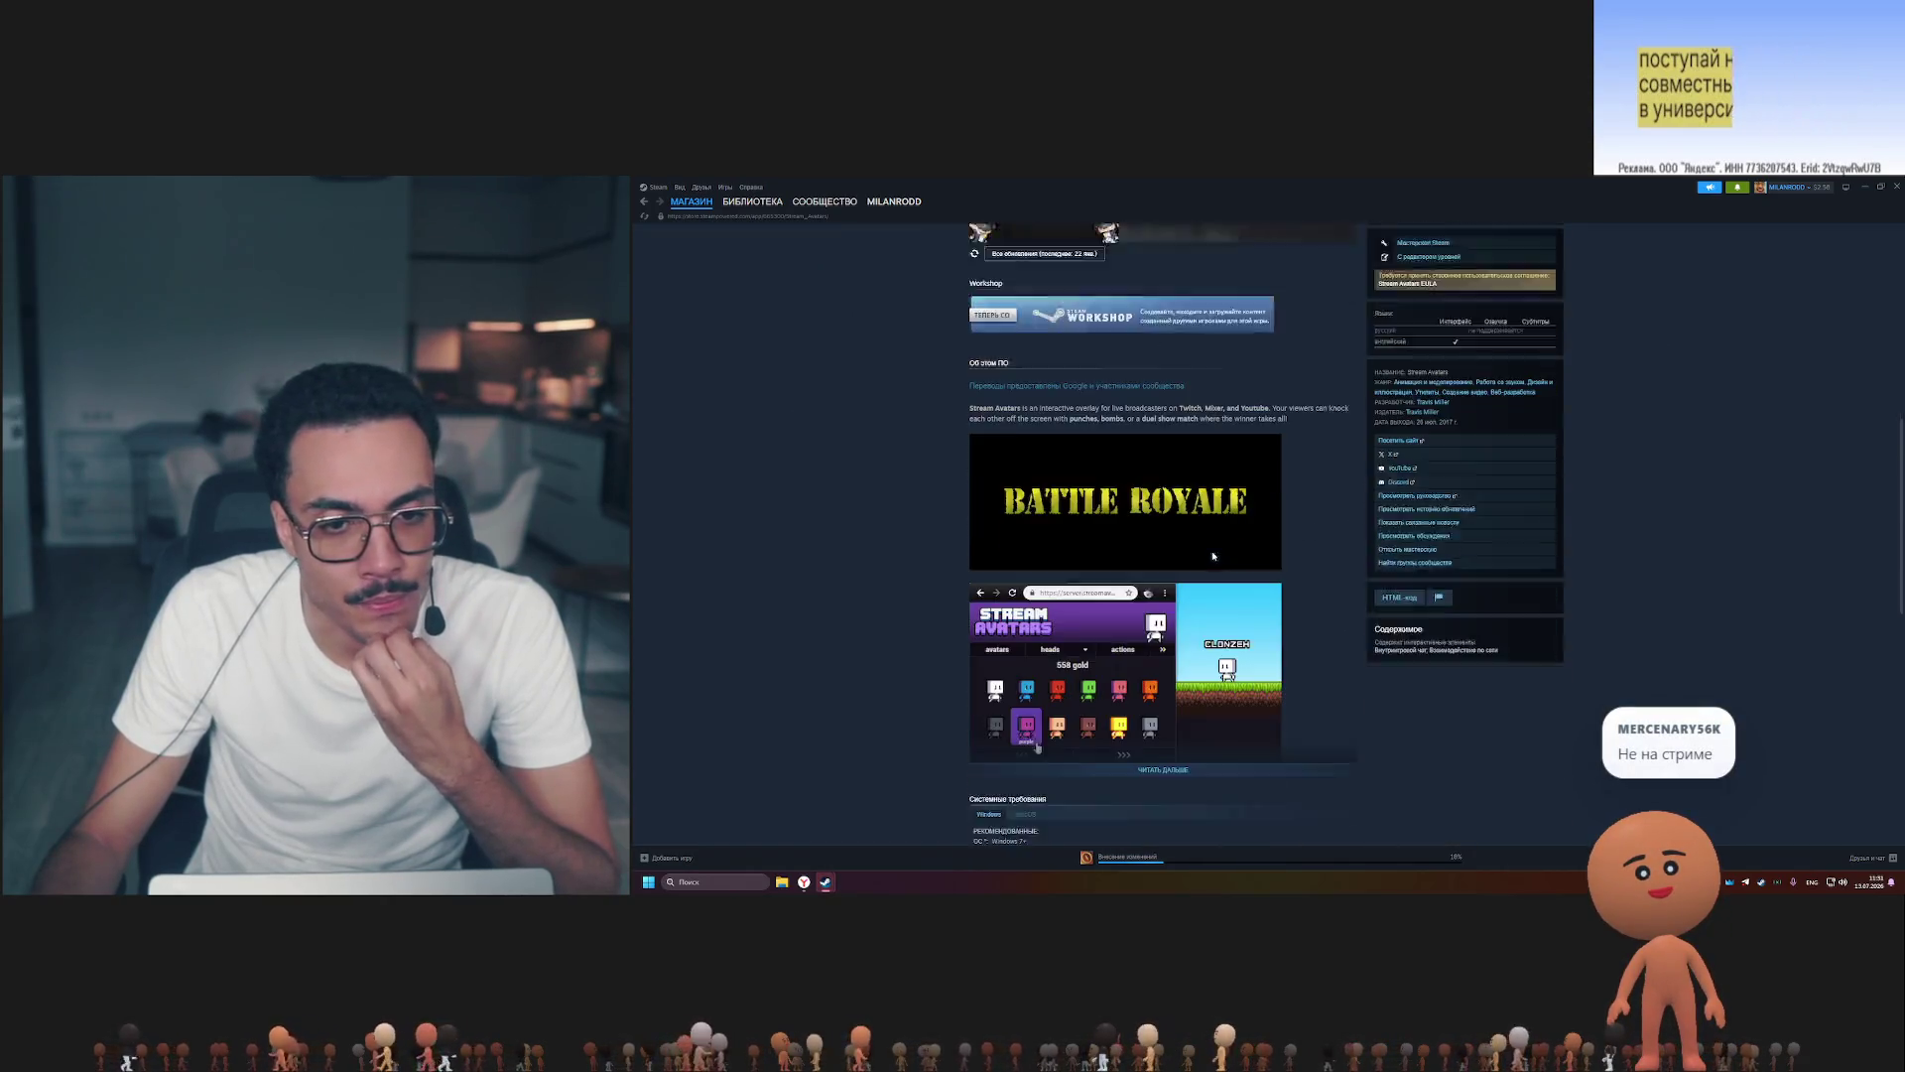
scroll(1169, 513, "down", 2)
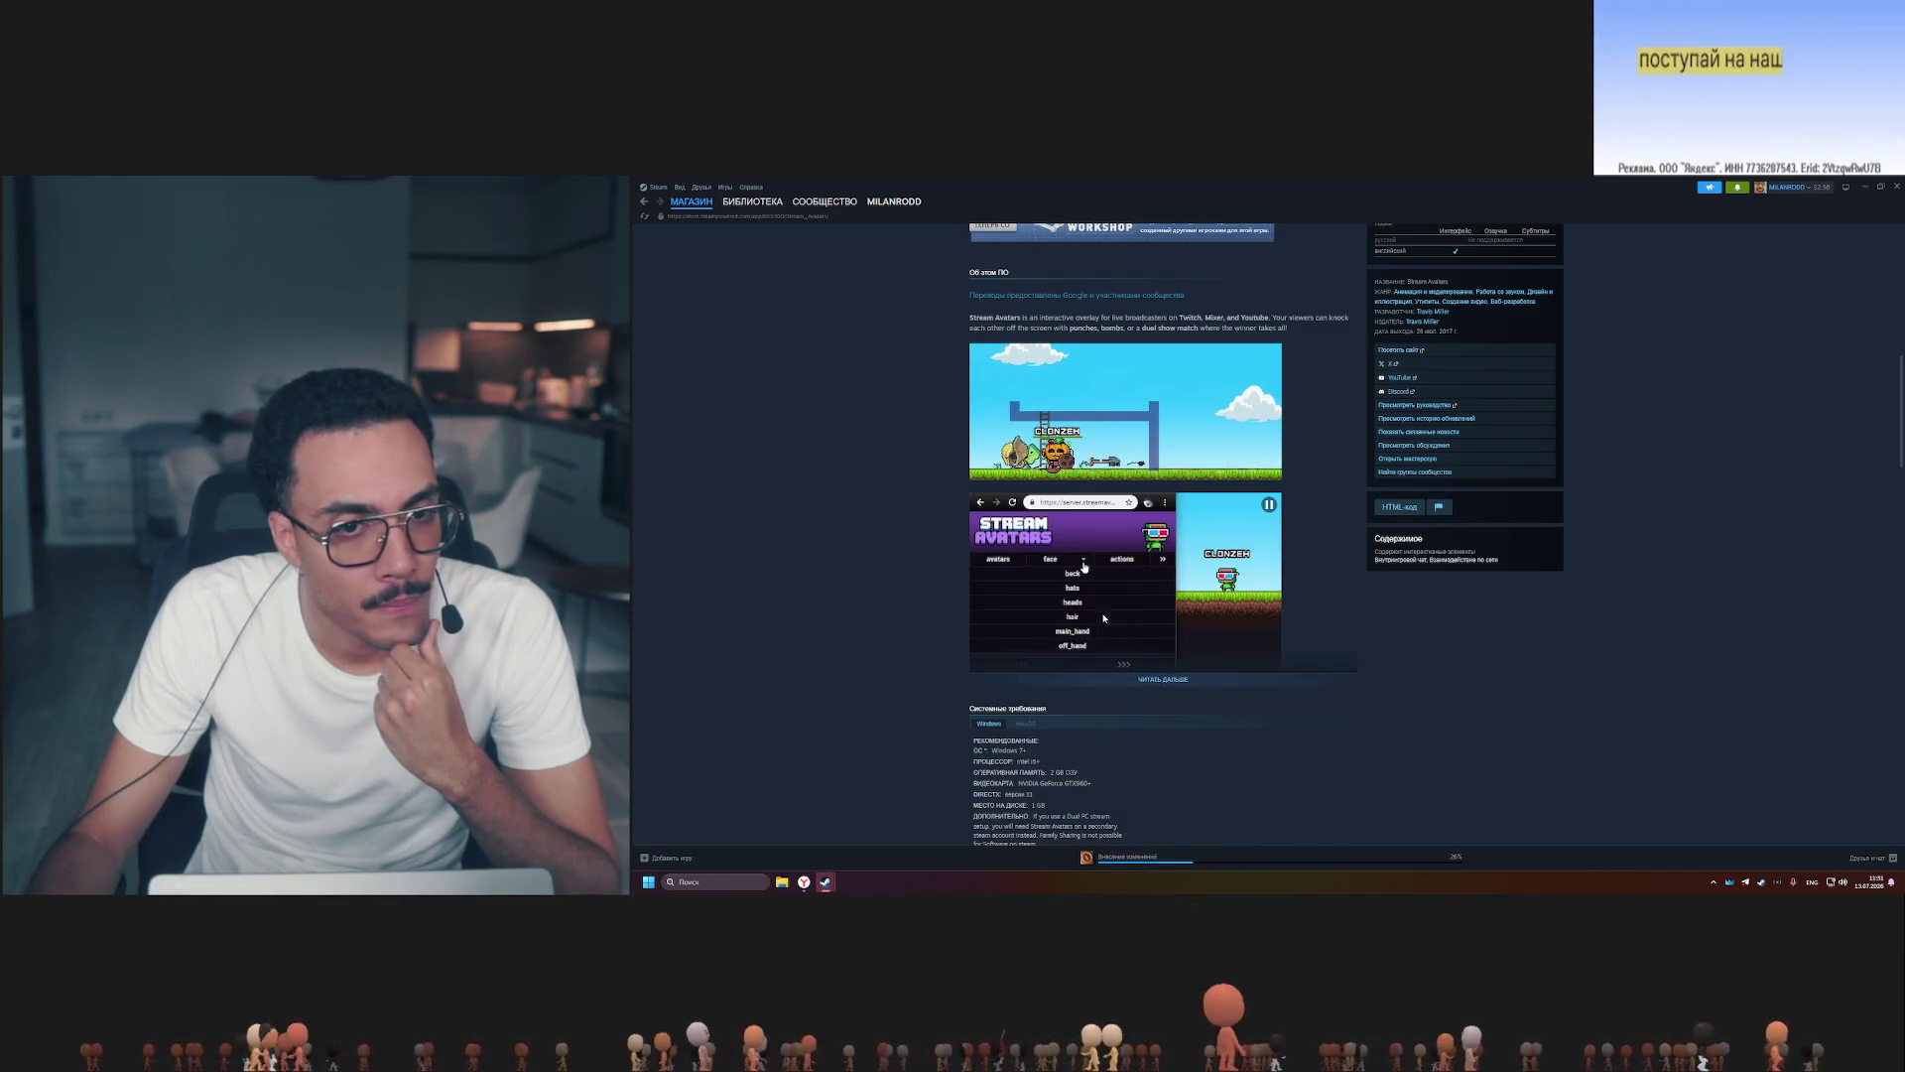
scroll(1103, 615, "down", 5)
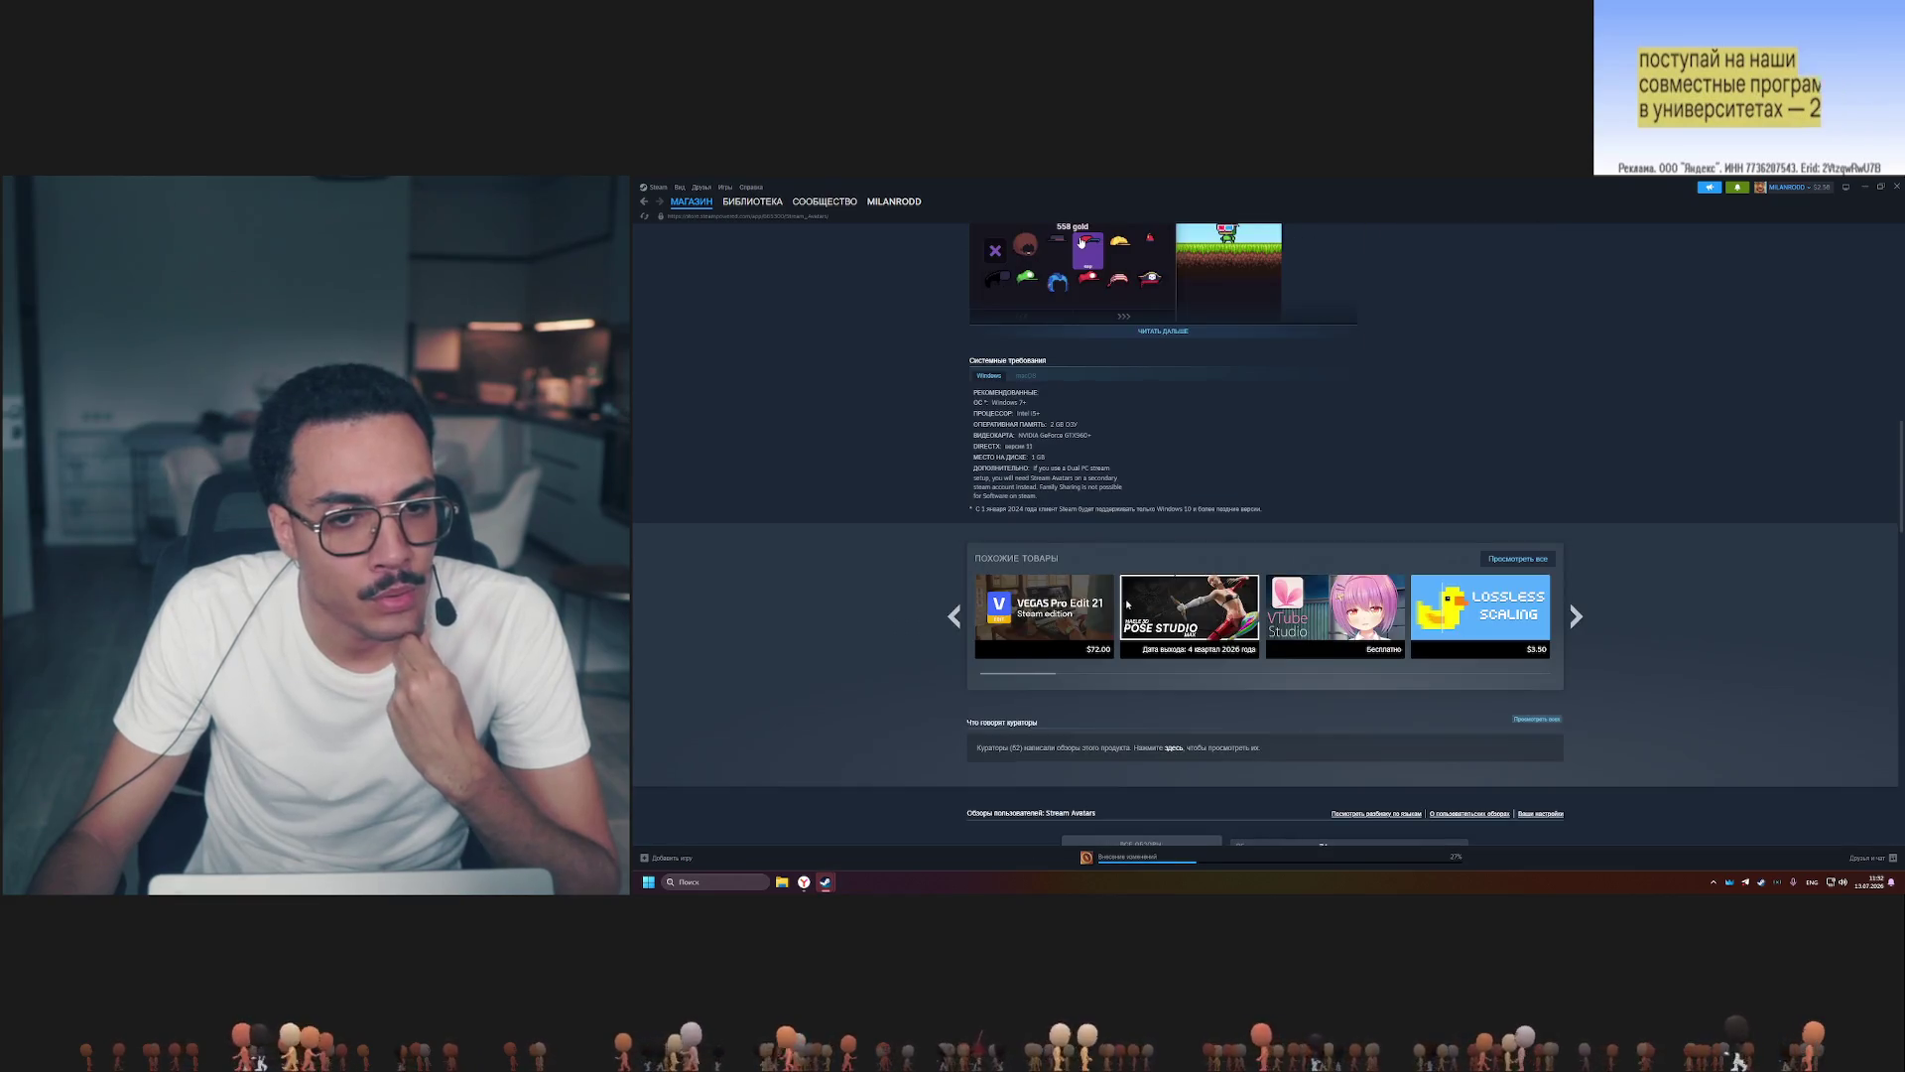
scroll(1128, 602, "up", 10)
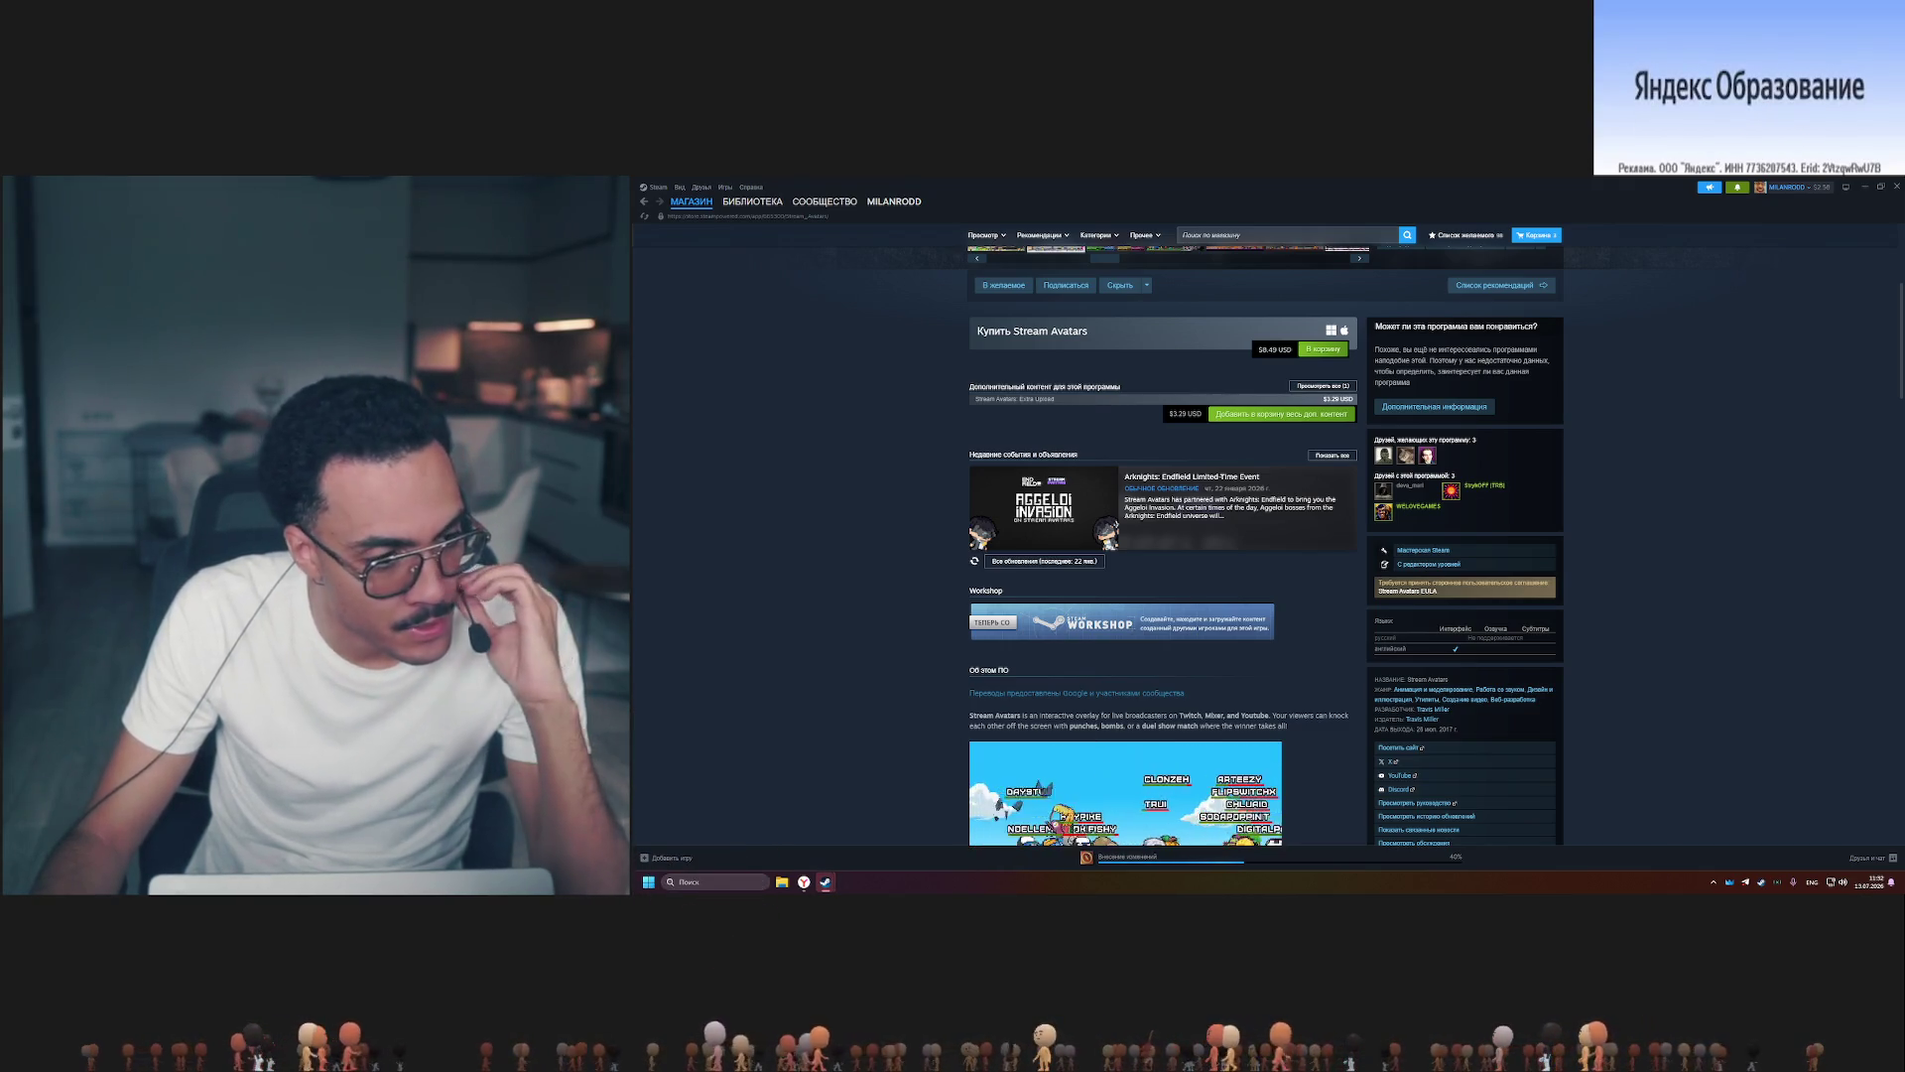
scroll(1225, 580, "down", 5)
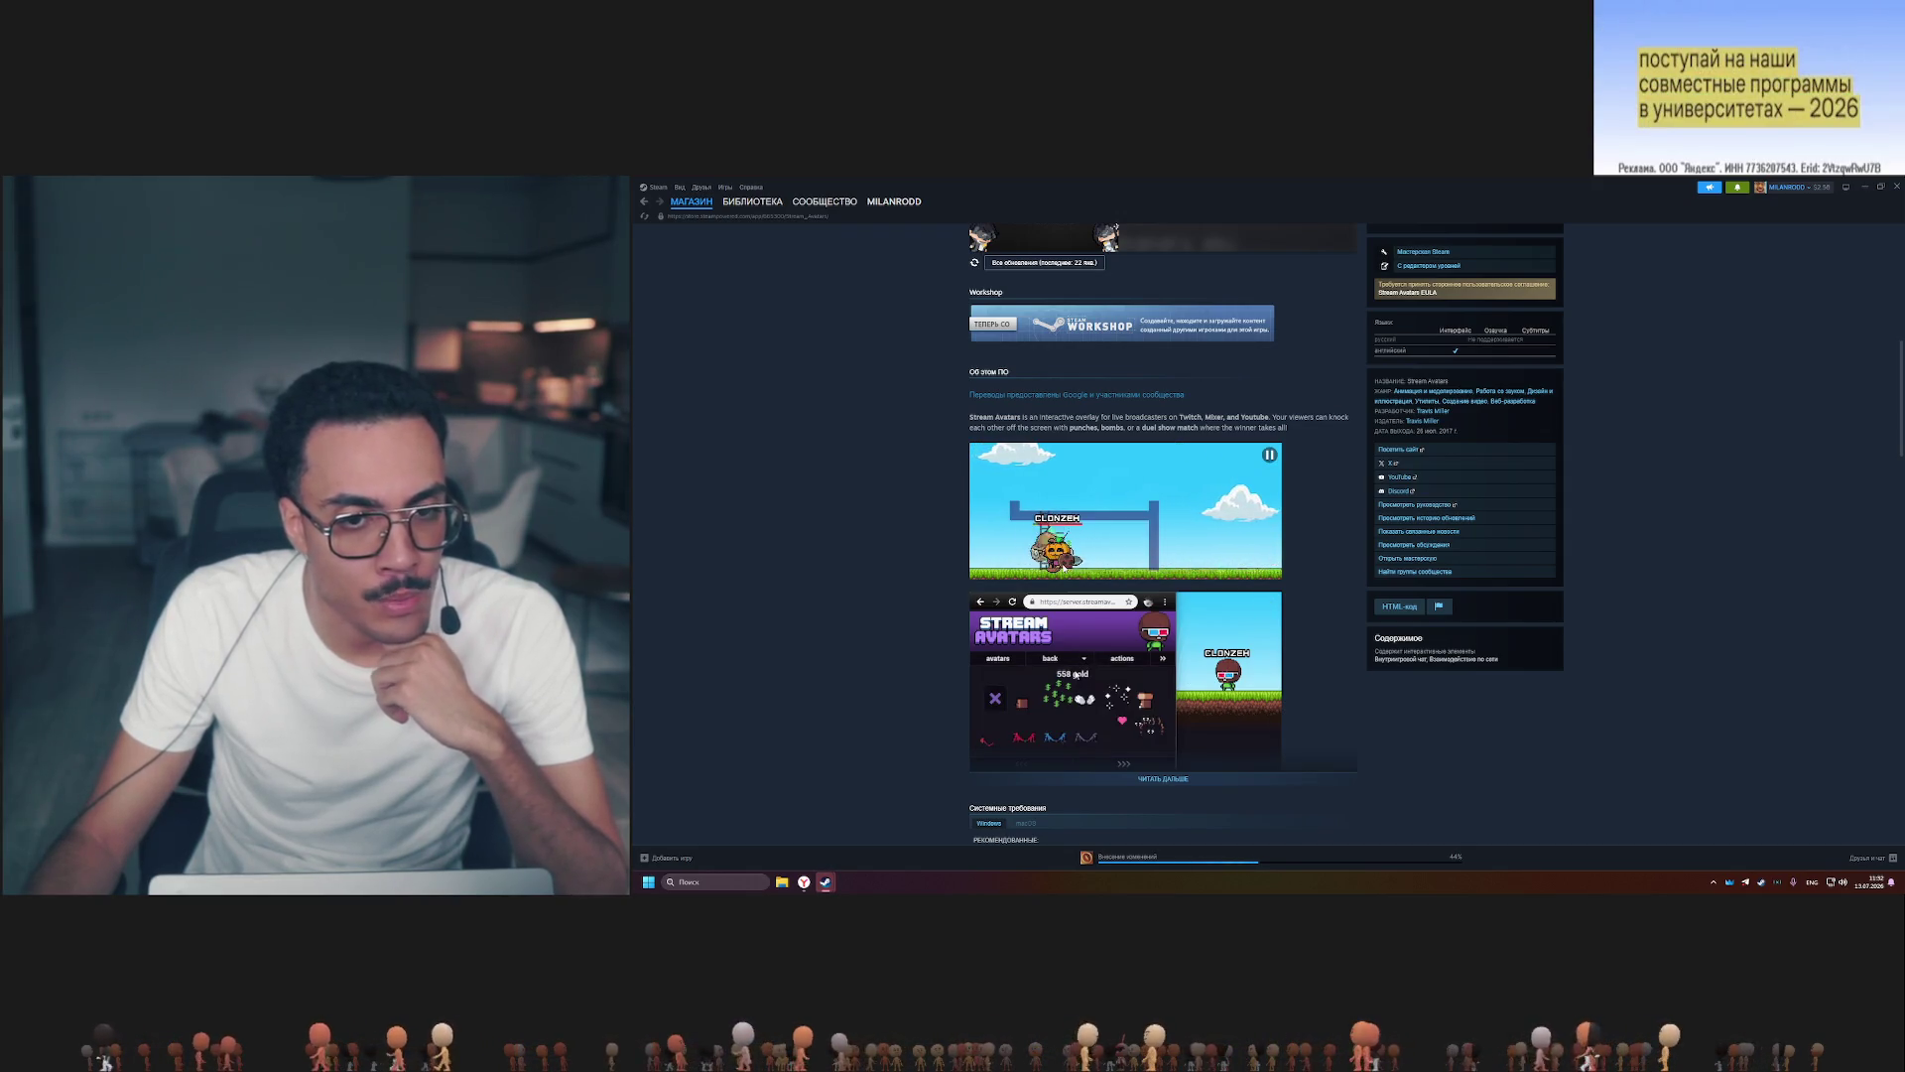
scroll(1327, 620, "up", 3)
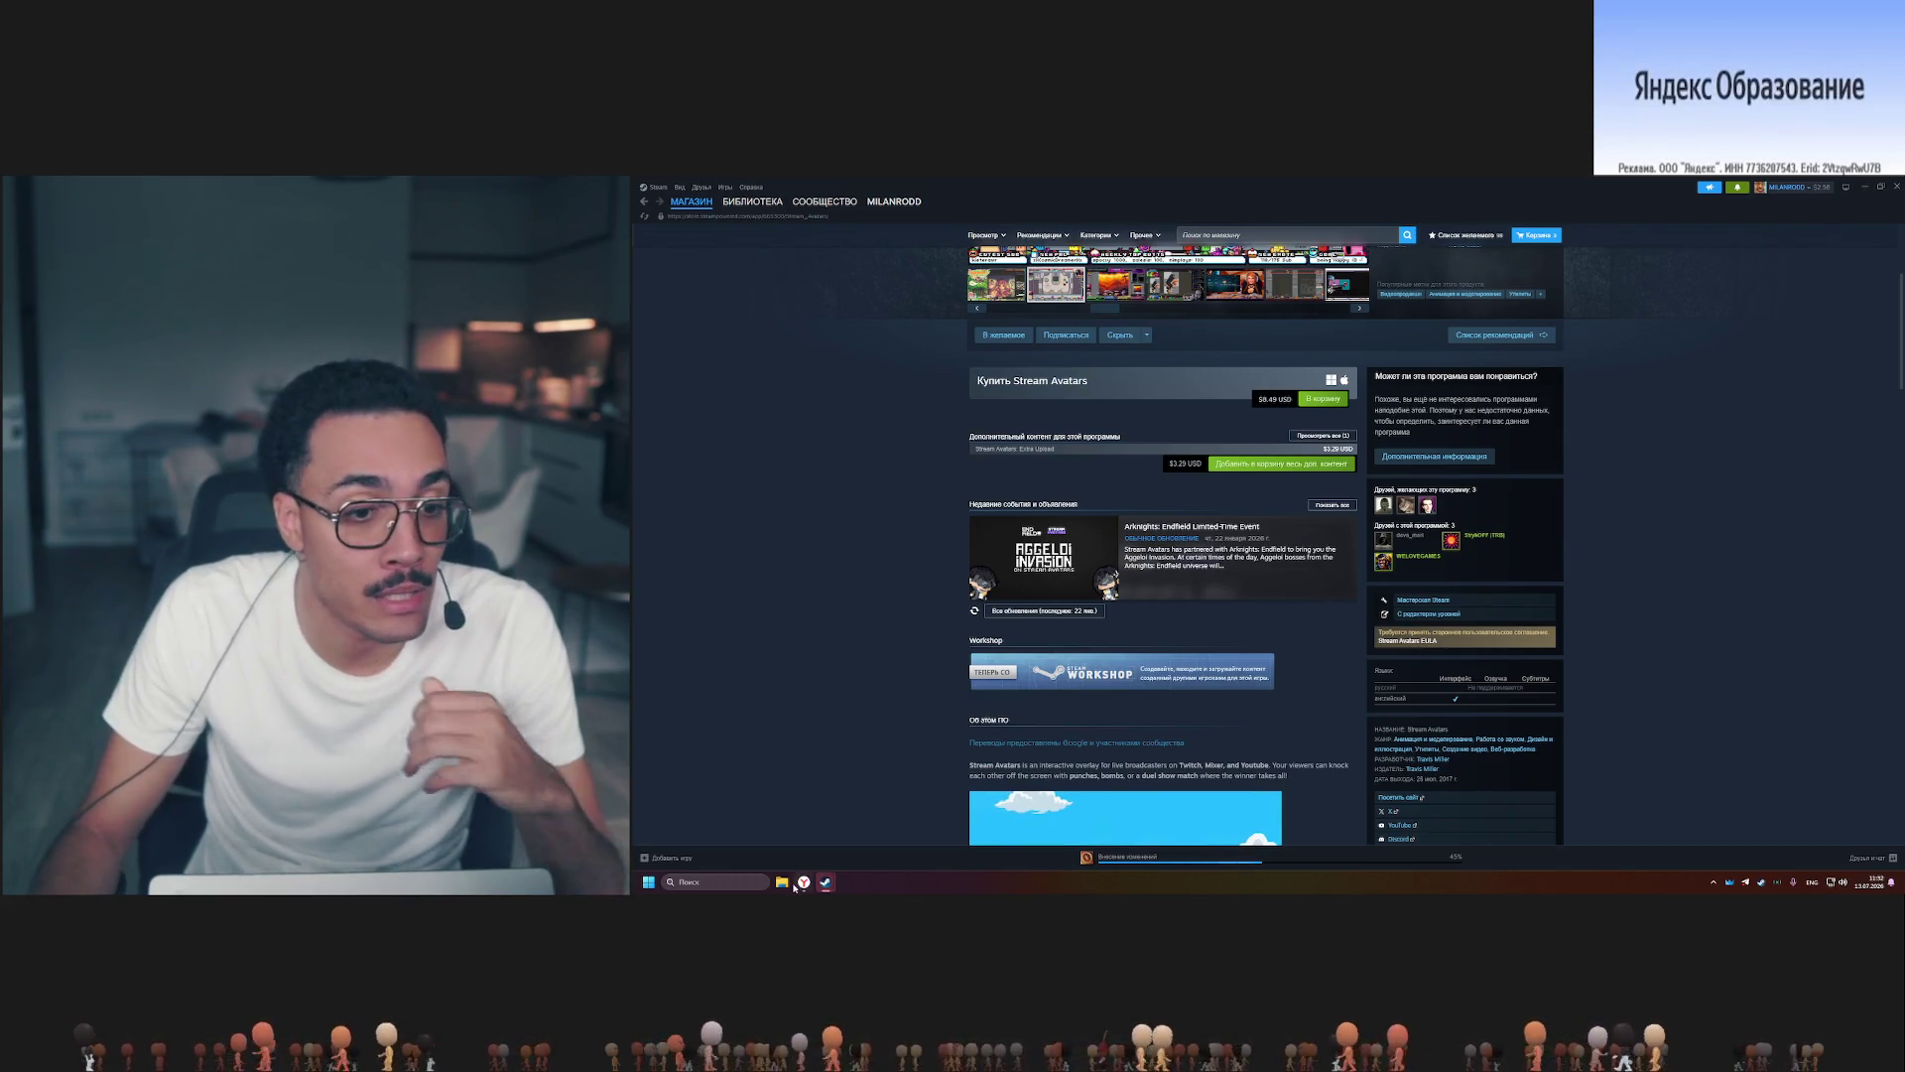
Switch to Yandex Browser and start a new empty tab.
key("alt+Tab")
key("ctrl+t")
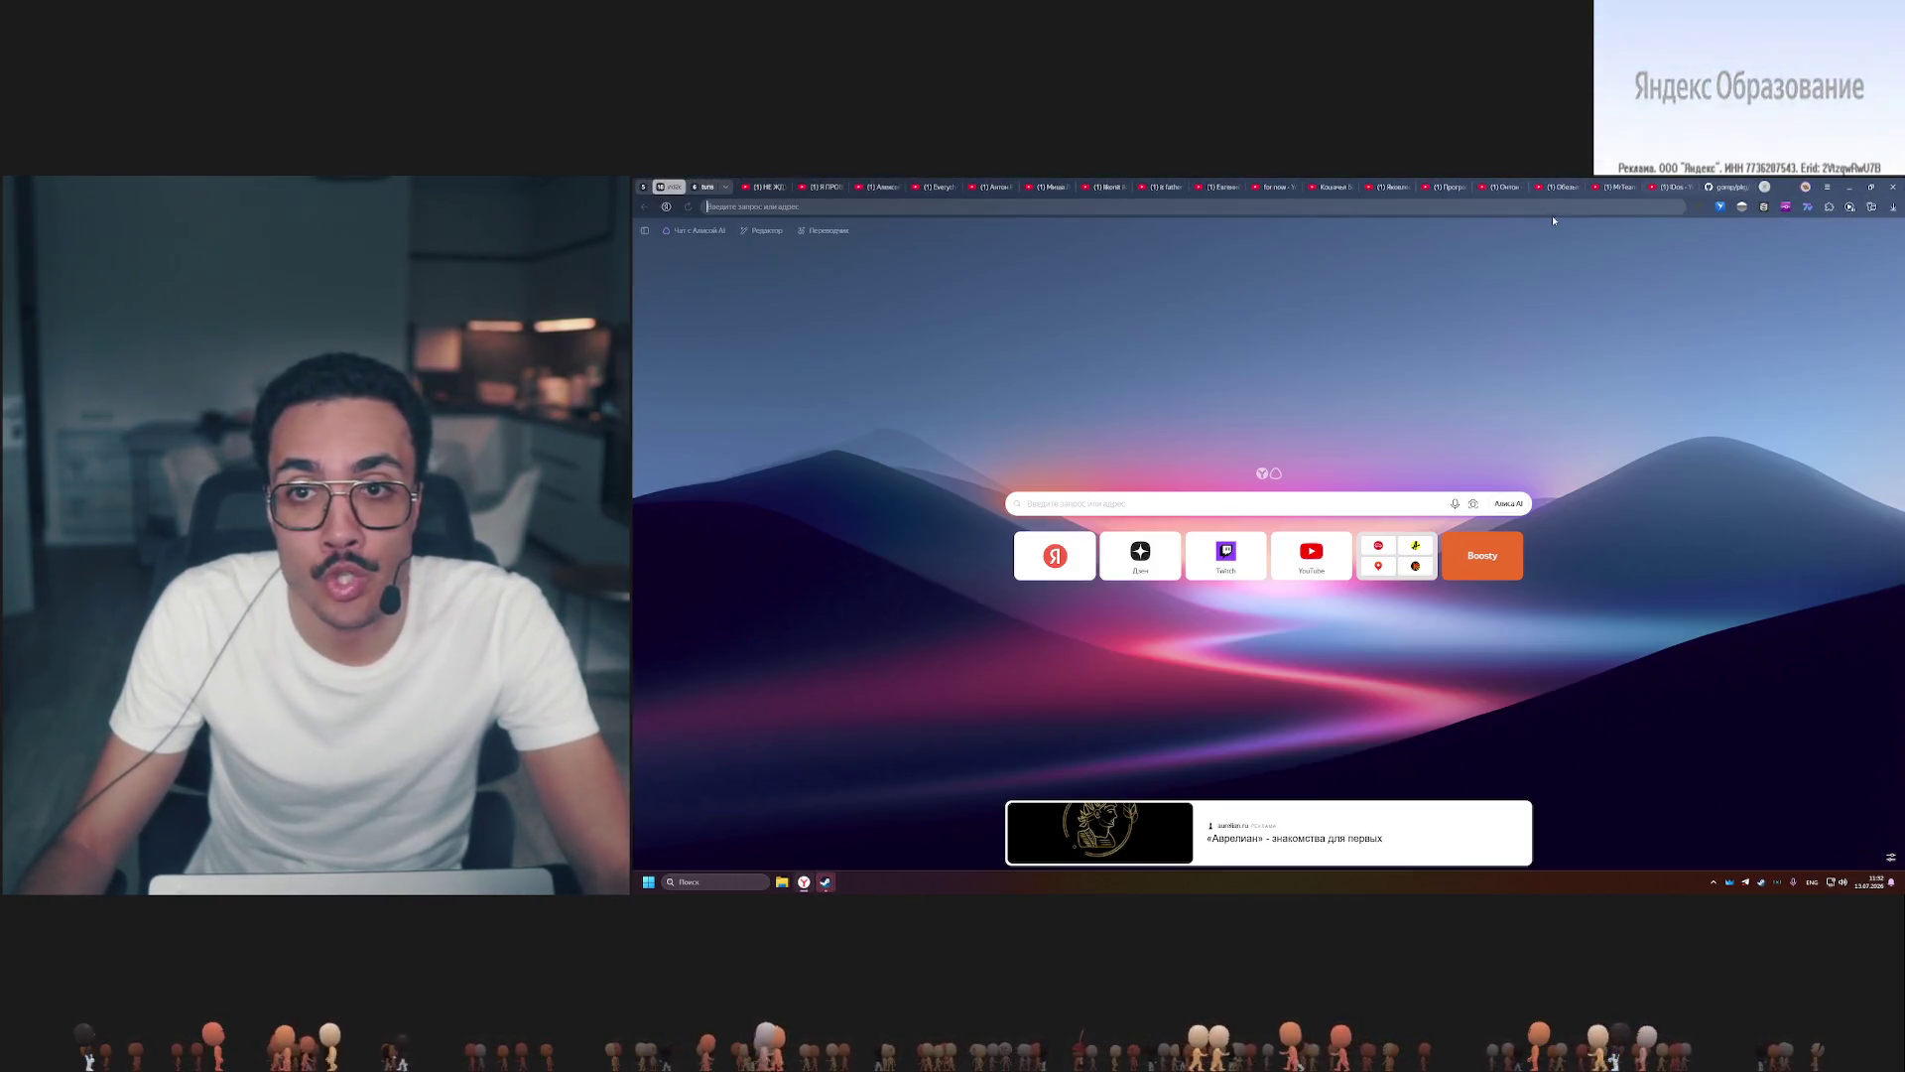
type("steamdb.info")
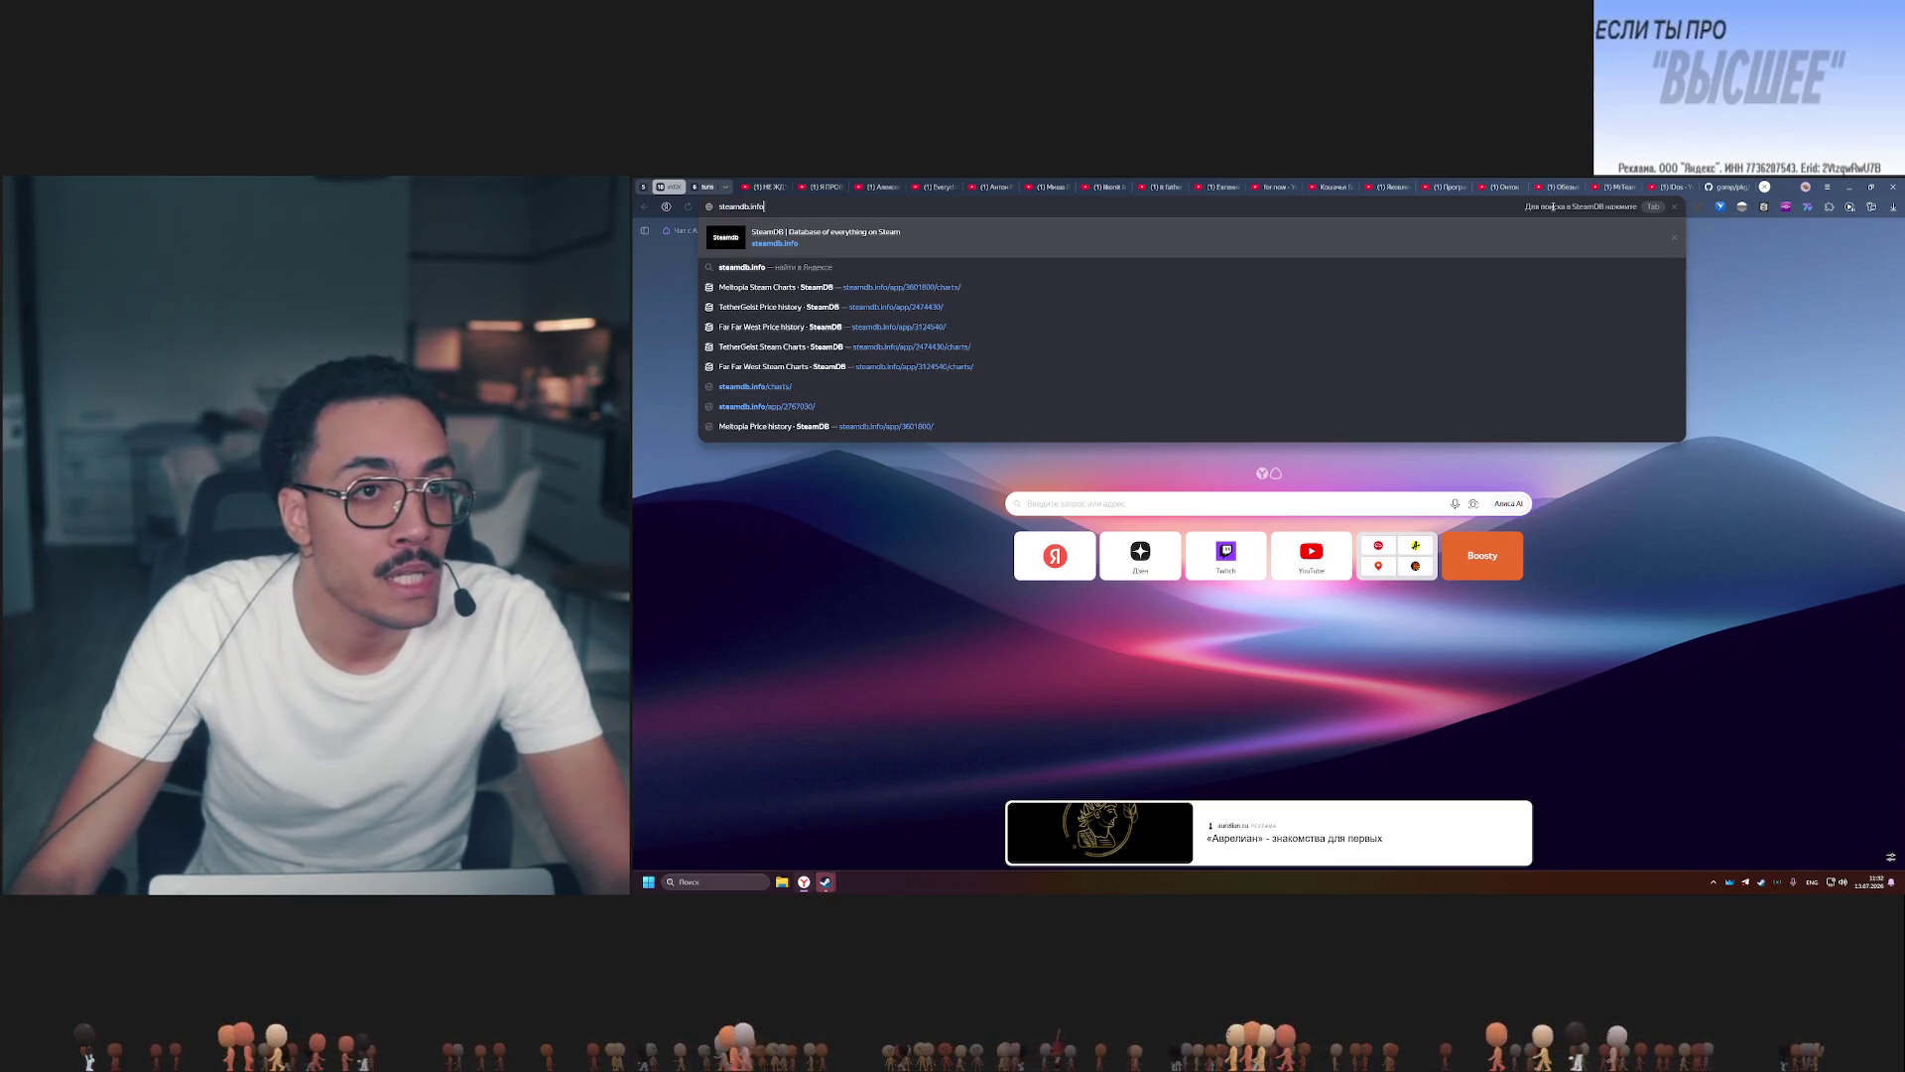
Go to steamdb.info and repeatedly attempt the Cloudflare human verification checkbox.
key("Return")
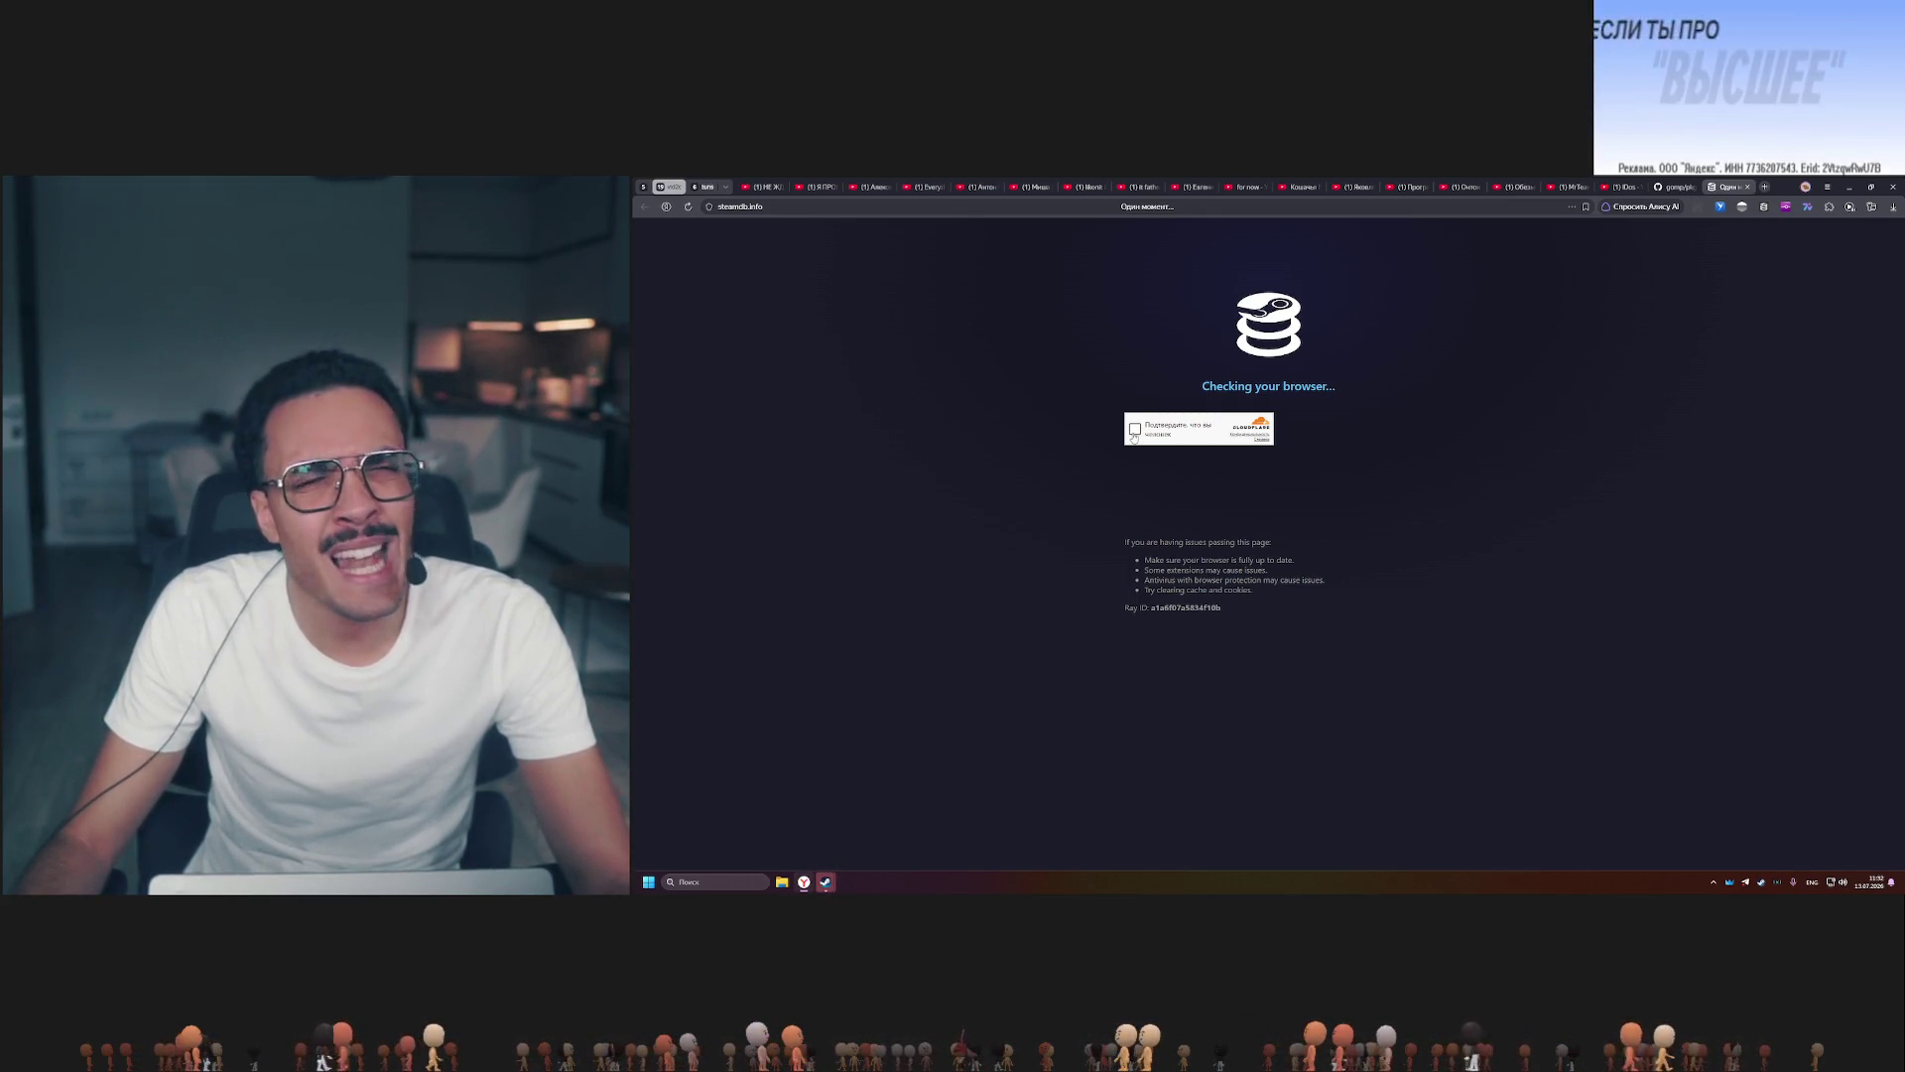
left_click(1136, 429)
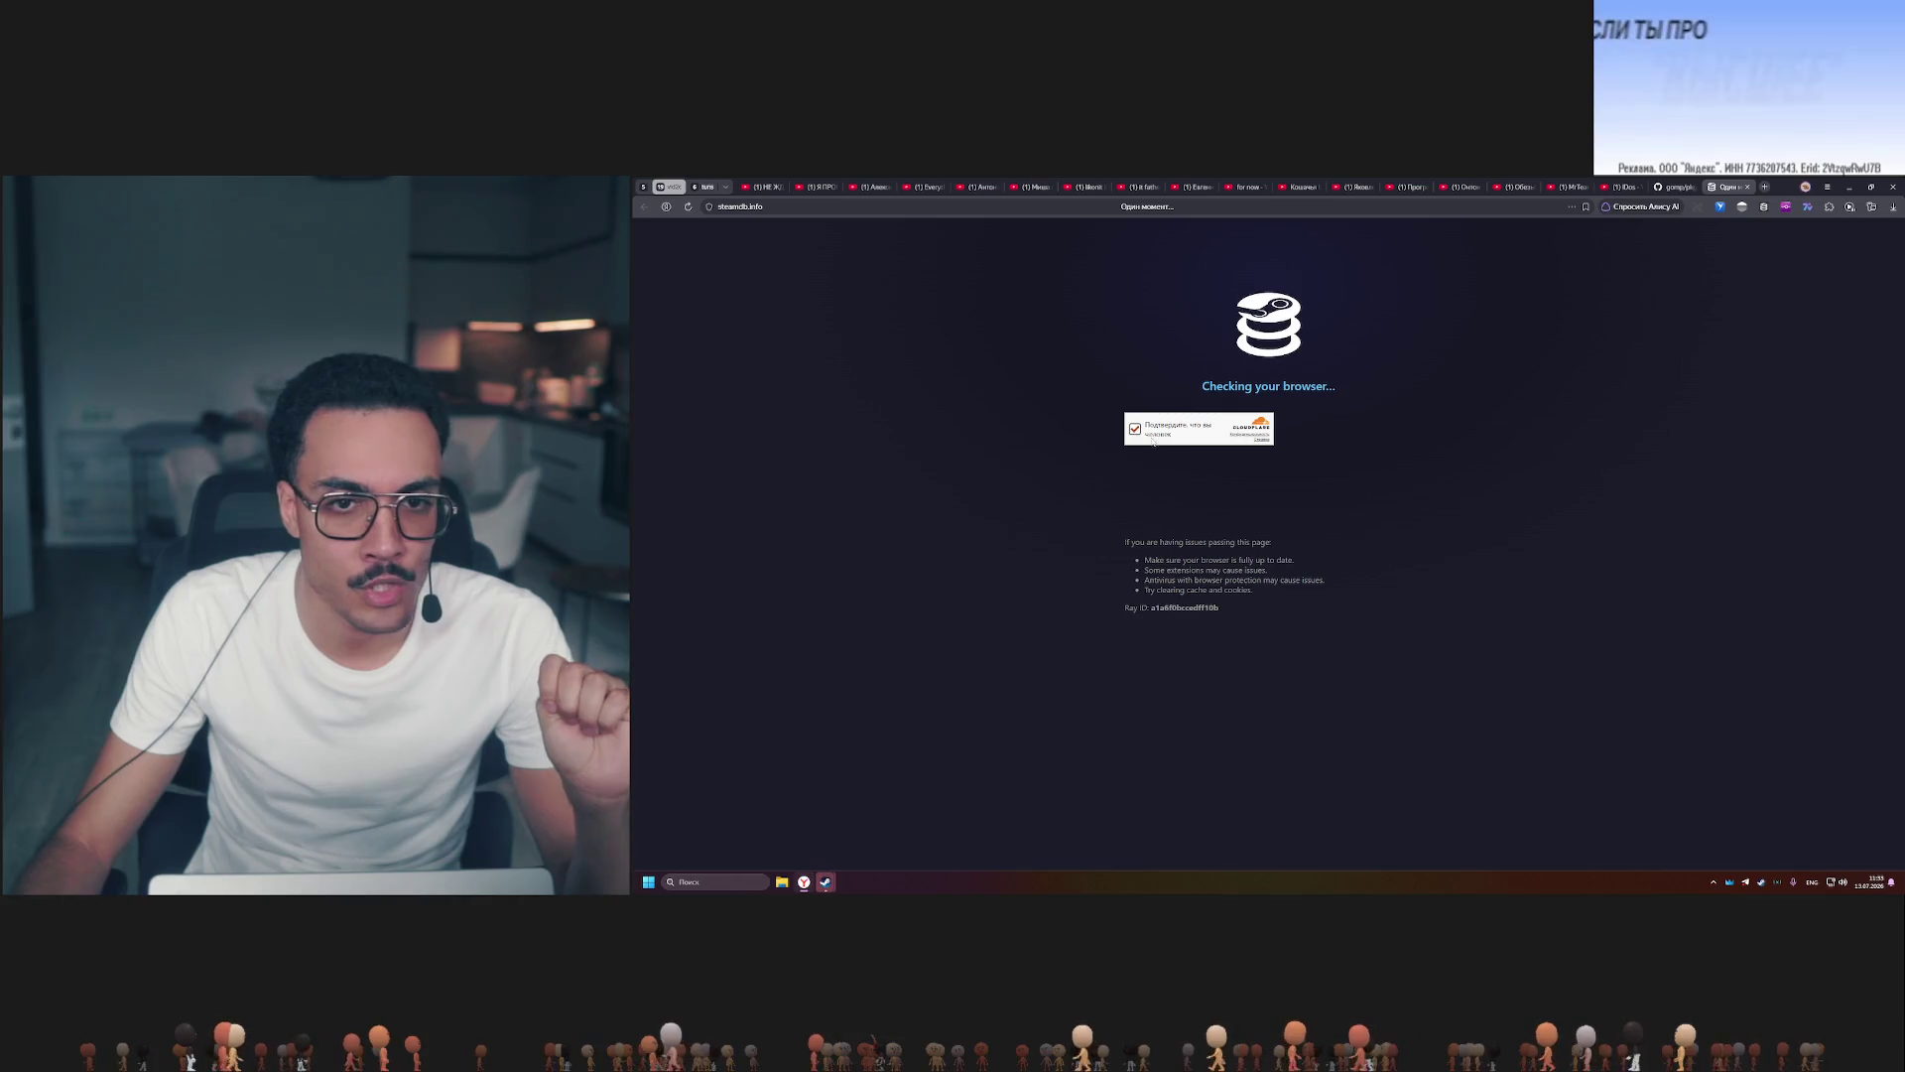
left_click(1135, 430)
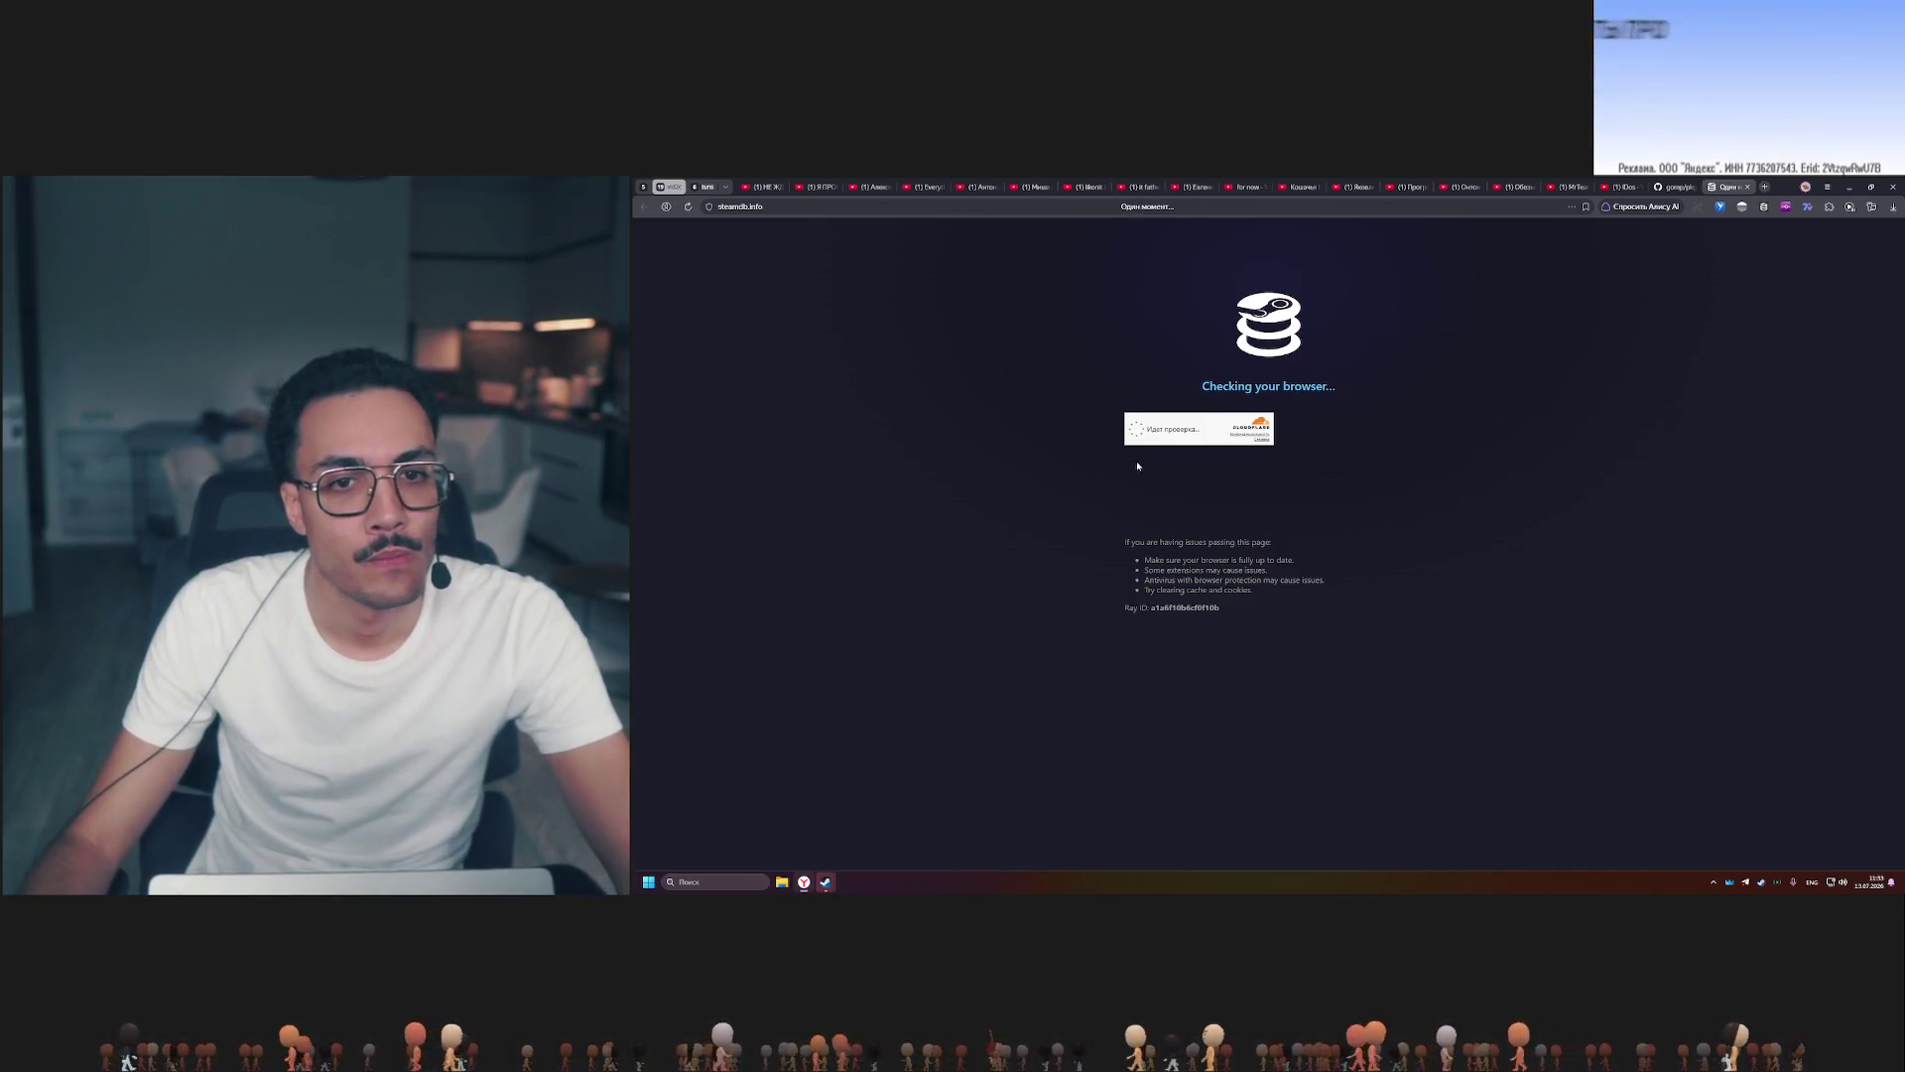
right_click(1132, 429)
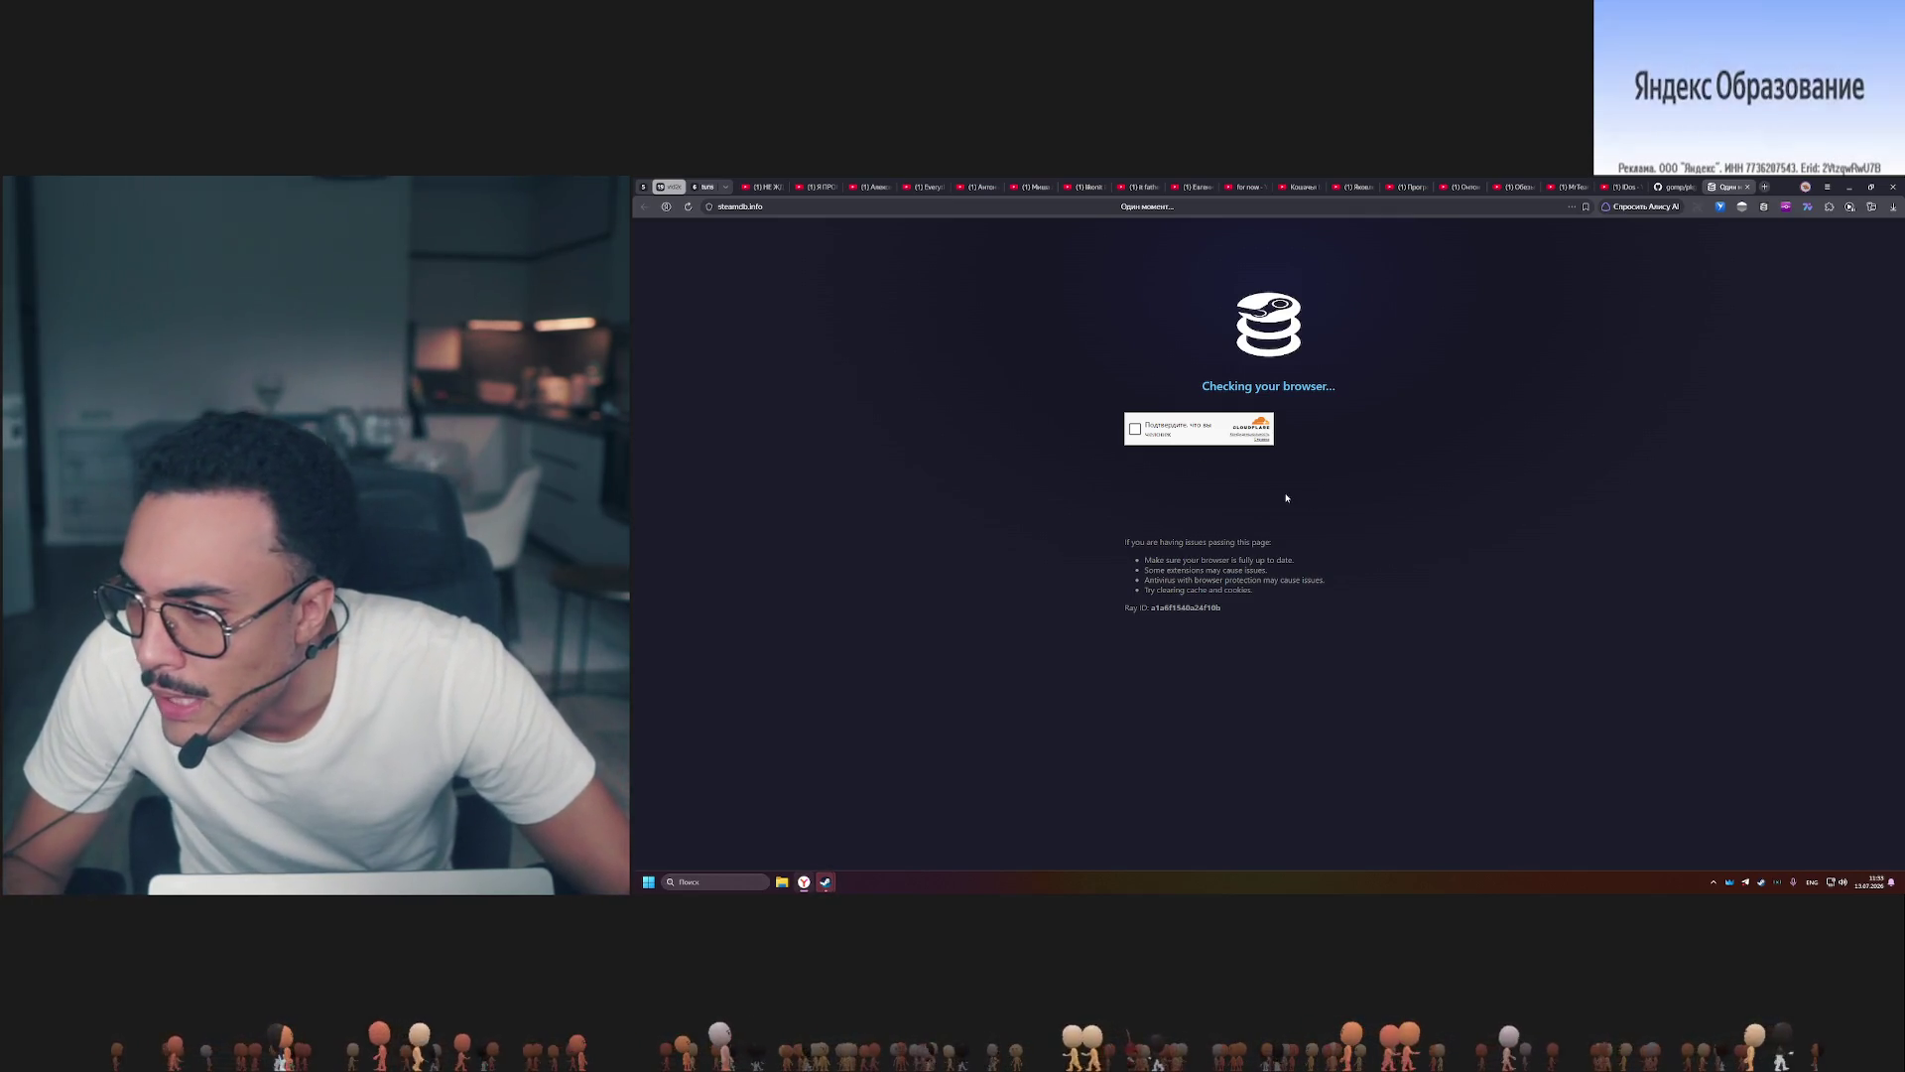
left_click(1137, 430)
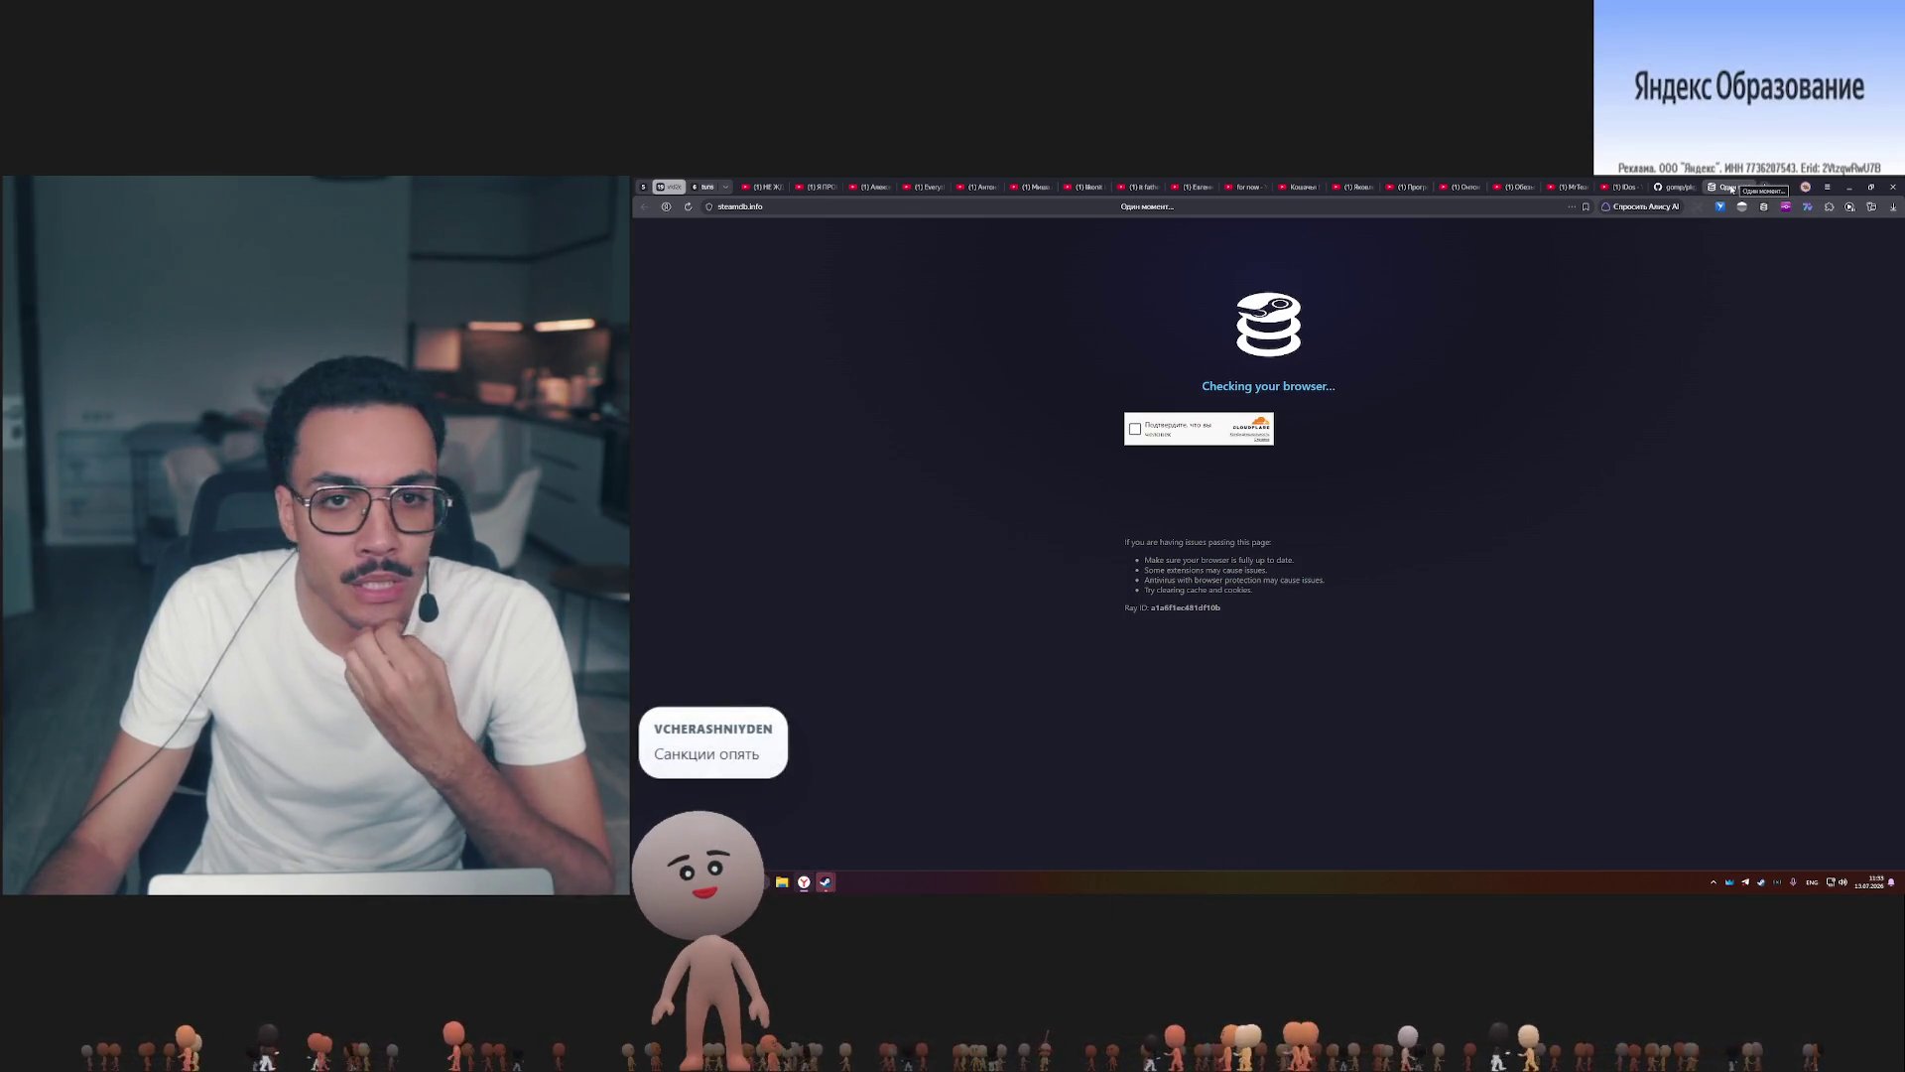
Return to the YouTube tab with the AI-builds-GTA video.
left_click(744, 186)
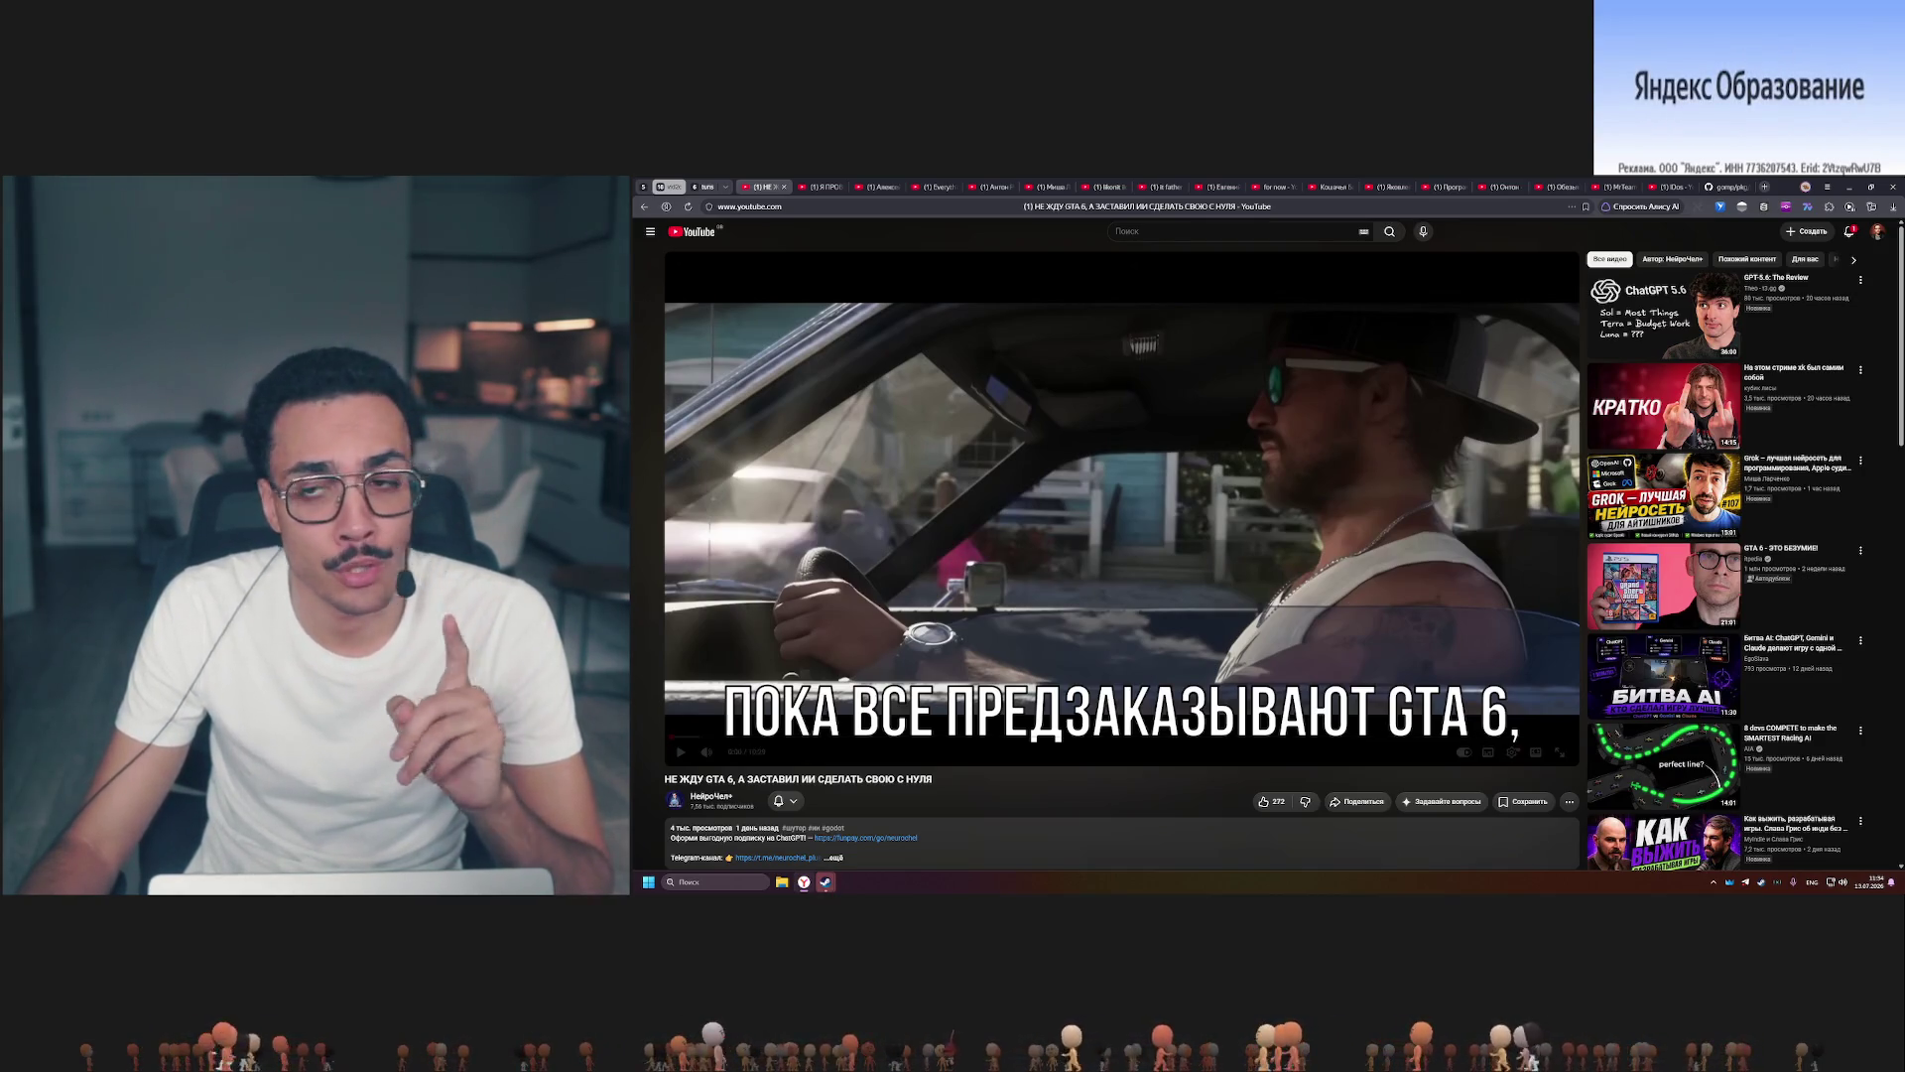
mouse_move(1265, 670)
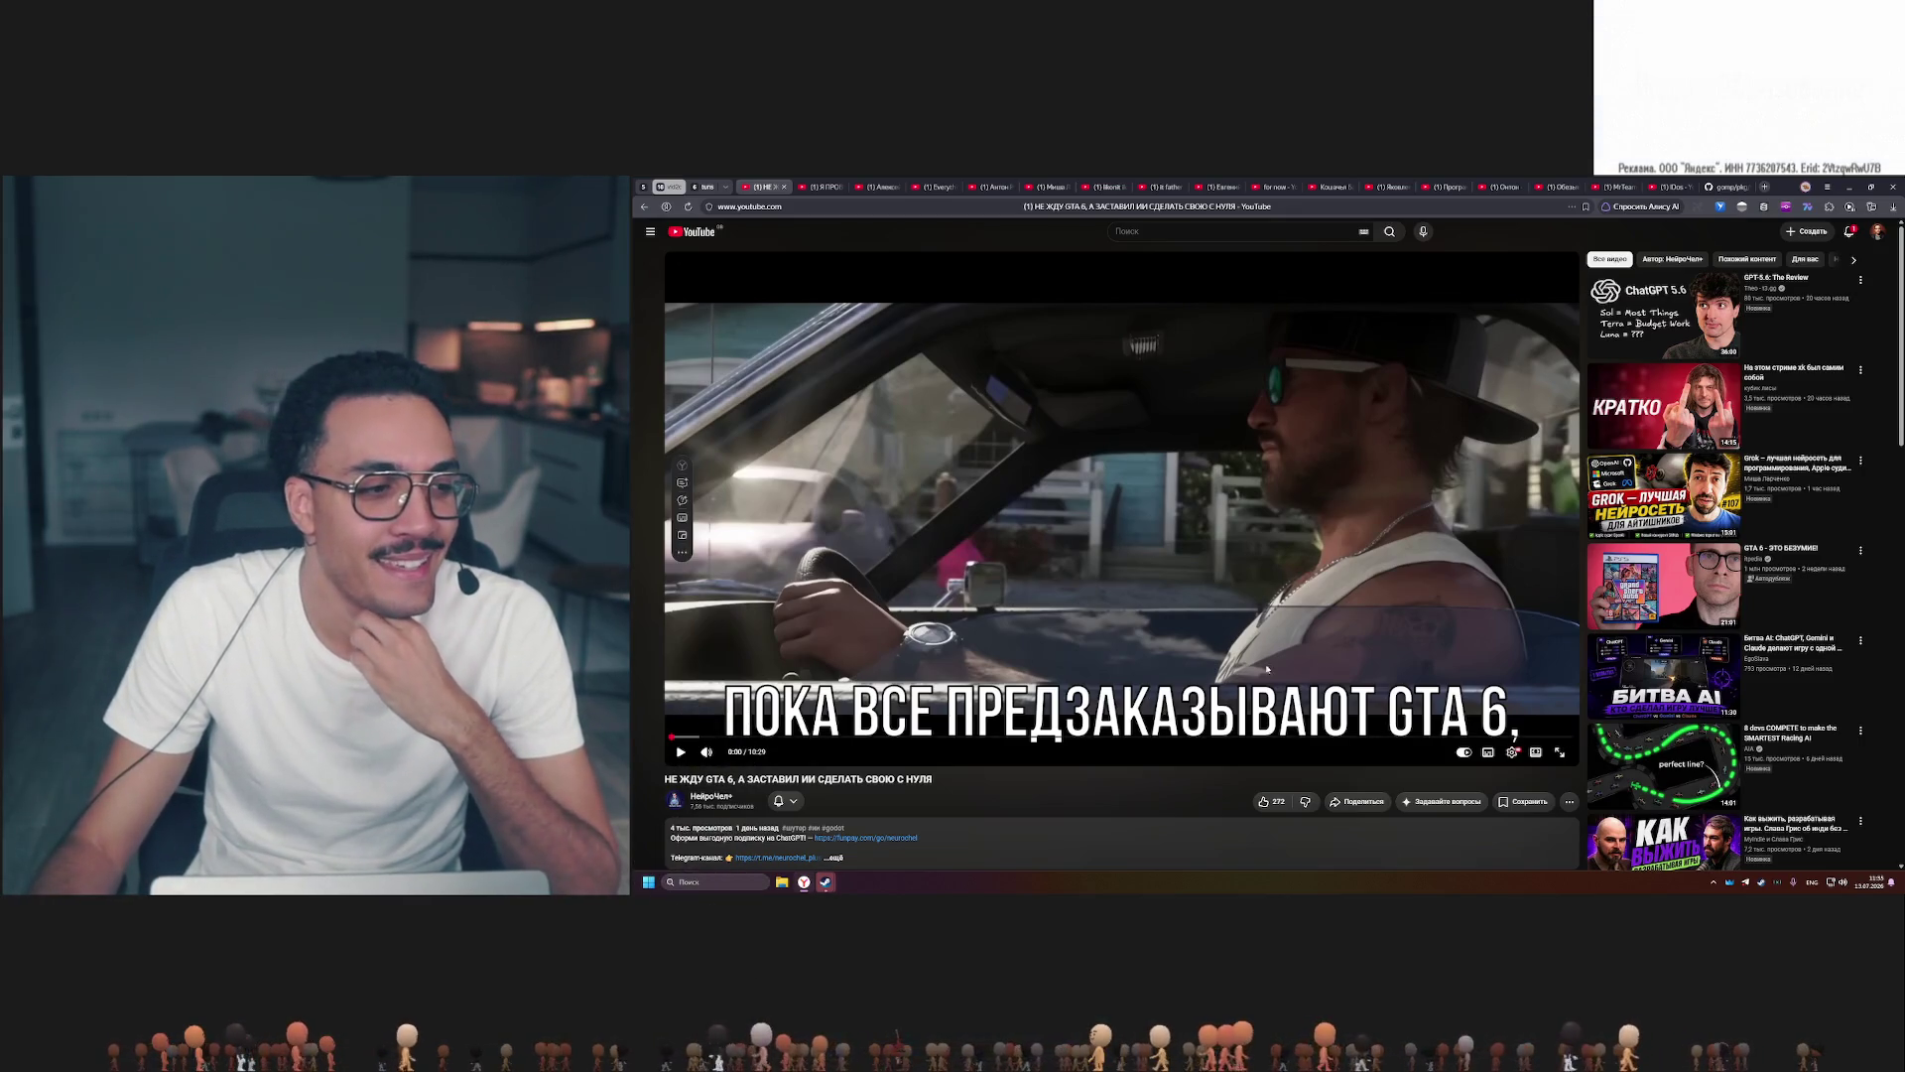
Put the GTA video into fullscreen playback.
key("f")
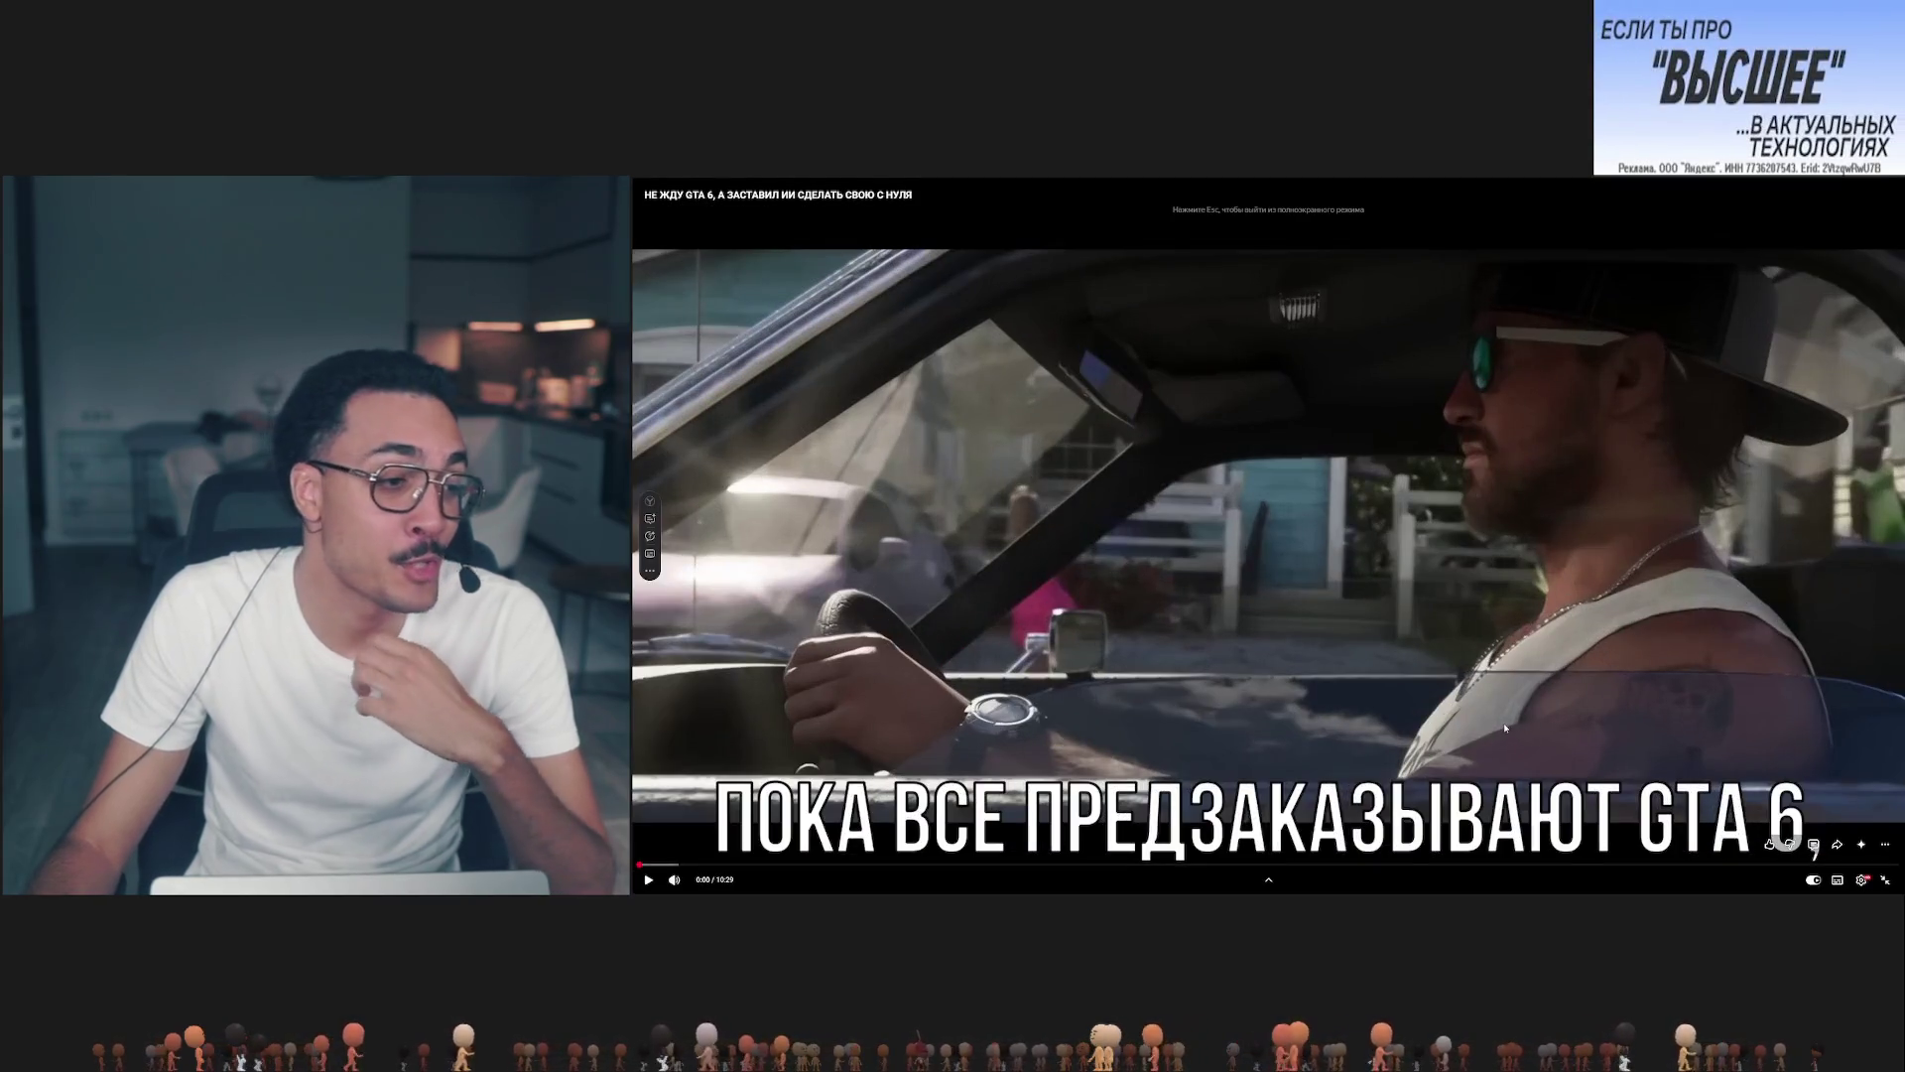